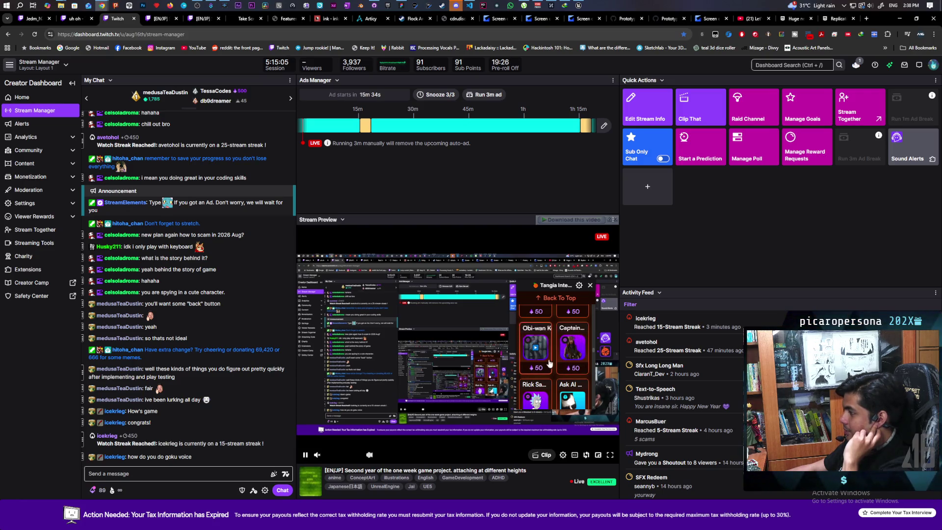
# Minimize Chrome to bring the Paparazi FigJam board to the front
pyautogui.scroll(-1, 569, 363)
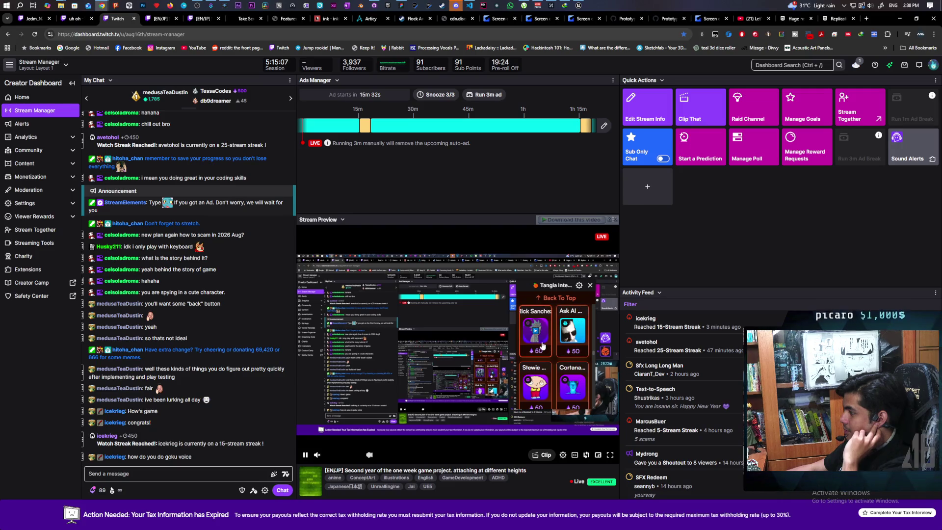
pyautogui.scroll(-2, 547, 352)
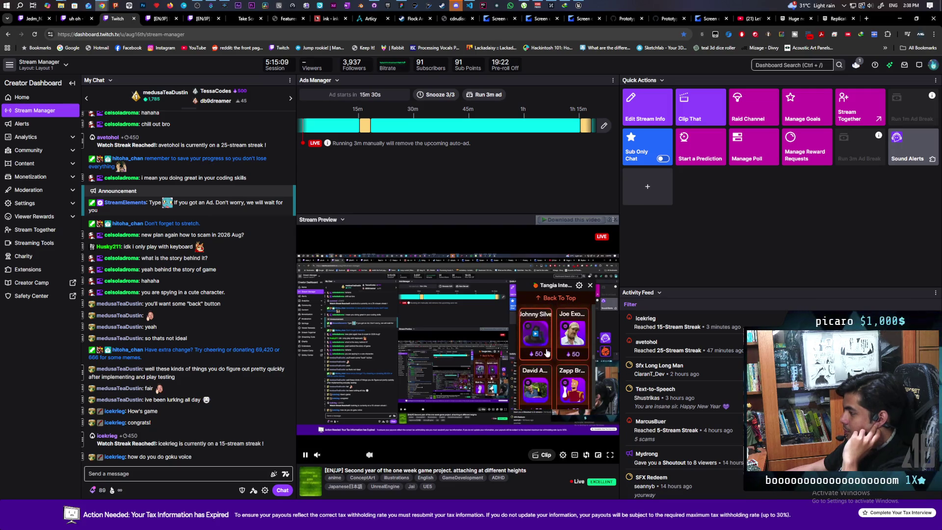
pyautogui.scroll(-2, 552, 354)
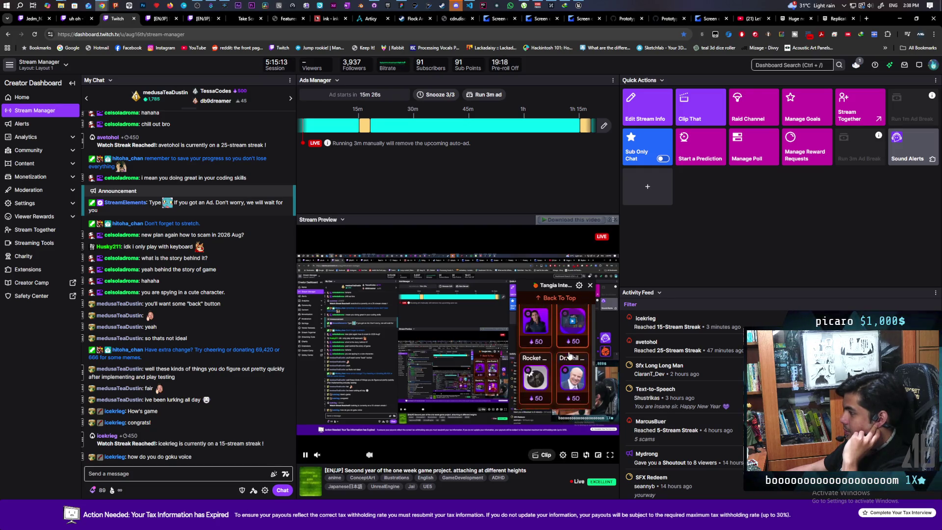
pyautogui.scroll(-2, 572, 370)
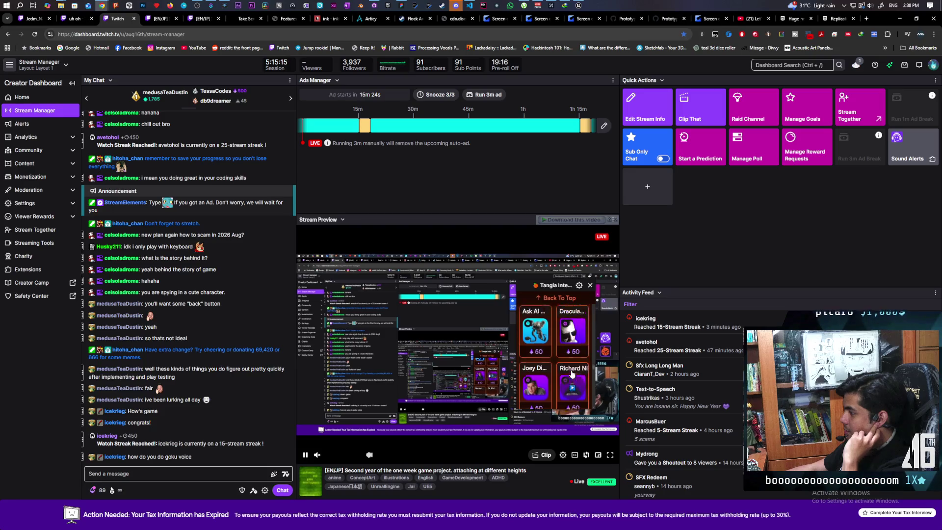
pyautogui.scroll(-2, 571, 373)
pyautogui.scroll(-3, 572, 373)
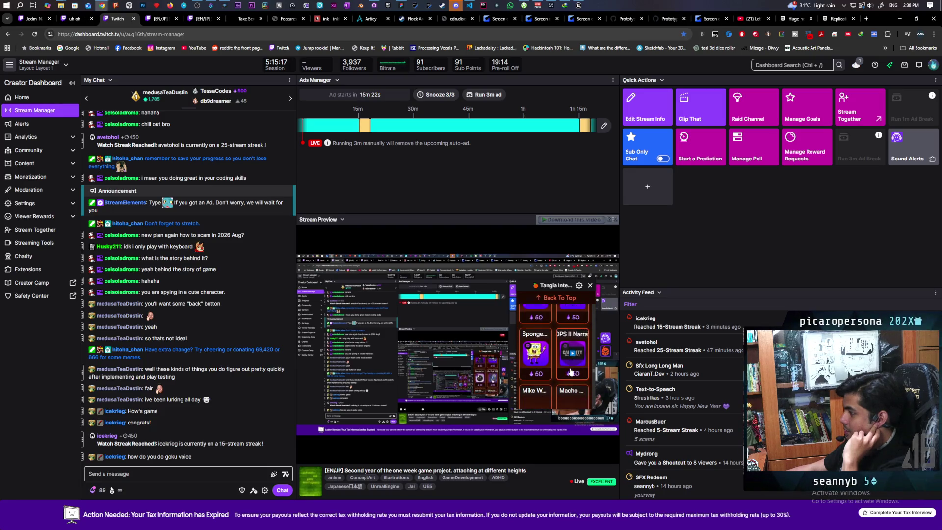
pyautogui.moveTo(572, 372)
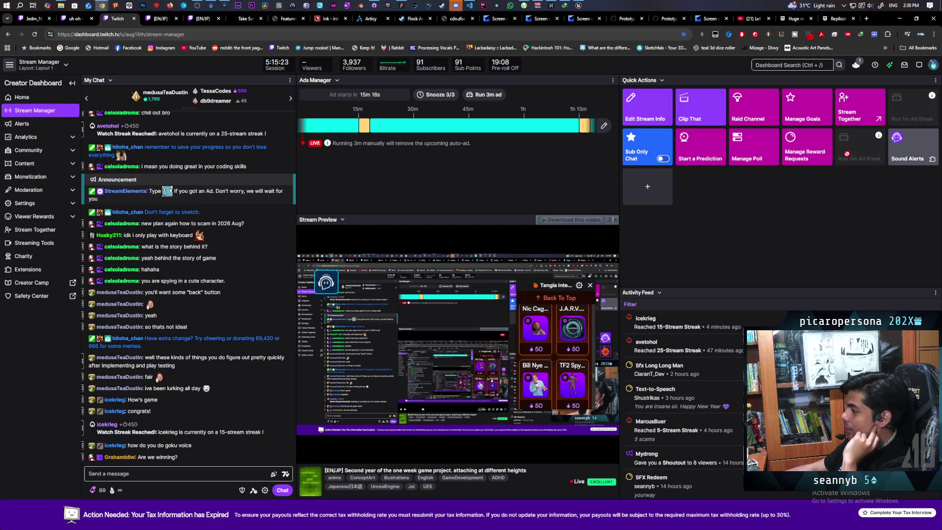
pyautogui.click(899, 18)
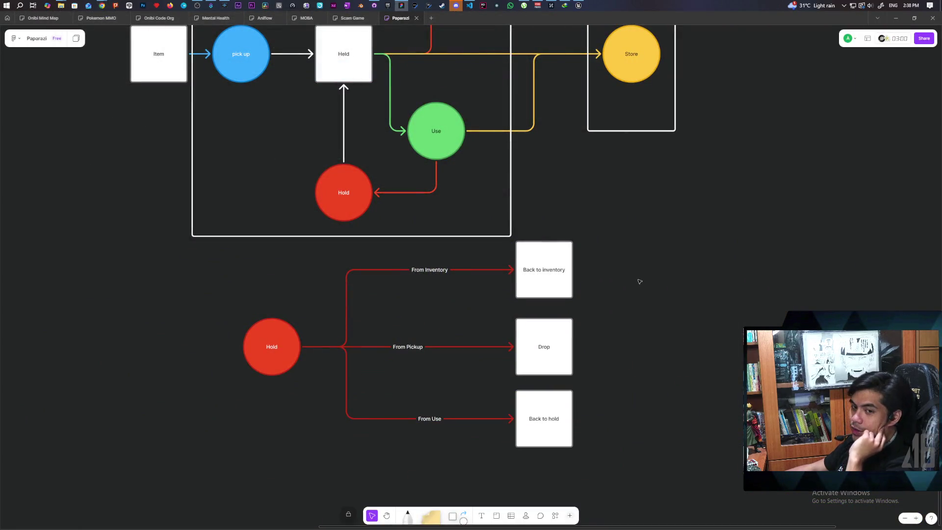
# Scroll the board to show the World, Hand and Inventory item-flow diagram
pyautogui.scroll(3, 650, 249)
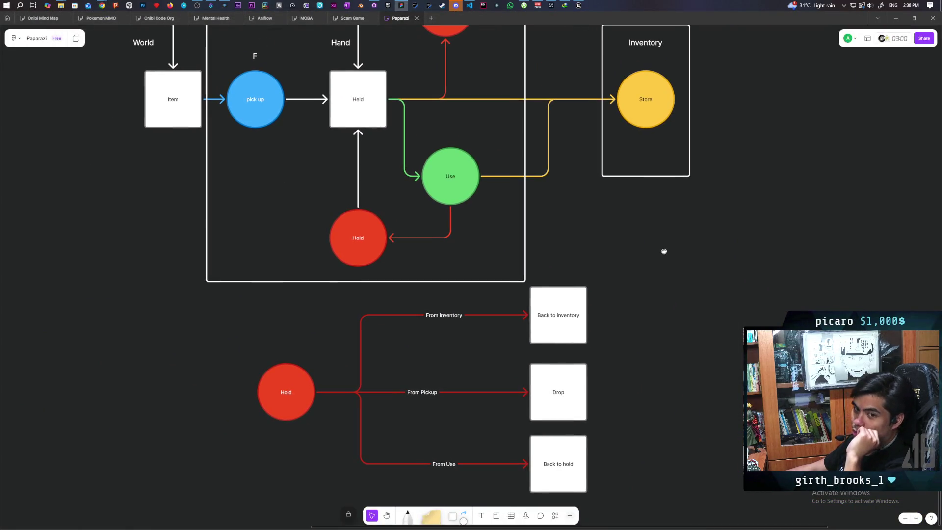
pyautogui.scroll(5, 664, 251)
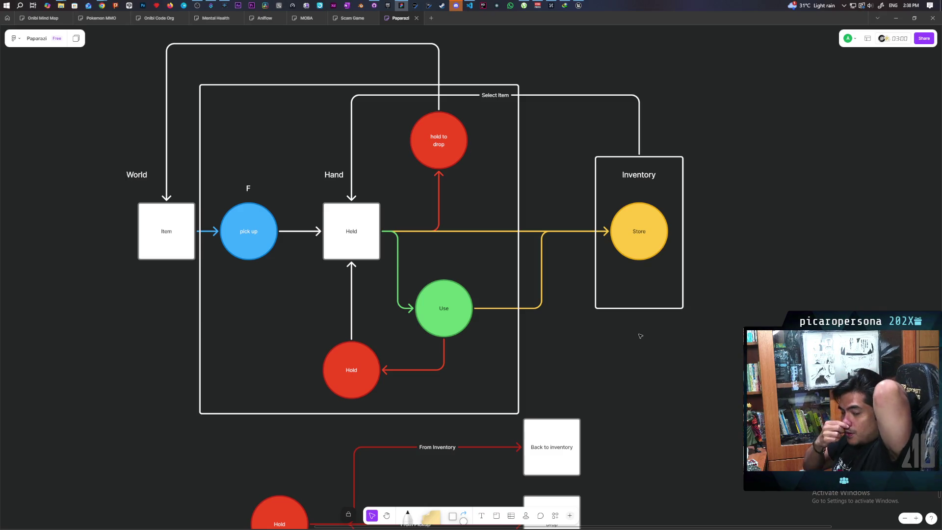
pyautogui.scroll(-3, 680, 331)
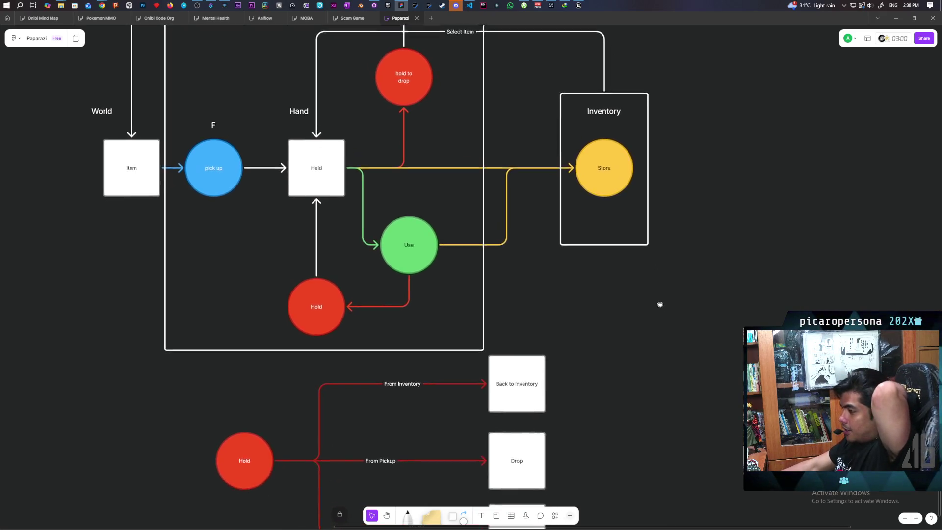
pyautogui.scroll(2, 650, 259)
pyautogui.scroll(2, 674, 352)
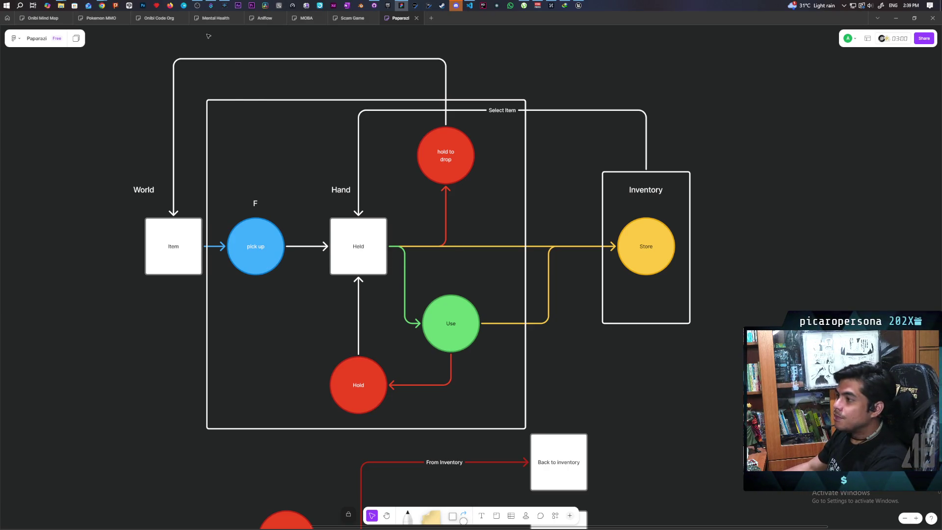
# Find the Wadiyatalkinabeet reward trigger in Streamer.bot's Actions list and test it
pyautogui.moveTo(211, 9)
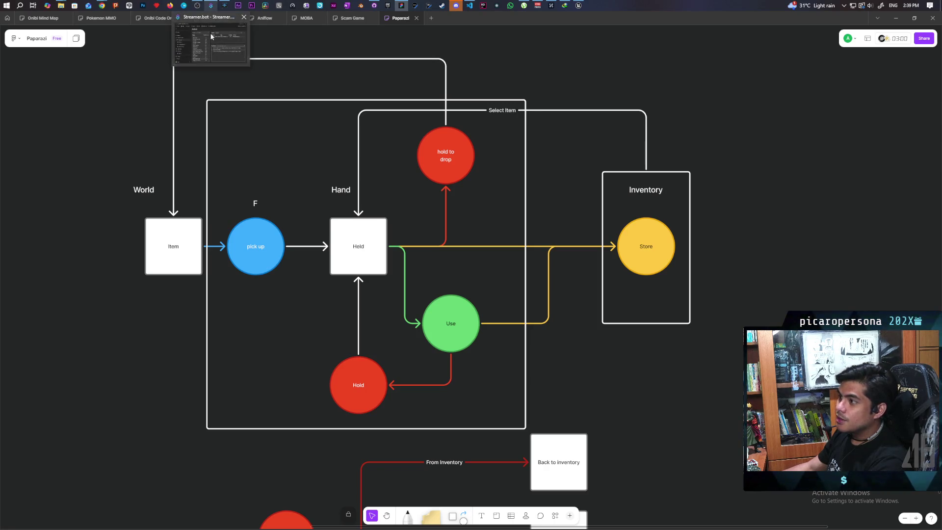
pyautogui.click(211, 39)
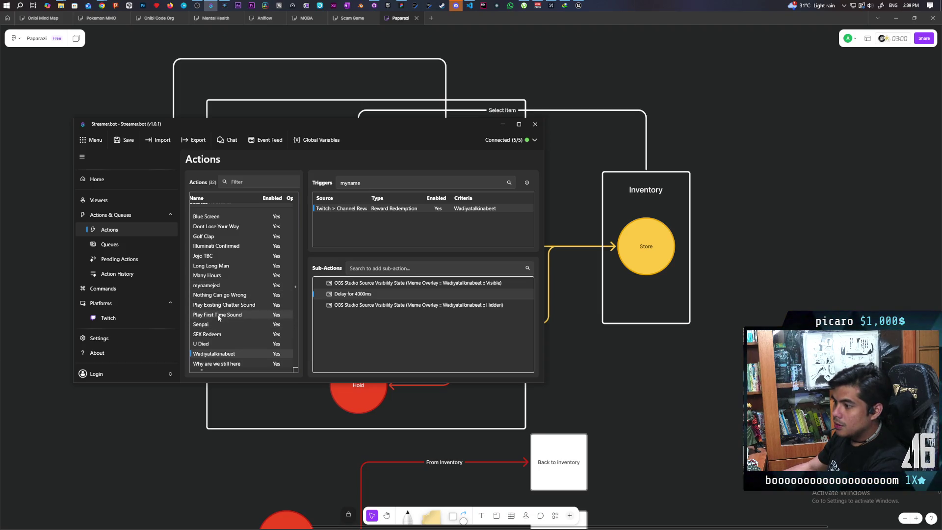
pyautogui.scroll(-2, 220, 319)
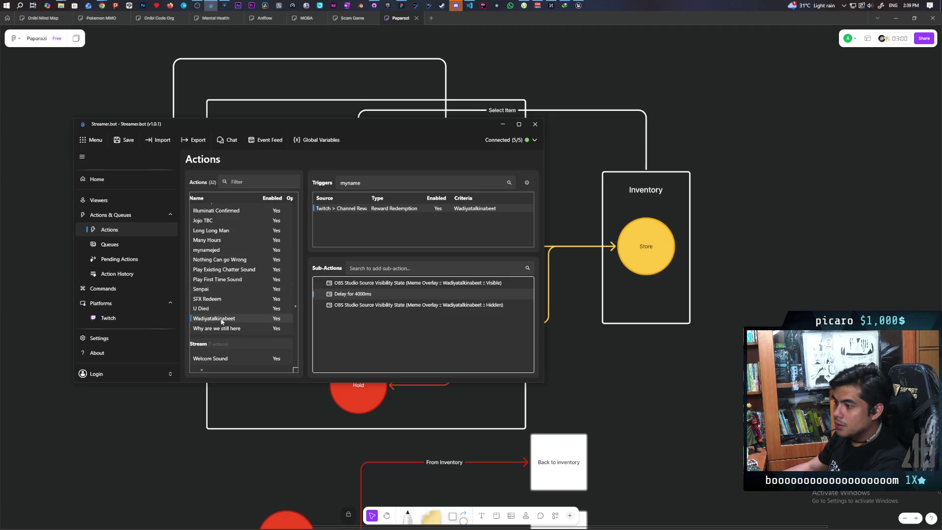
pyautogui.rightClick(354, 210)
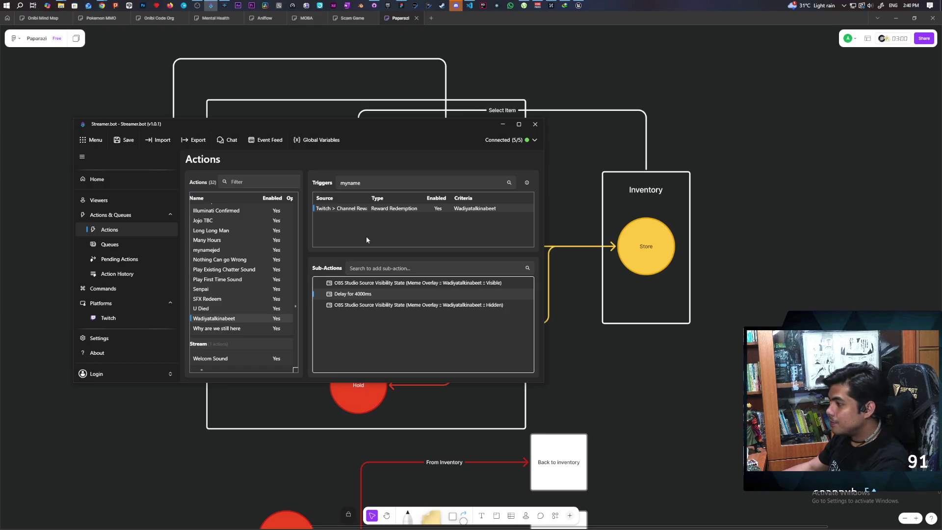
pyautogui.click(503, 125)
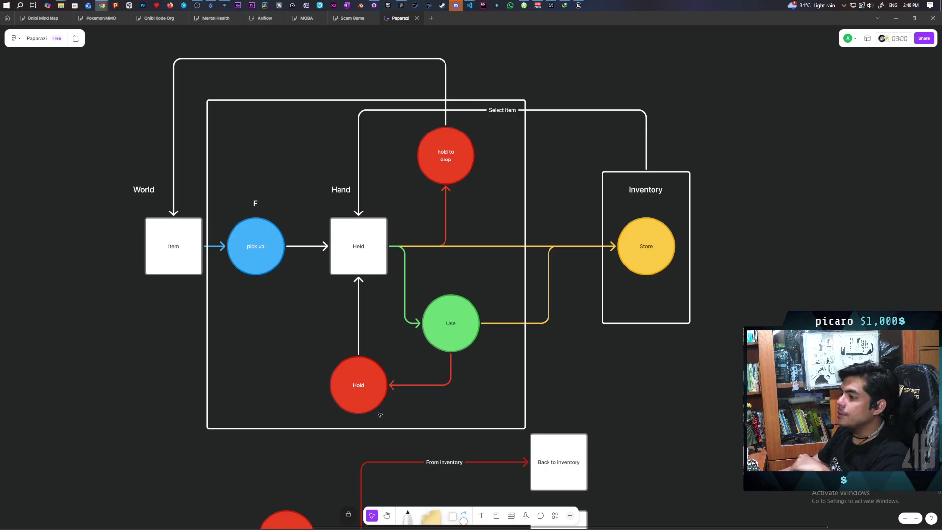
# Pan the FigJam canvas down to show the Hold branch from Pickup to Drop
pyautogui.scroll(-2, 588, 362)
pyautogui.moveTo(587, 363)
pyautogui.mouseDown()
pyautogui.moveTo(607, 330)
pyautogui.moveTo(602, 370)
pyautogui.moveTo(558, 373)
pyautogui.mouseUp()
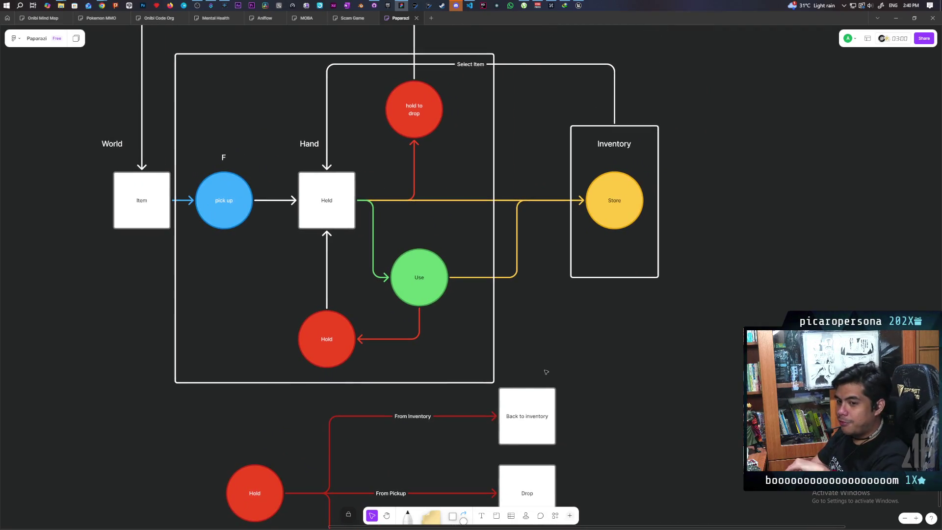
# Start a Demo level play session, stop it, and adjust the play options
pyautogui.click(578, 6)
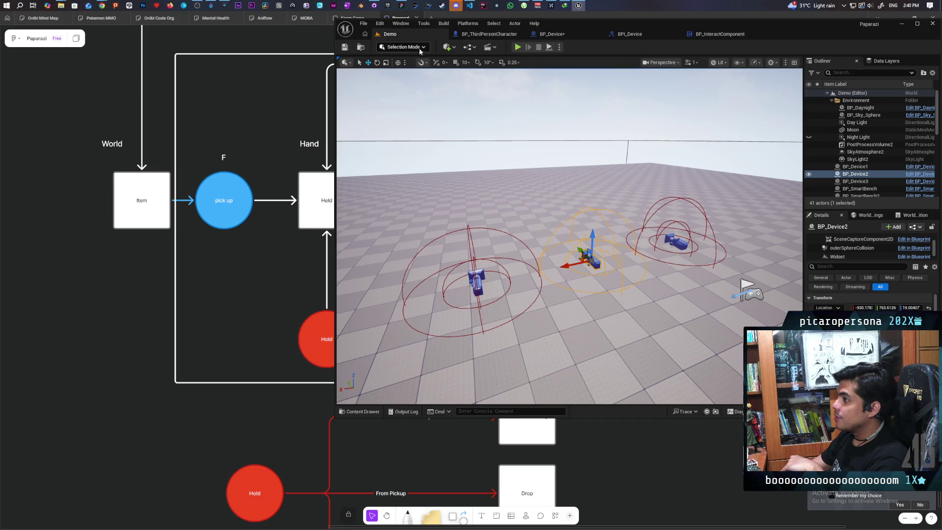
pyautogui.click(518, 48)
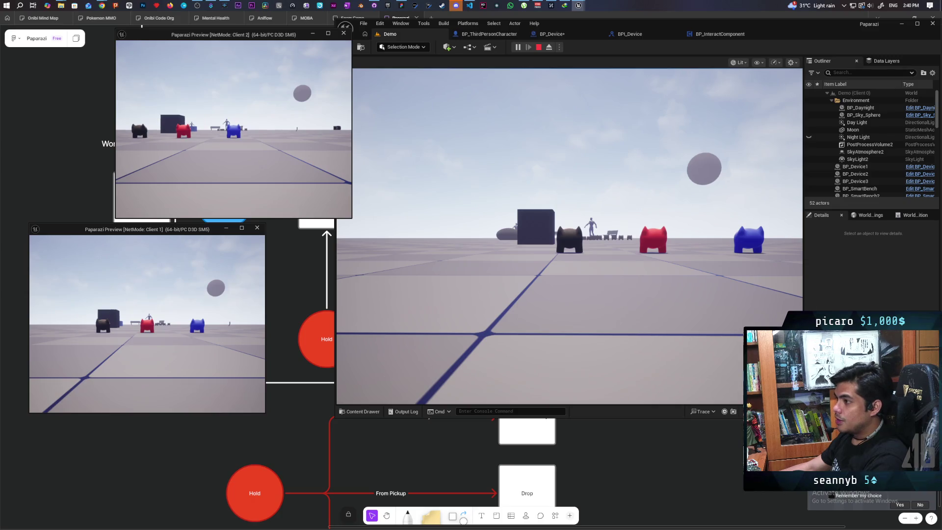
pyautogui.click(569, 236)
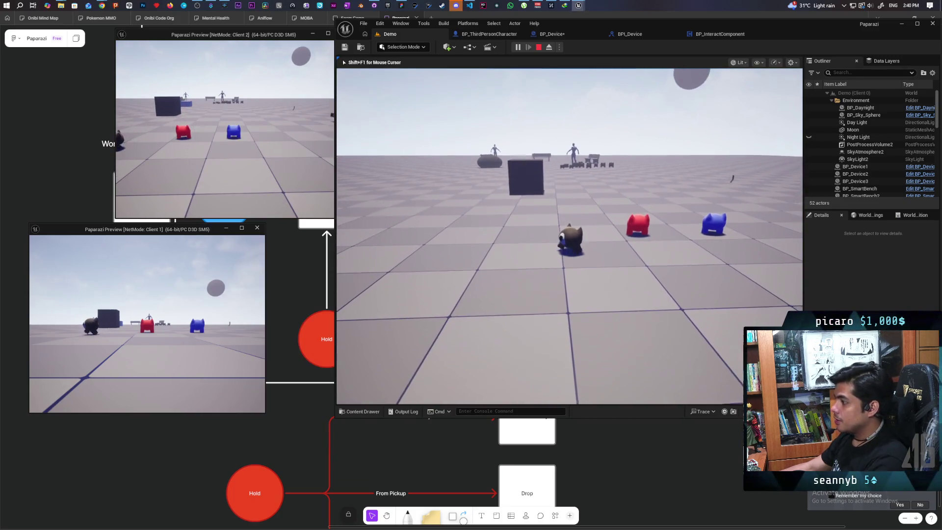
pyautogui.press('Escape')
pyautogui.click(560, 47)
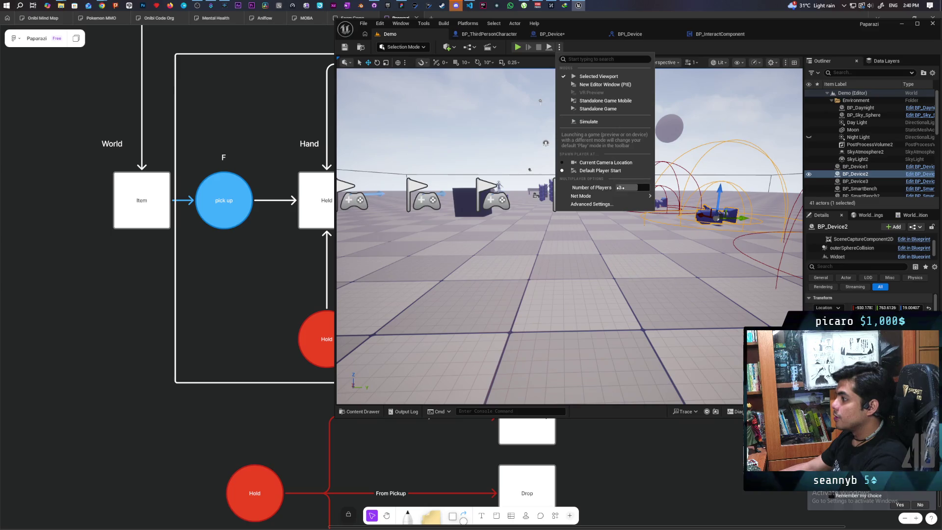
pyautogui.click(545, 143)
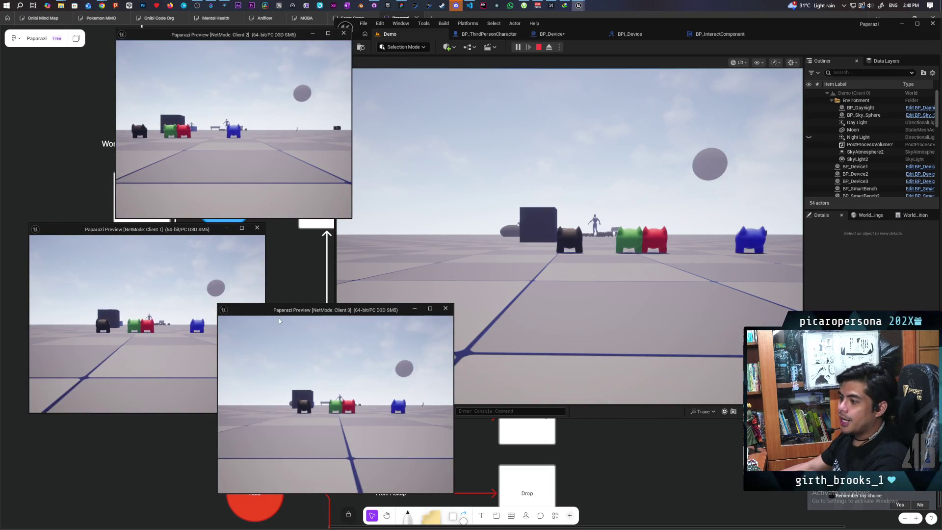
# Arrange the three client preview windows around the main viewport
pyautogui.moveTo(285, 313)
pyautogui.mouseDown()
pyautogui.moveTo(298, 358)
pyautogui.moveTo(261, 358)
pyautogui.moveTo(250, 341)
pyautogui.moveTo(222, 336)
pyautogui.moveTo(174, 343)
pyautogui.mouseUp()
pyautogui.moveTo(121, 231); pyautogui.dragTo(102, 182)
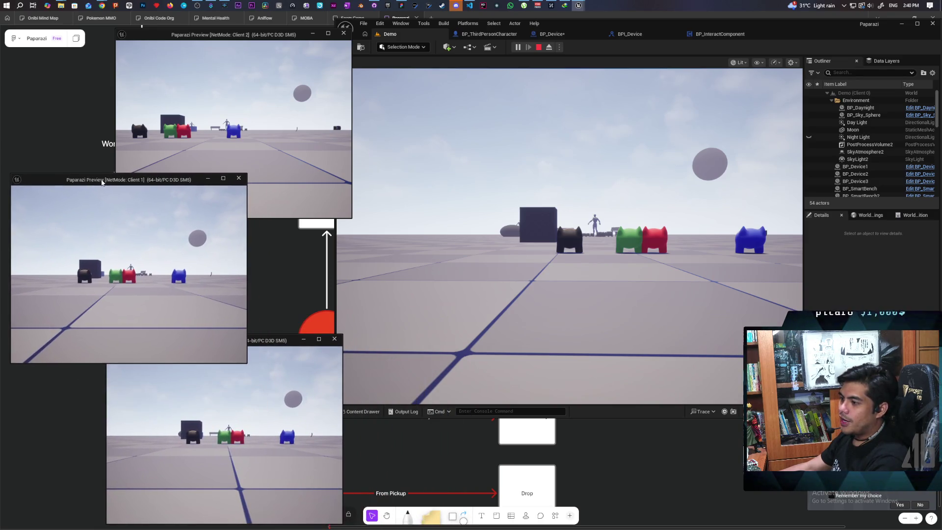
pyautogui.moveTo(250, 343)
pyautogui.mouseDown()
pyautogui.moveTo(270, 352)
pyautogui.moveTo(262, 347)
pyautogui.mouseUp()
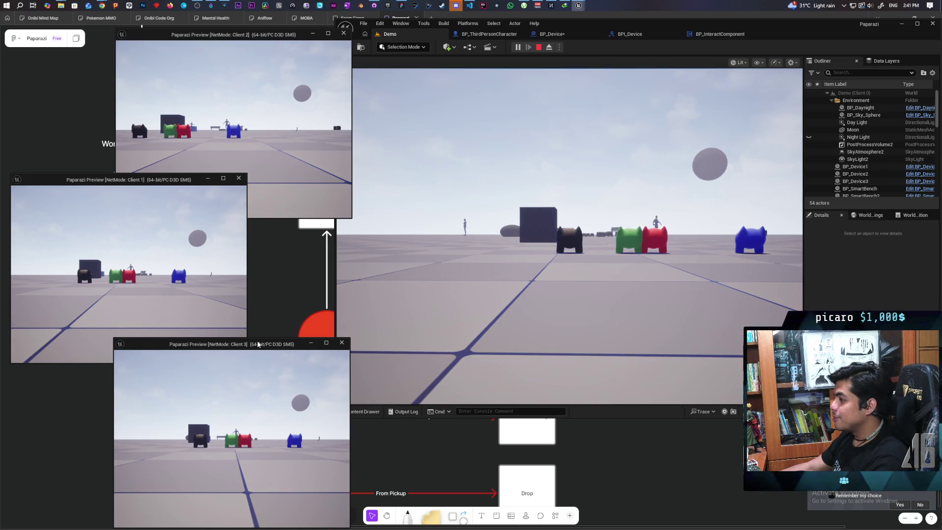
# Walk the black, blue, red and green characters together across the client windows
pyautogui.hotkey('alt', 'Tab')
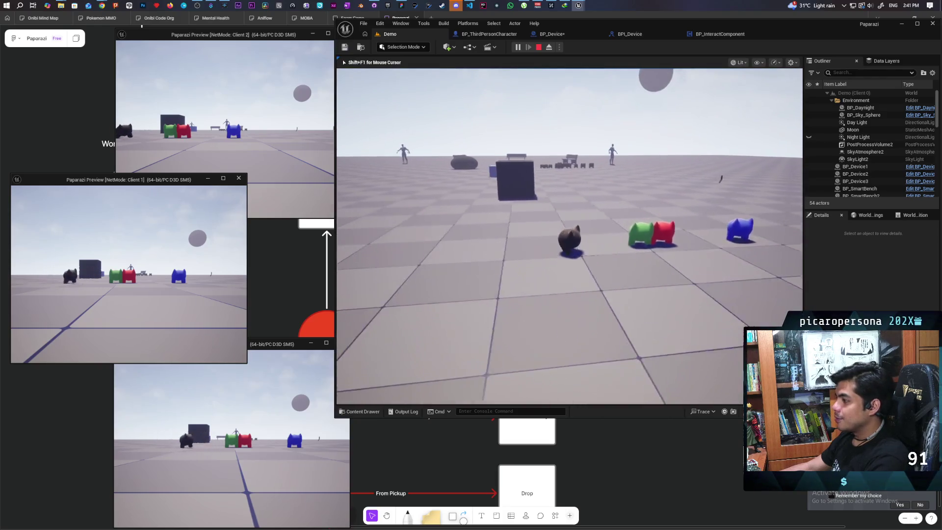
pyautogui.press('w')
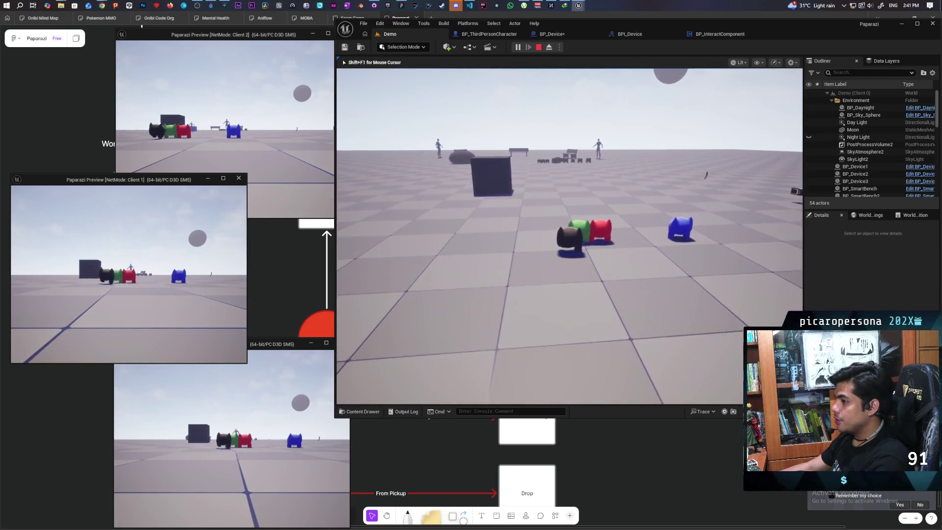
pyautogui.hotkey('alt', 'Tab')
pyautogui.press('w')
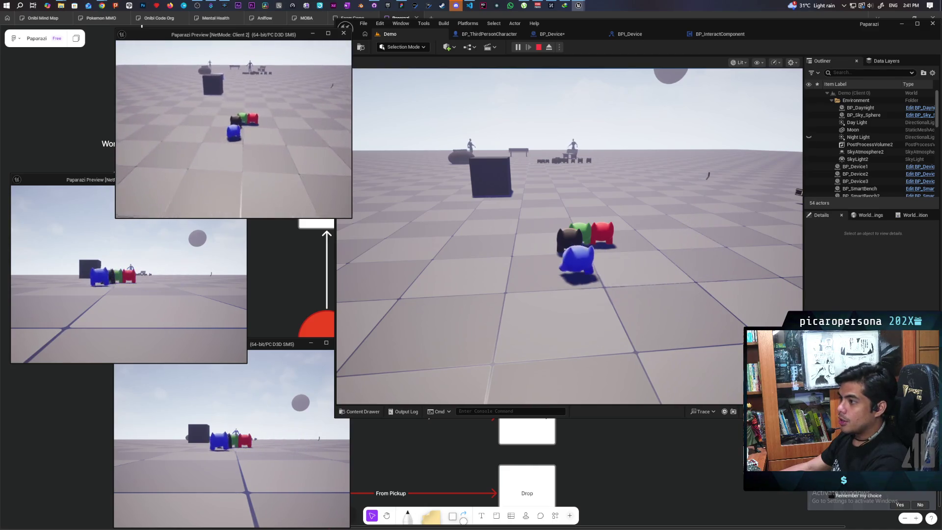
pyautogui.hotkey('alt', 'Tab')
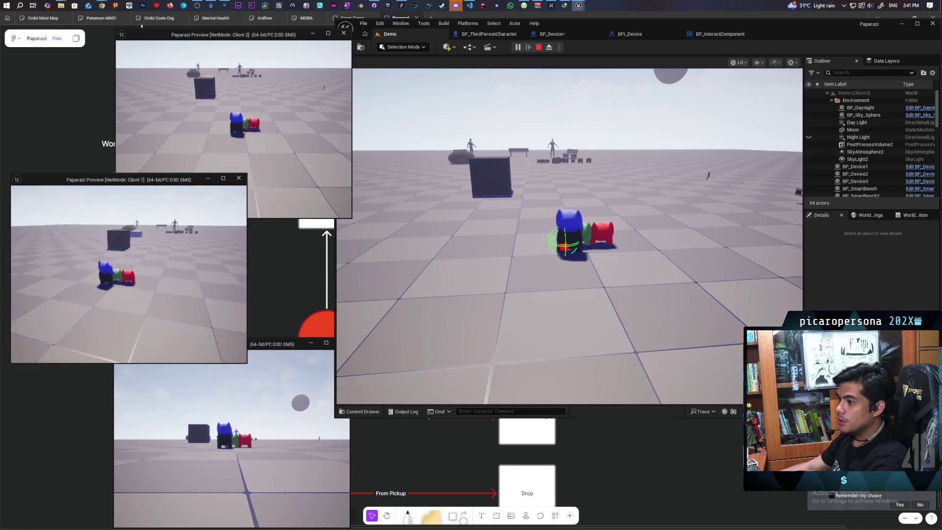
pyautogui.press('w')
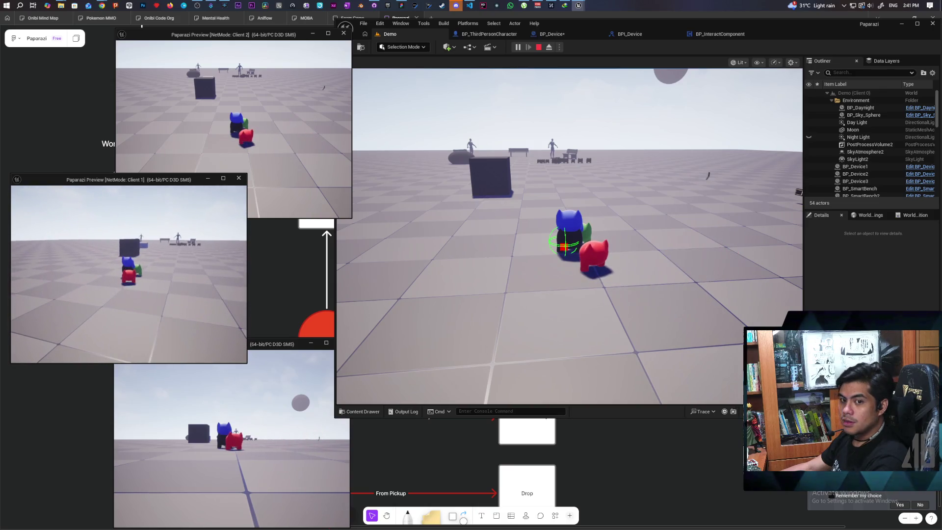
pyautogui.press('w')
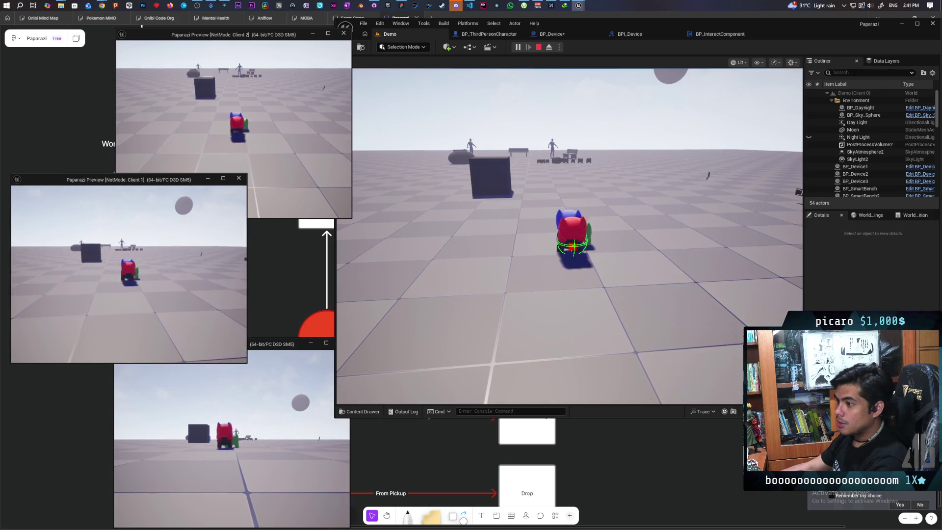
pyautogui.press('w')
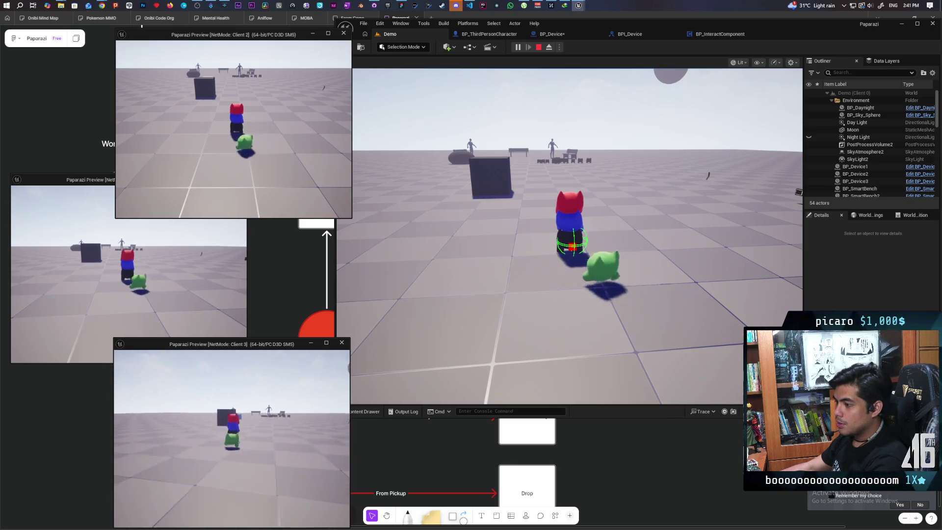
# Walk the main character up to the box and switch it into cat form
pyautogui.click(569, 235)
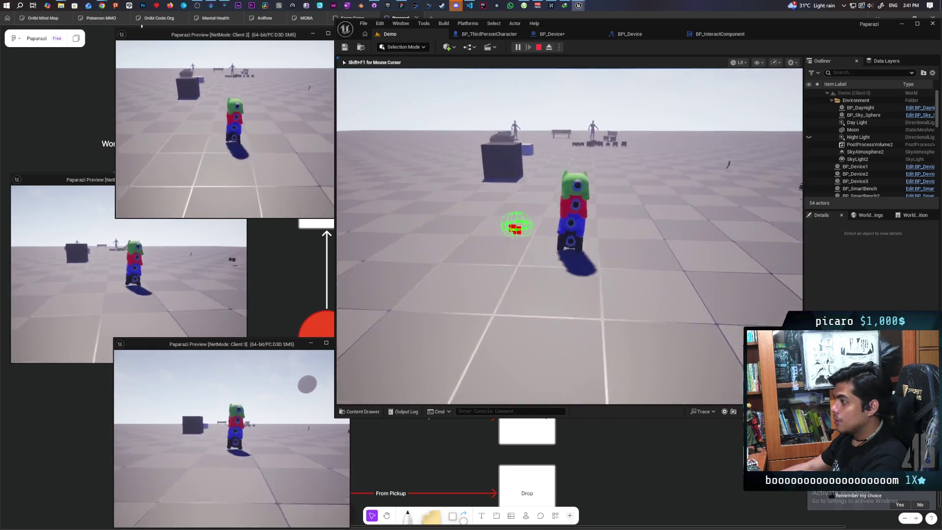
pyautogui.press('w')
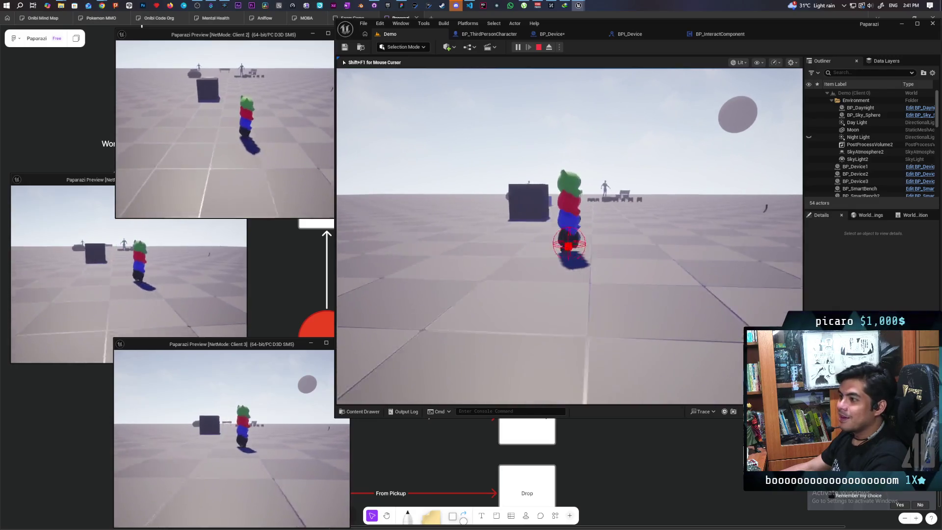
pyautogui.press('w')
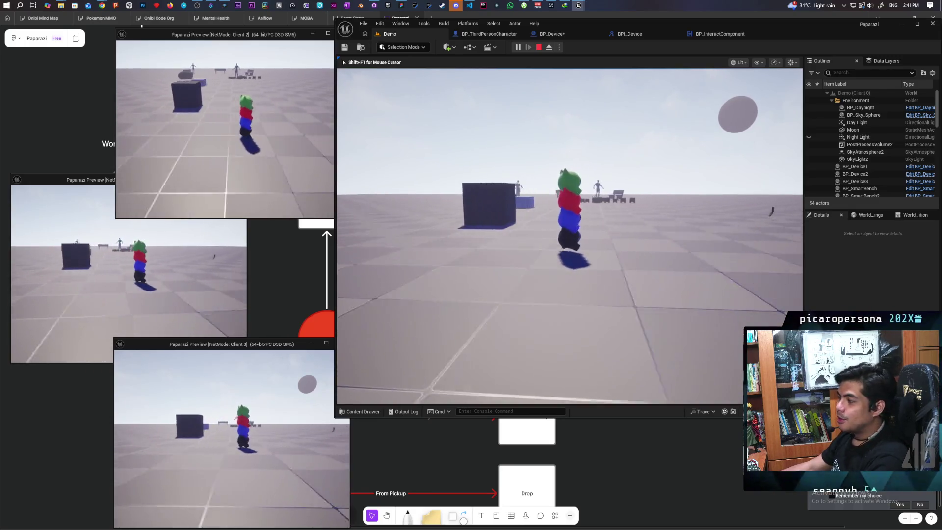
pyautogui.press('w')
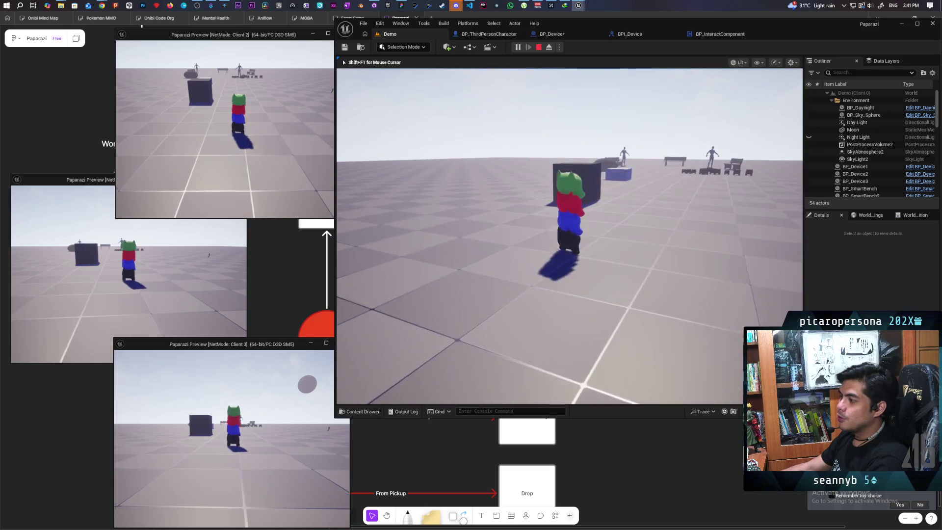
pyautogui.press('w')
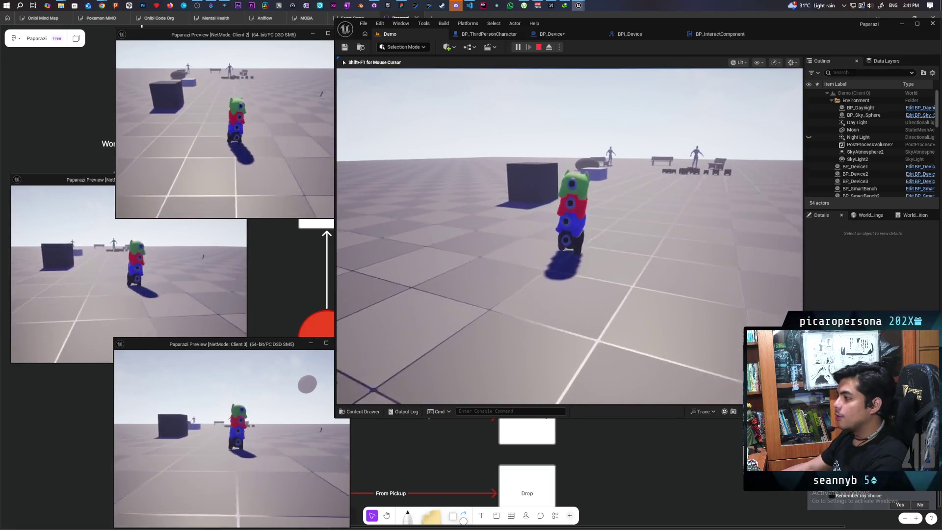
pyautogui.press('w')
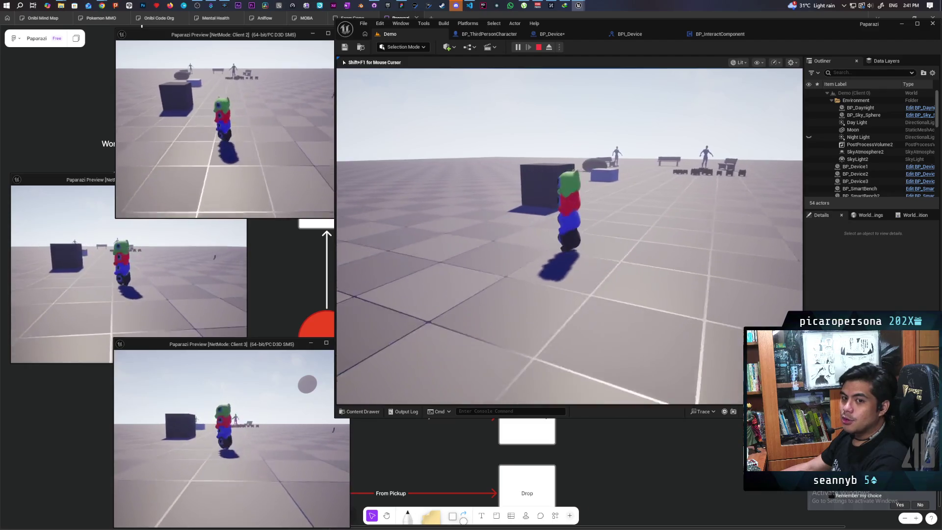
pyautogui.press('w')
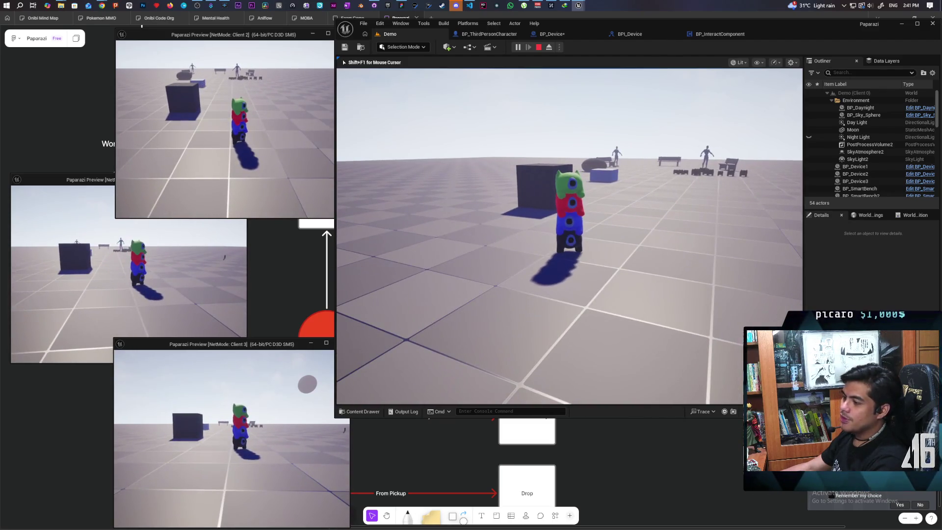
pyautogui.press('w')
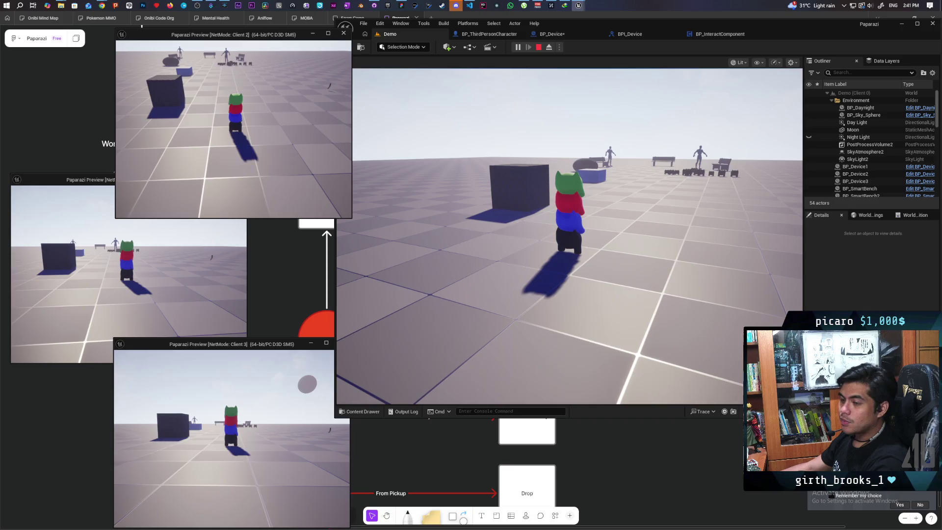
pyautogui.press('e')
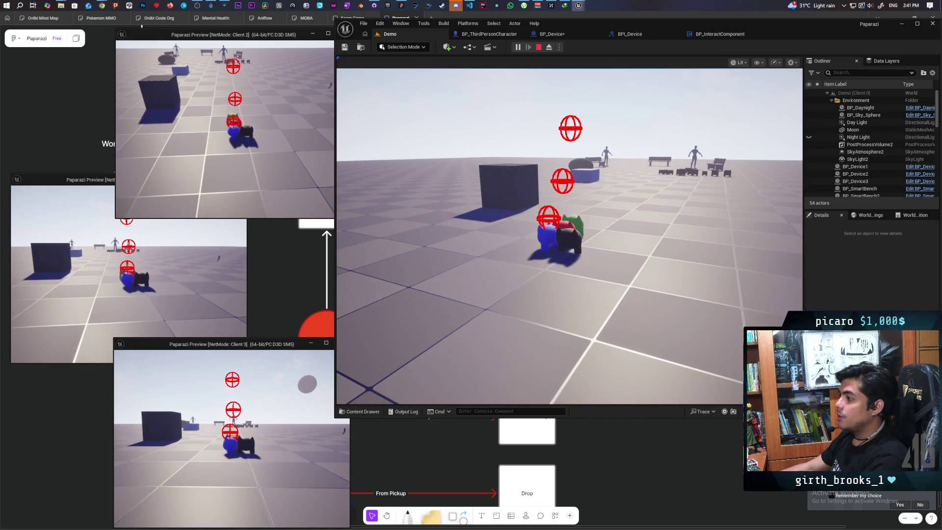
# Run the black cat toward the box and back to the character group
pyautogui.click(569, 236)
pyautogui.press('s')
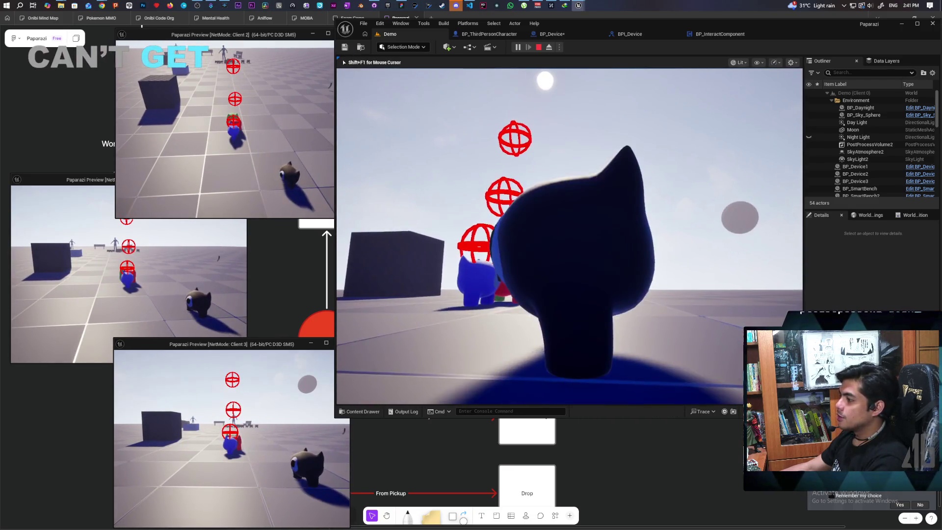
pyautogui.press('w')
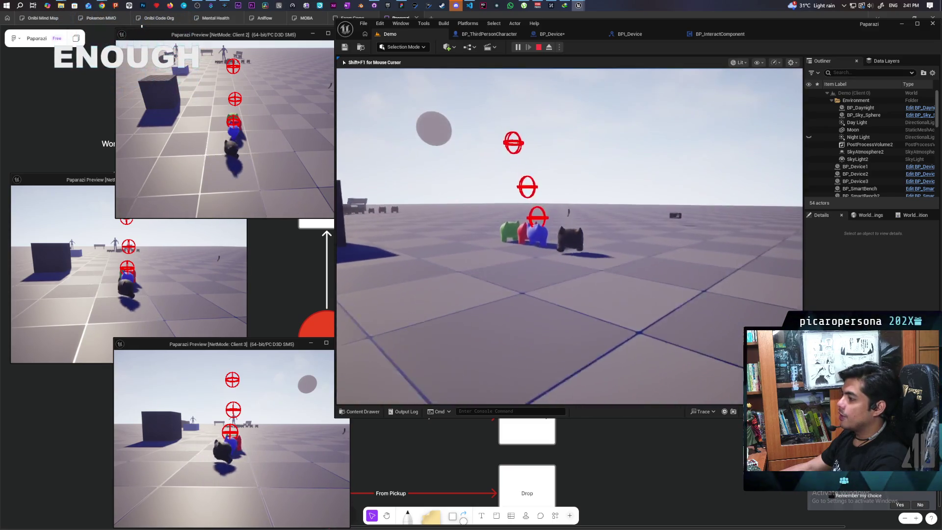
pyautogui.press('w')
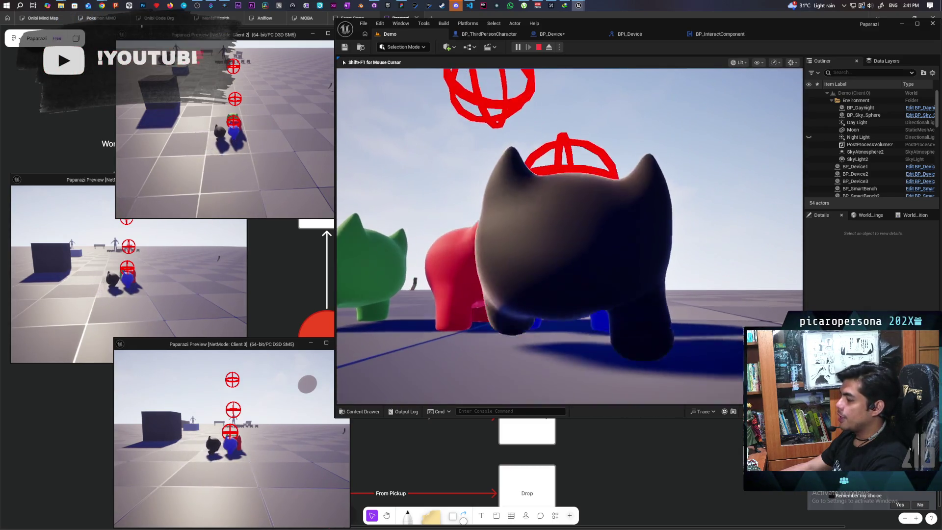
pyautogui.scroll(-5, 569, 236)
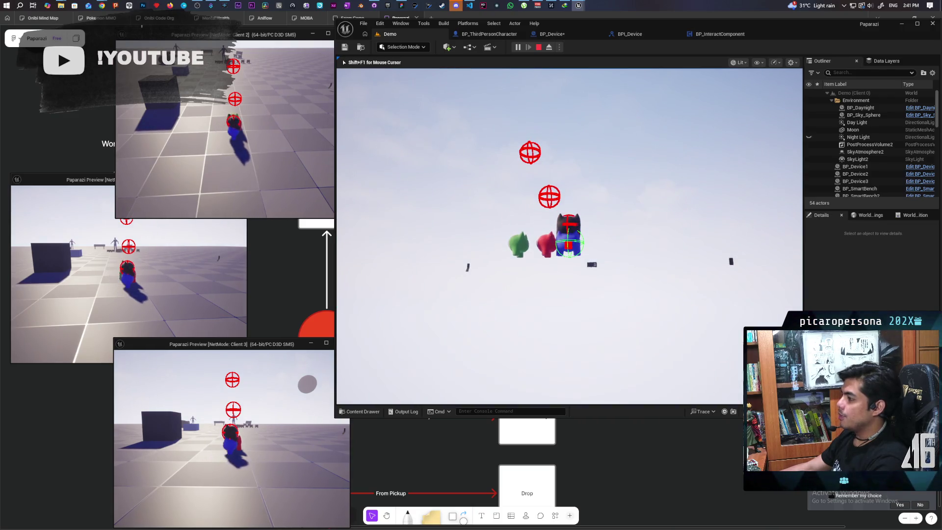
pyautogui.scroll(5, 569, 236)
pyautogui.scroll(-3, 569, 235)
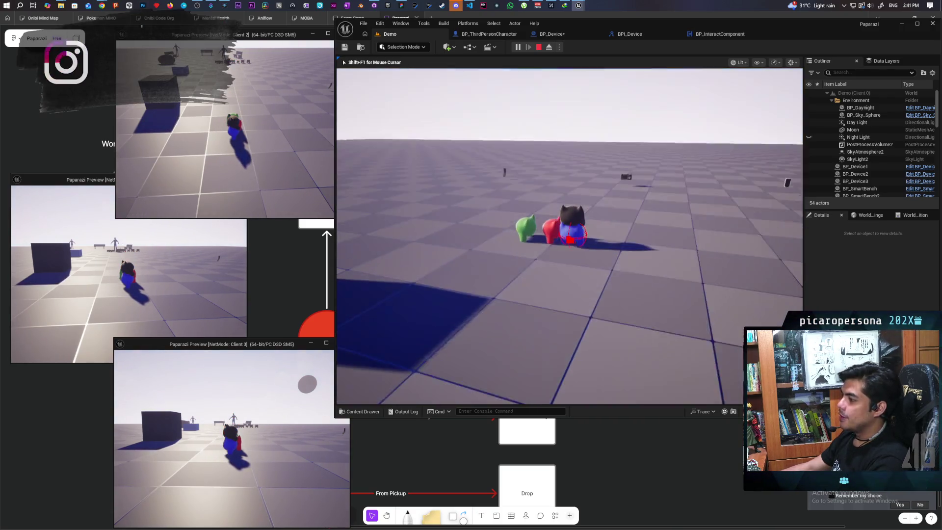
pyautogui.press('w')
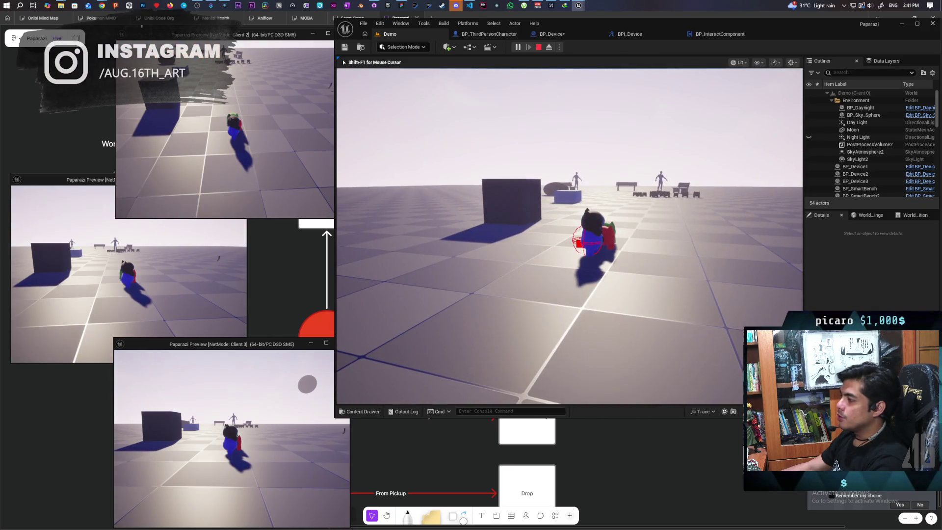
pyautogui.press('s')
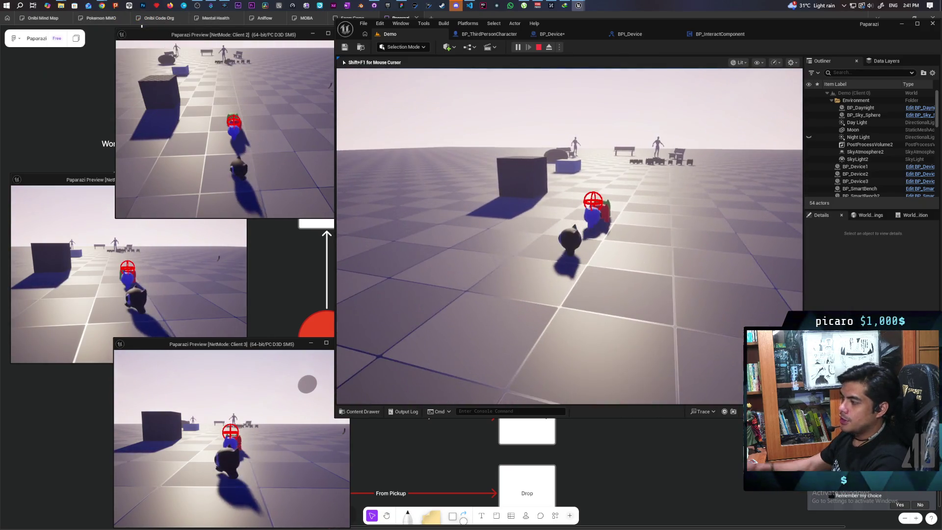
pyautogui.press('w')
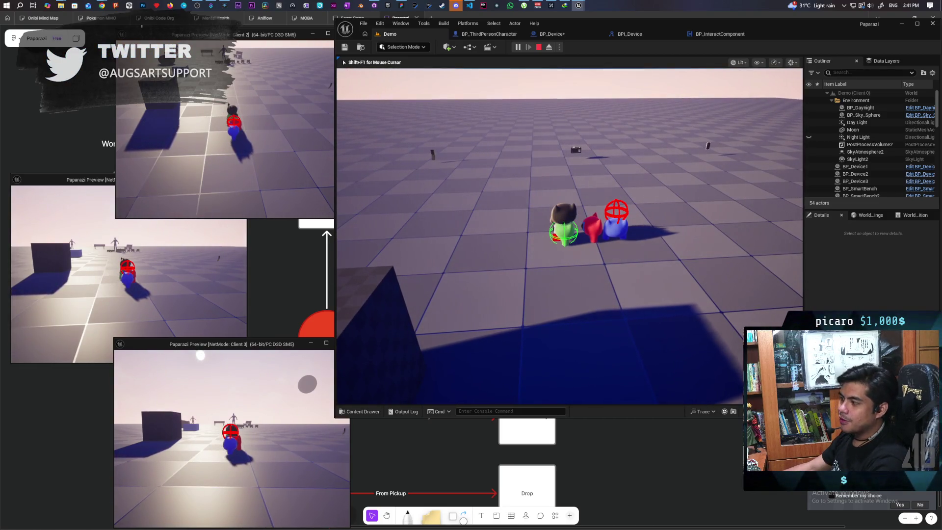
pyautogui.press('w')
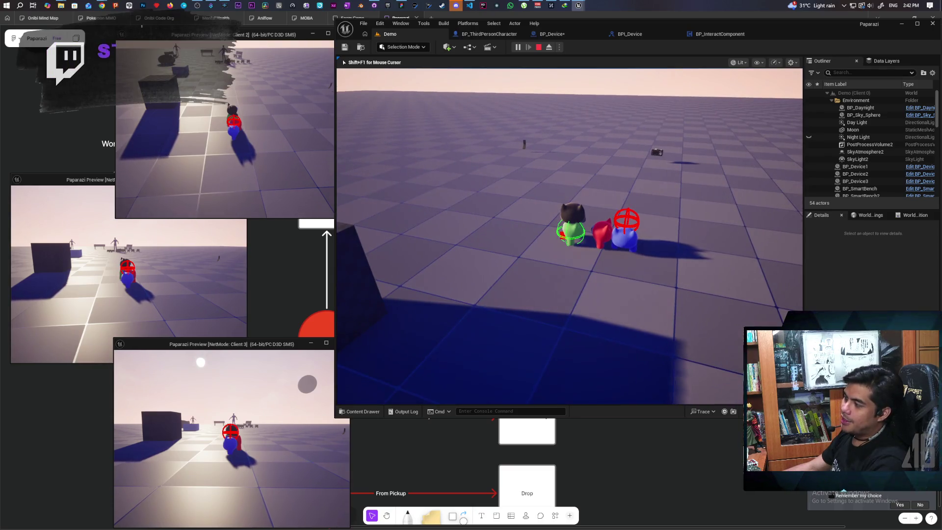
# Run the black cat past the group and pick up the DSLR camera
pyautogui.press('d')
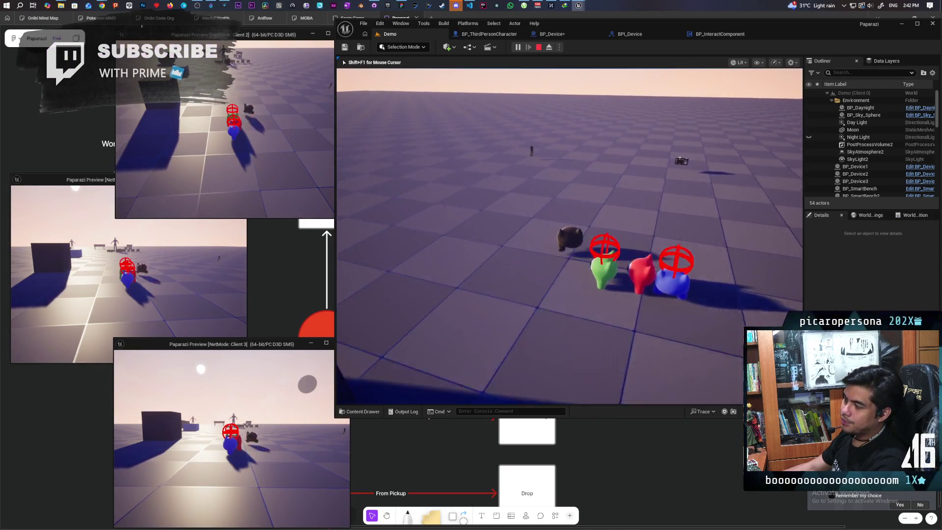
pyautogui.press('w')
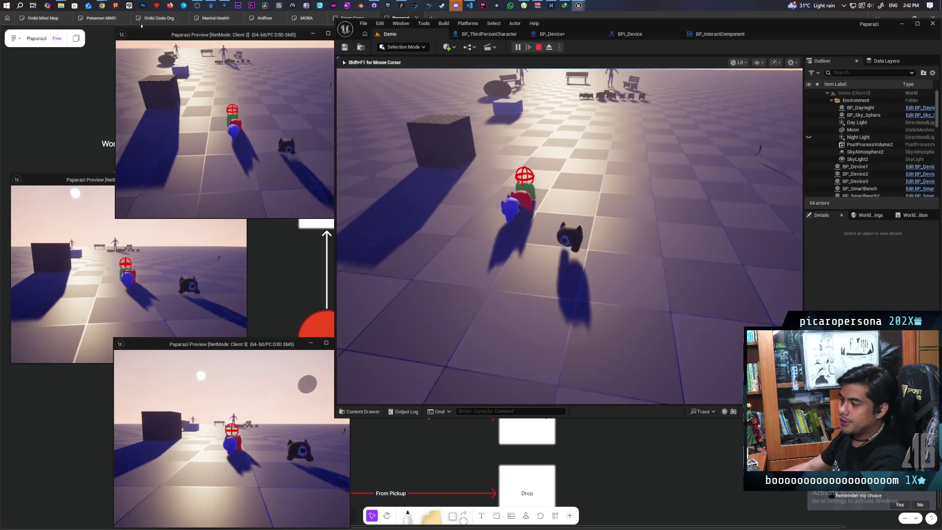
pyautogui.press('w')
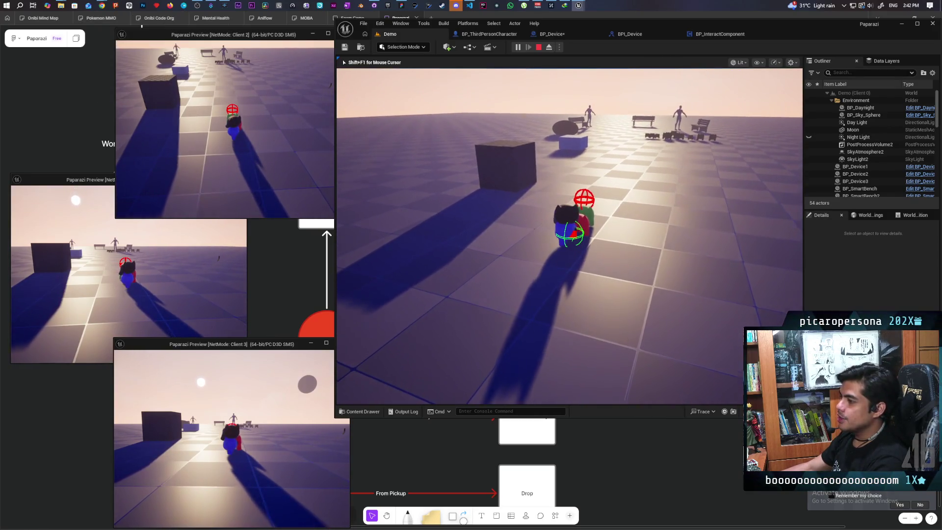
pyautogui.press('s')
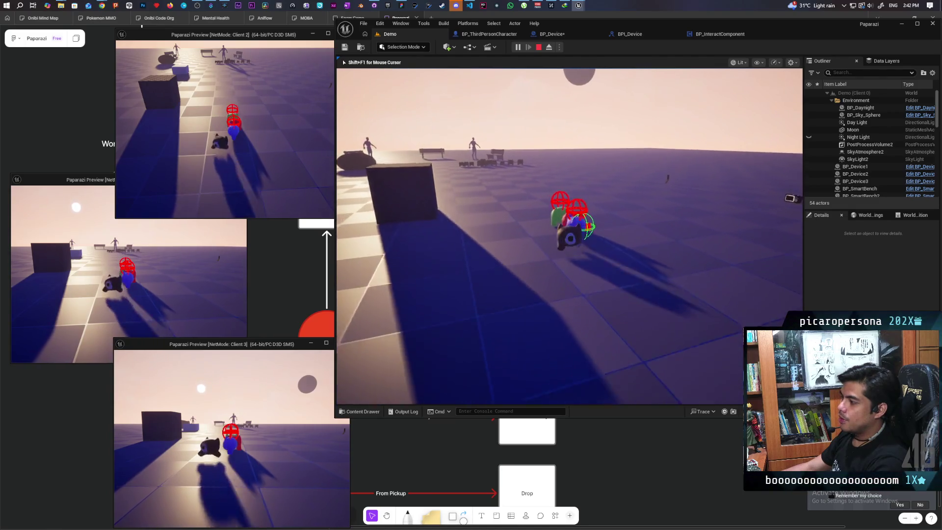
pyautogui.press('w')
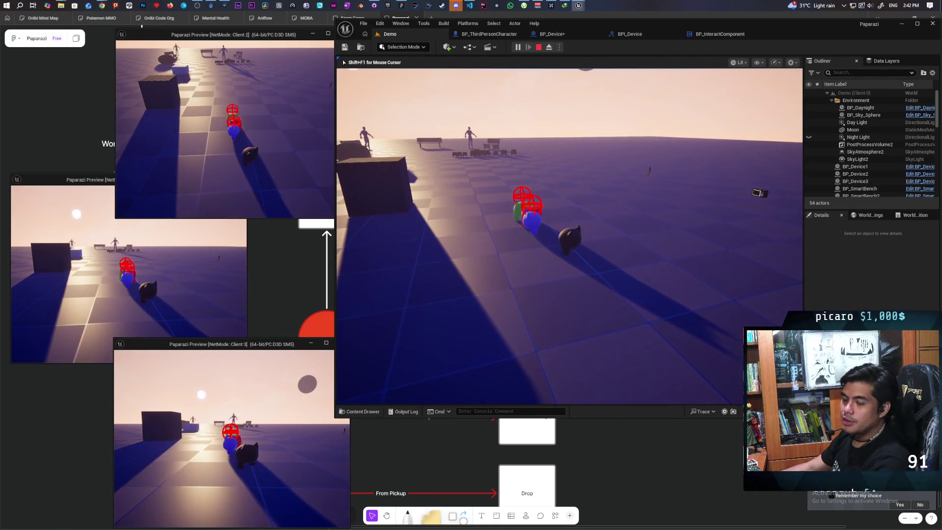
pyautogui.press('w')
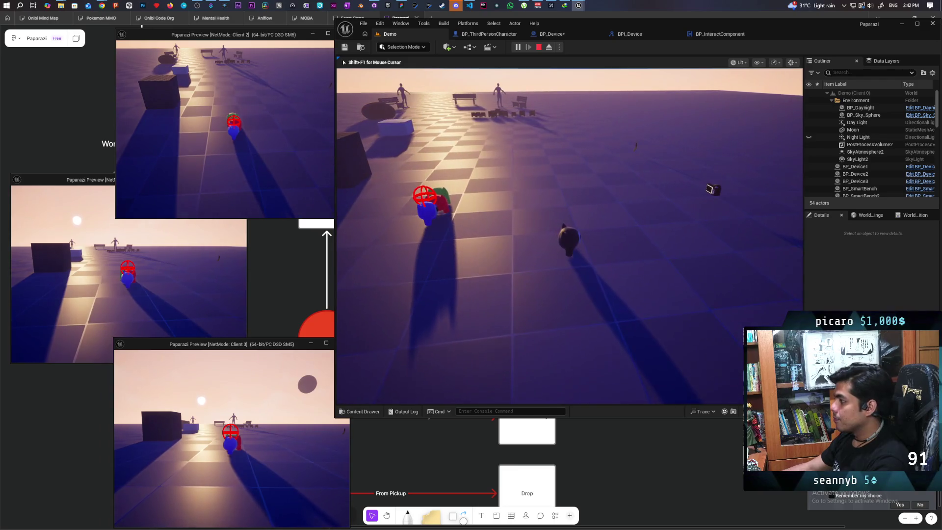
pyautogui.press('w')
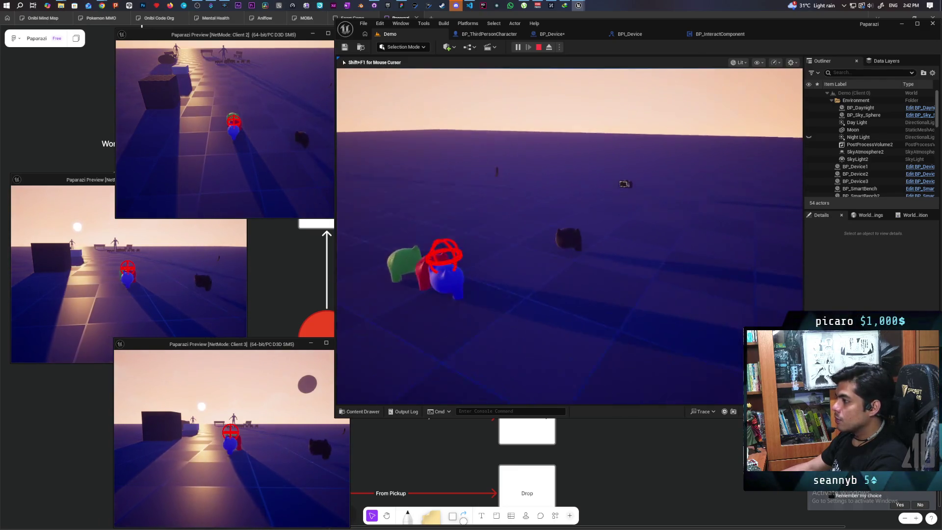
pyautogui.press('f')
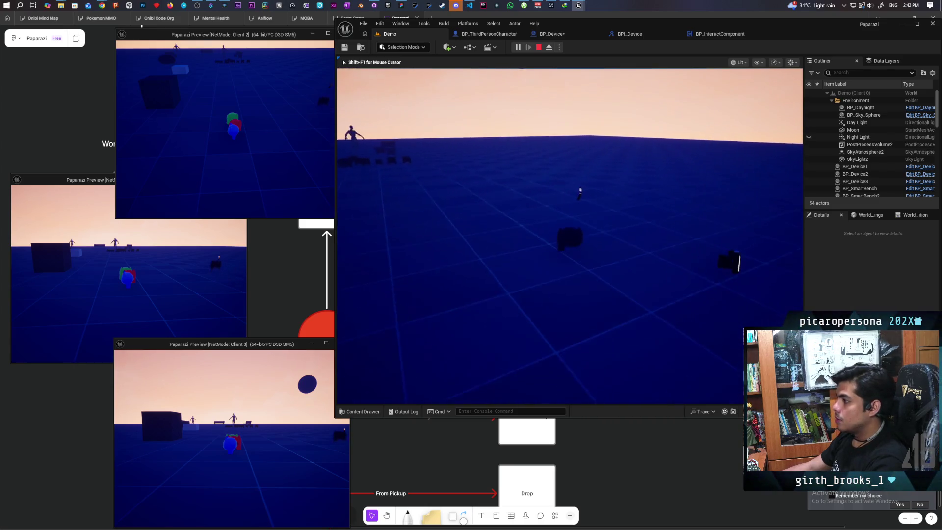
# Pick up and drop the flip phone, return to the players, and stop Play In Editor
pyautogui.press('e')
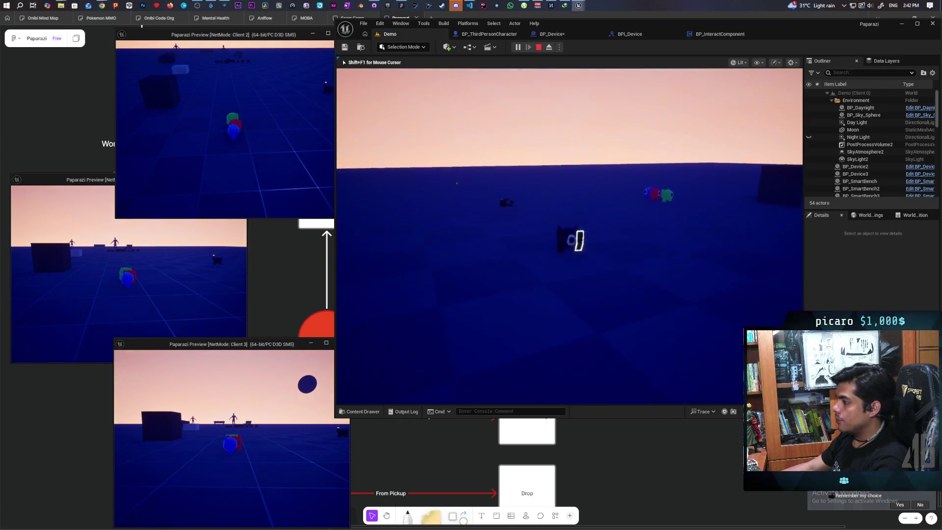
pyautogui.press('e')
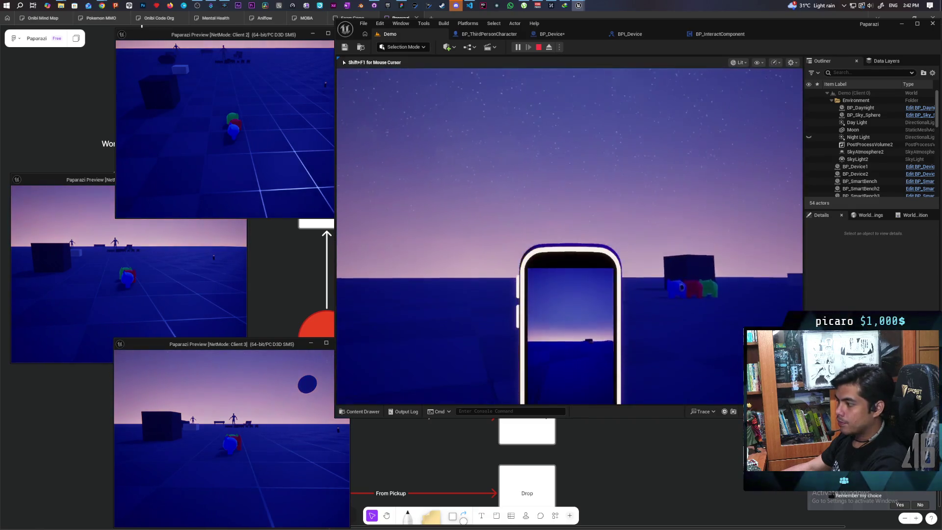
pyautogui.press('e')
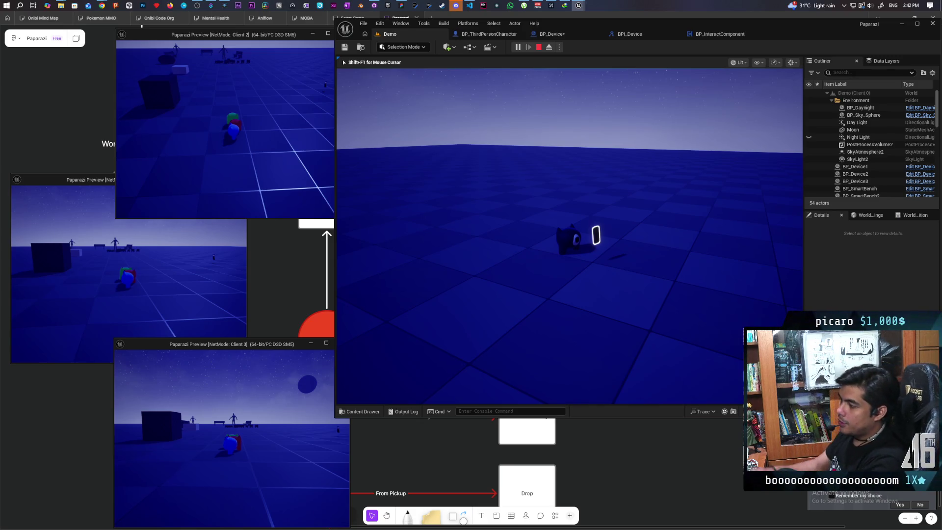
pyautogui.press('w')
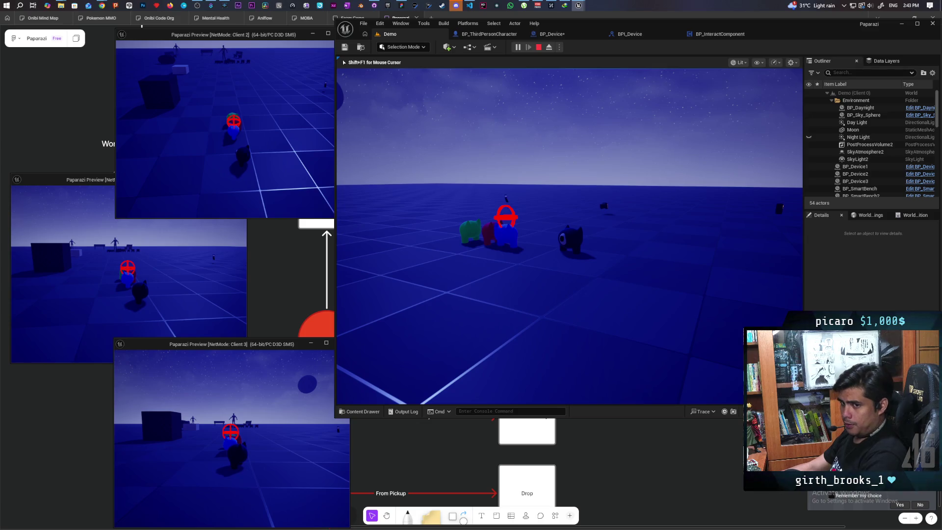
pyautogui.press('Escape')
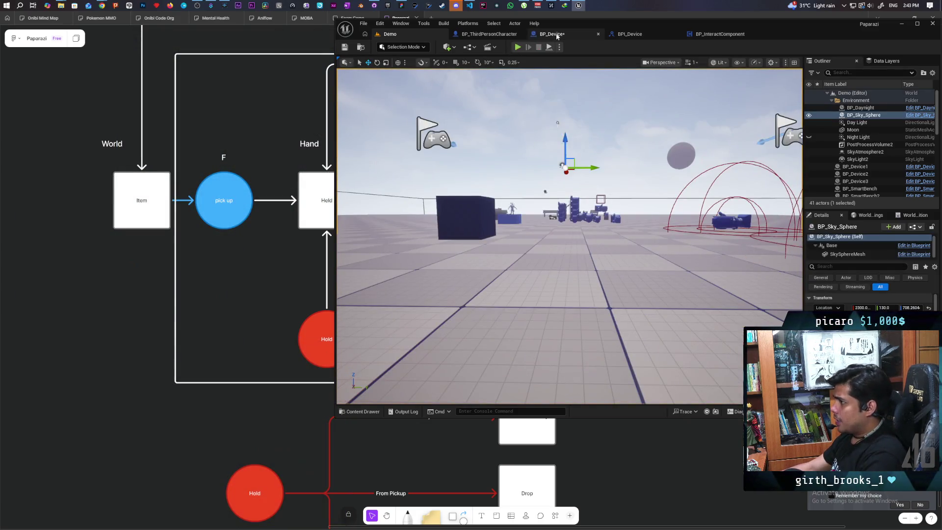
# Scroll BP_ThirdPersonCharacter's EventGraph to the Server Detatch and 'resetting mesh and controls' comments
pyautogui.click(552, 35)
pyautogui.click(491, 33)
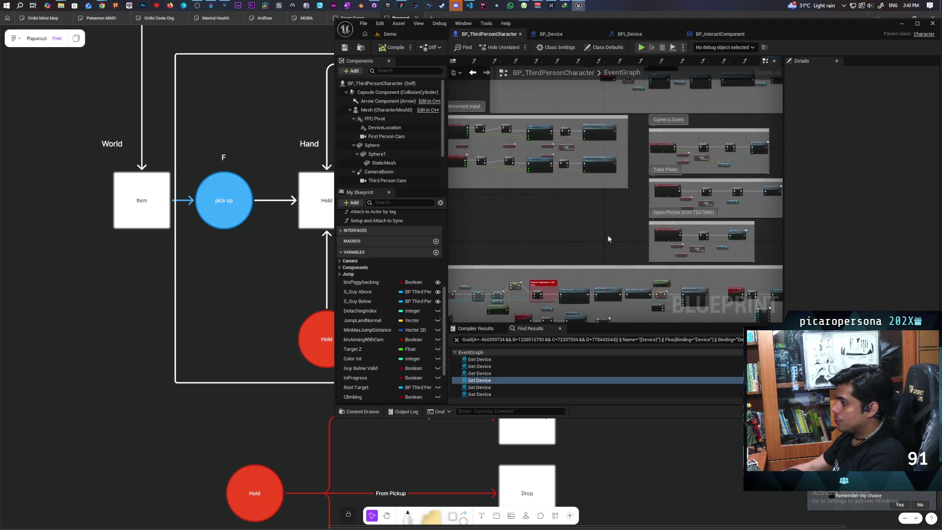
pyautogui.scroll(-2, 596, 186)
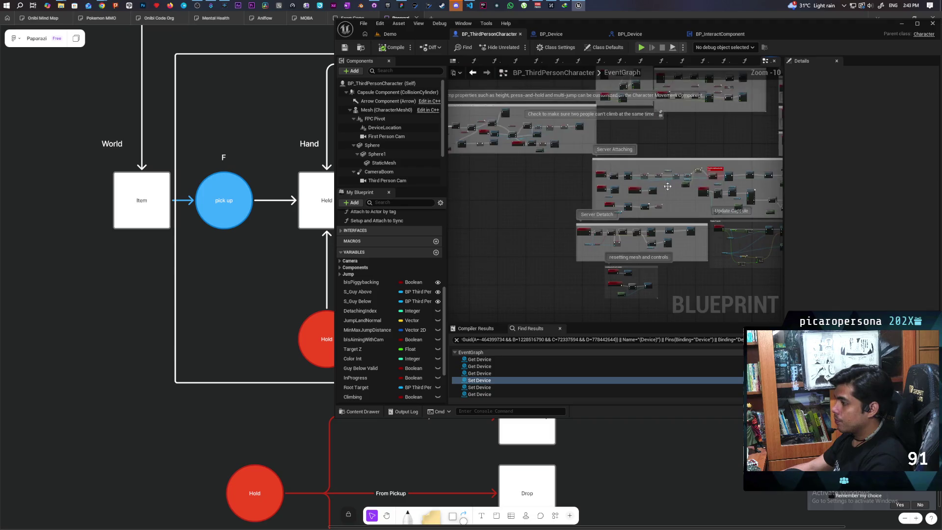
pyautogui.scroll(5, 589, 179)
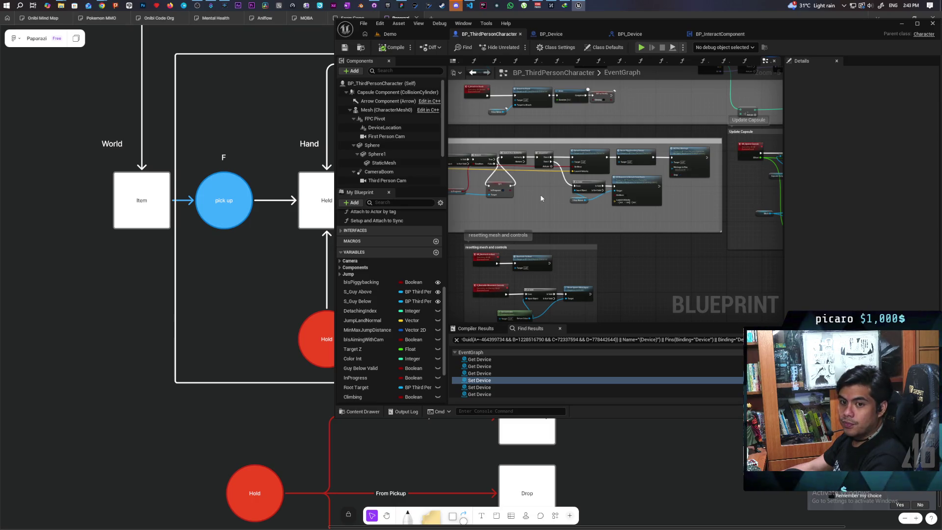
pyautogui.scroll(3, 542, 198)
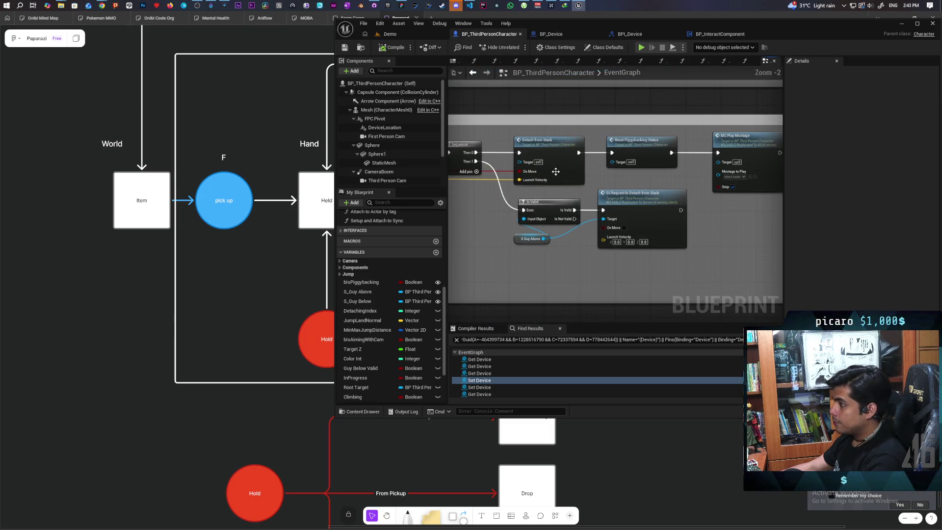
pyautogui.scroll(-3, 565, 164)
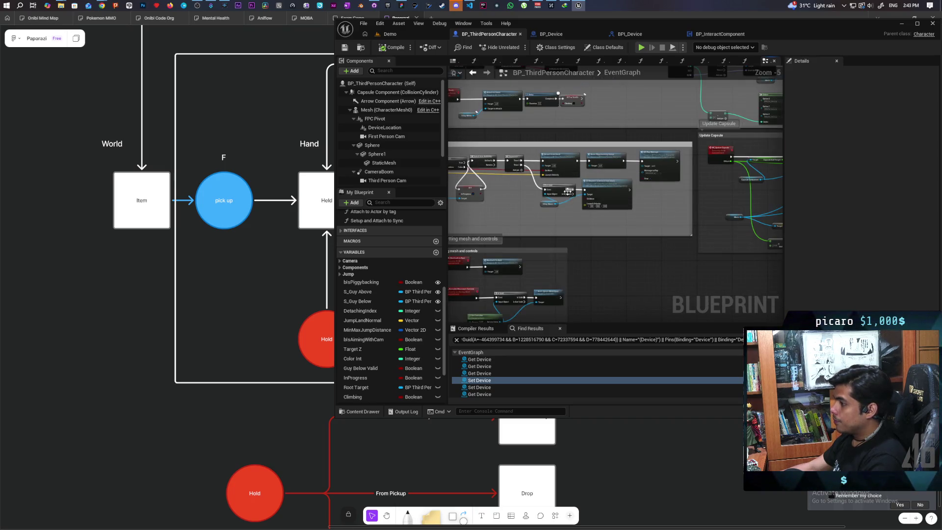
pyautogui.scroll(3, 588, 206)
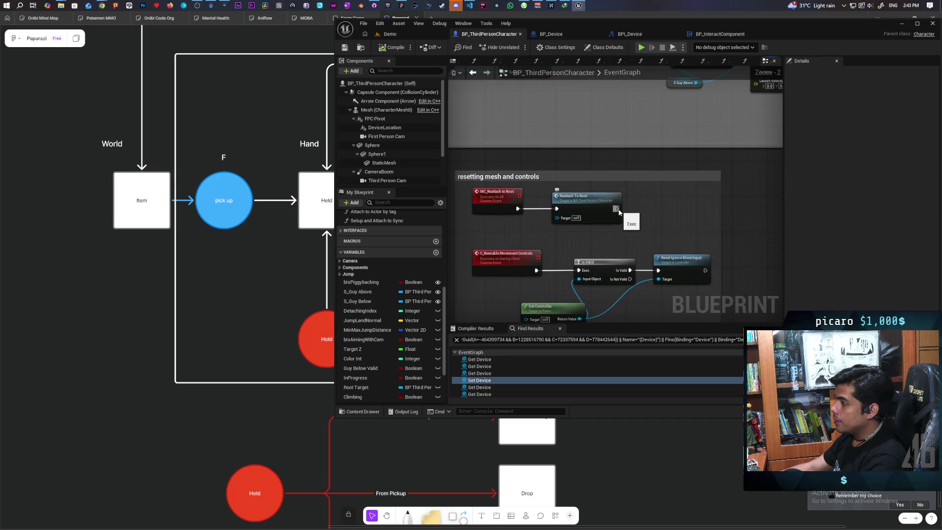
pyautogui.scroll(-4, 618, 212)
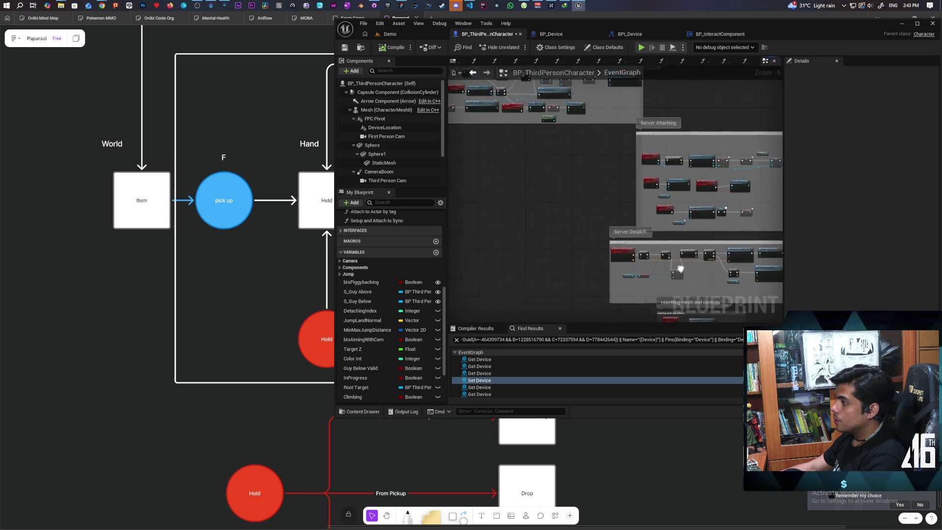
pyautogui.scroll(2, 592, 148)
pyautogui.scroll(4, 593, 149)
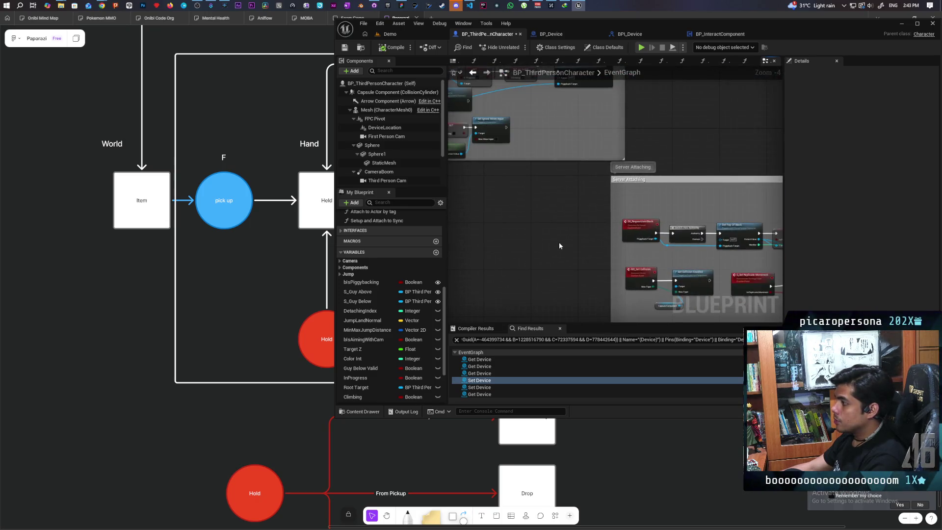
pyautogui.scroll(-10, 607, 210)
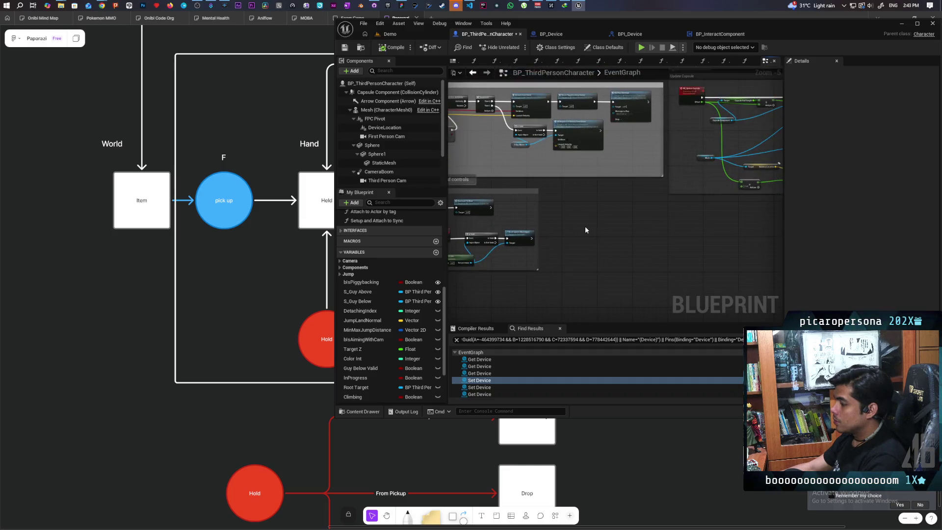
pyautogui.scroll(10, 540, 231)
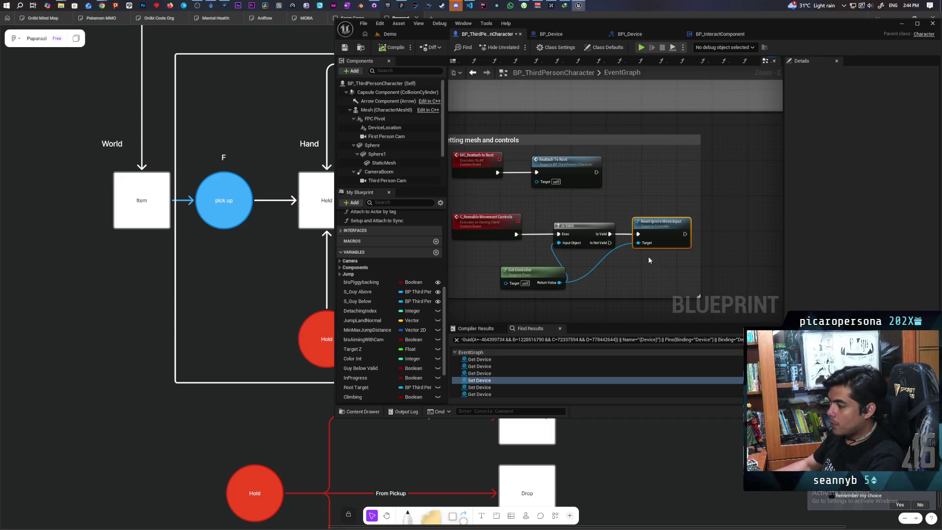
pyautogui.scroll(-3, 615, 226)
pyautogui.scroll(5, 653, 234)
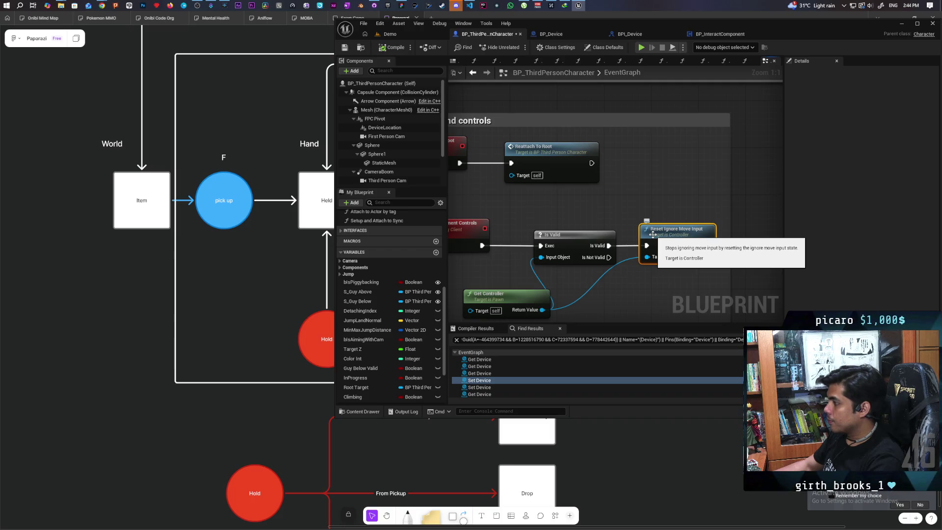
pyautogui.scroll(-7, 653, 235)
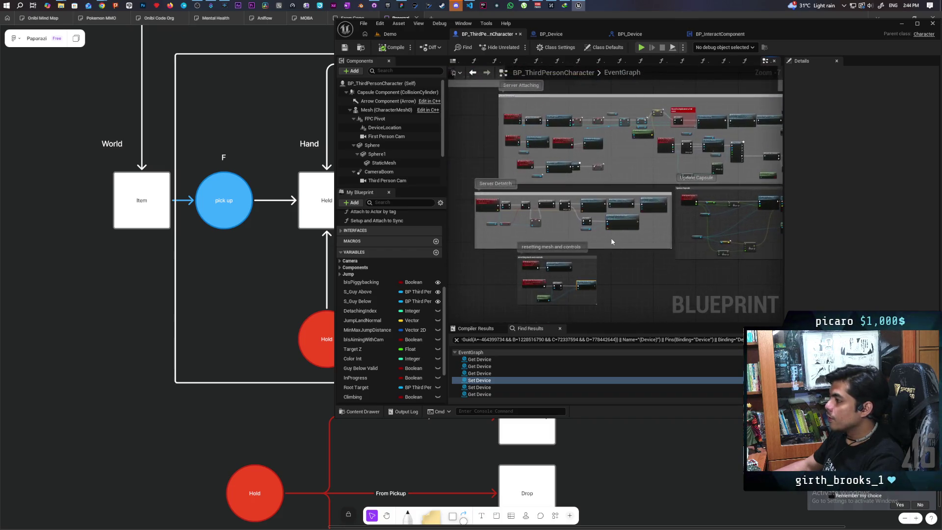
# Open the DetachFromStack function graph and locate the MC Reattach To Root node
pyautogui.scroll(5, 612, 241)
pyautogui.doubleClick(543, 121)
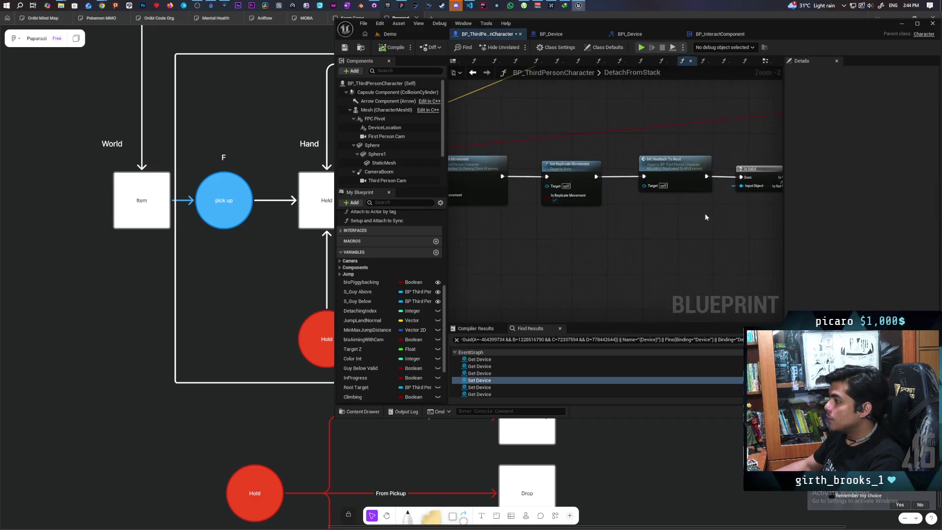
pyautogui.scroll(3, 680, 244)
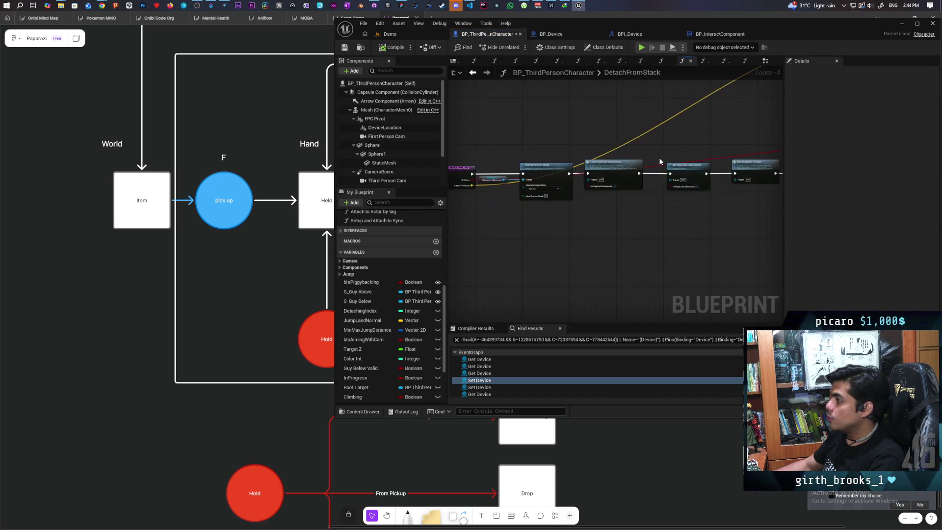
pyautogui.scroll(-3, 553, 227)
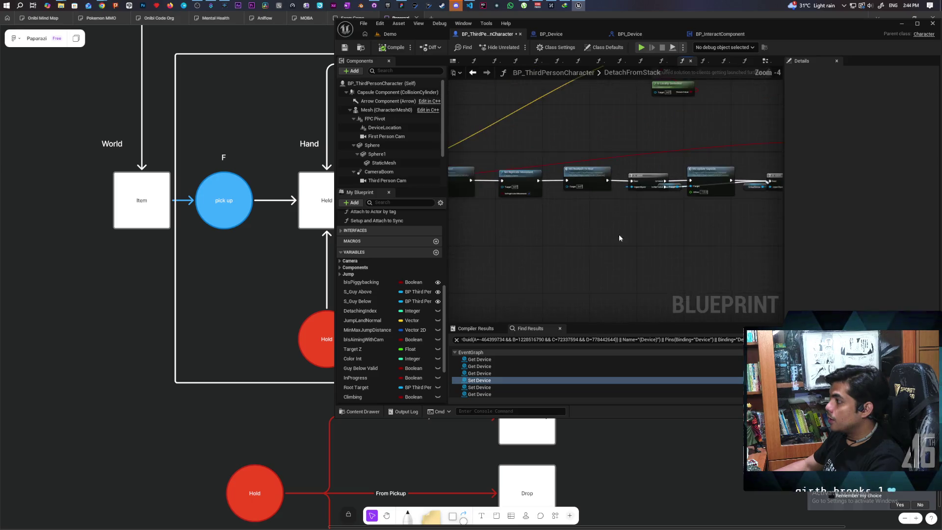
pyautogui.scroll(-3, 531, 289)
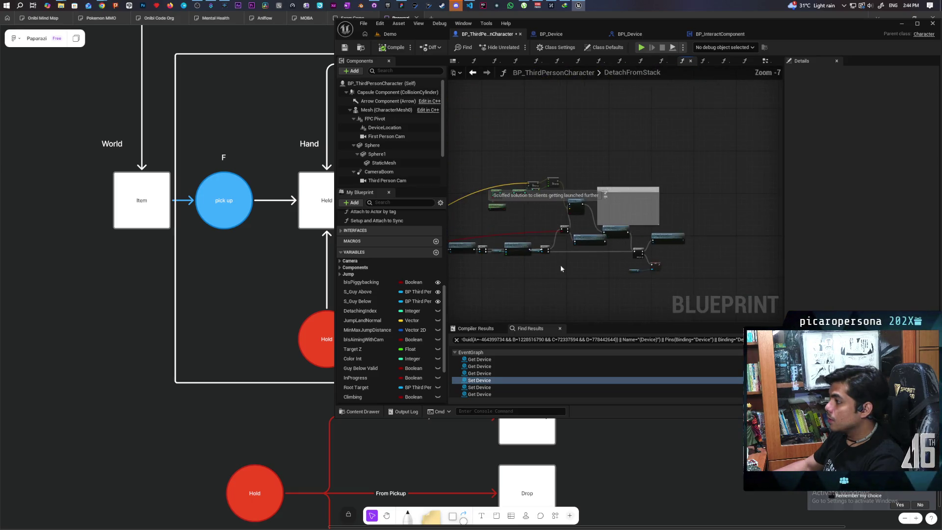
pyautogui.moveTo(626, 262); pyautogui.dragTo(699, 250)
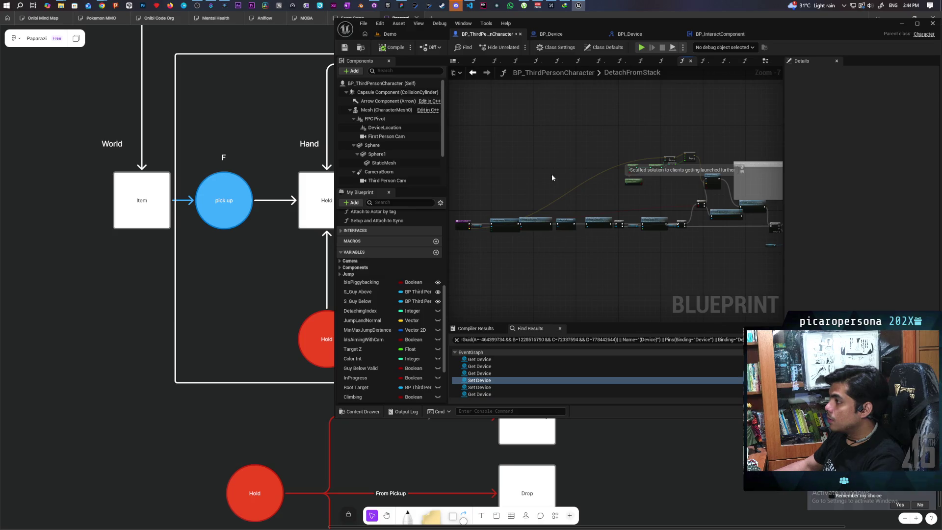
pyautogui.click(474, 72)
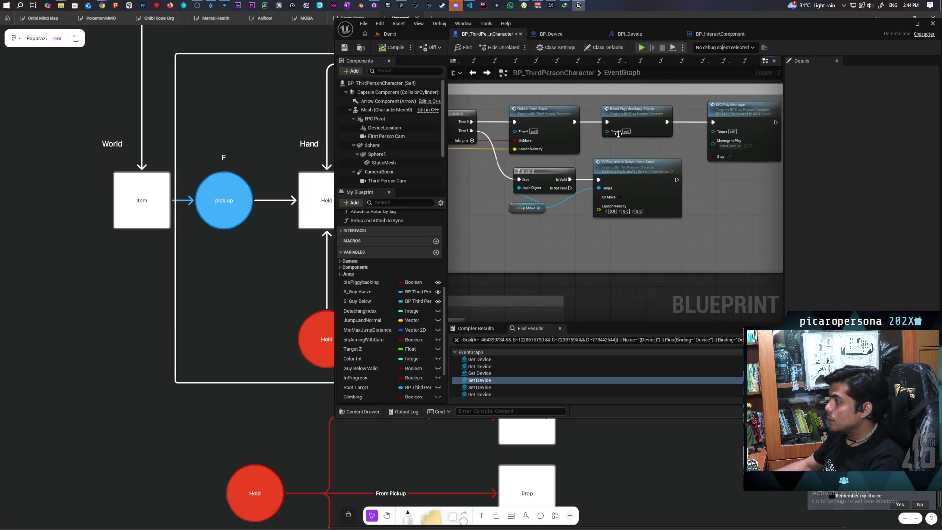
pyautogui.doubleClick(548, 120)
pyautogui.scroll(5, 536, 235)
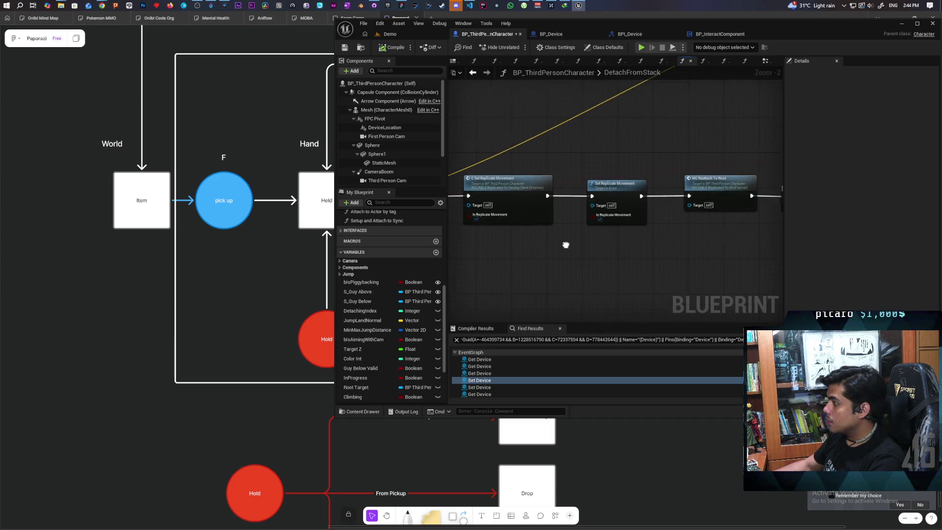
pyautogui.moveTo(648, 238); pyautogui.dragTo(631, 221)
# Open the Reattach to Root function and delete its Get World Location node
pyautogui.doubleClick(623, 191)
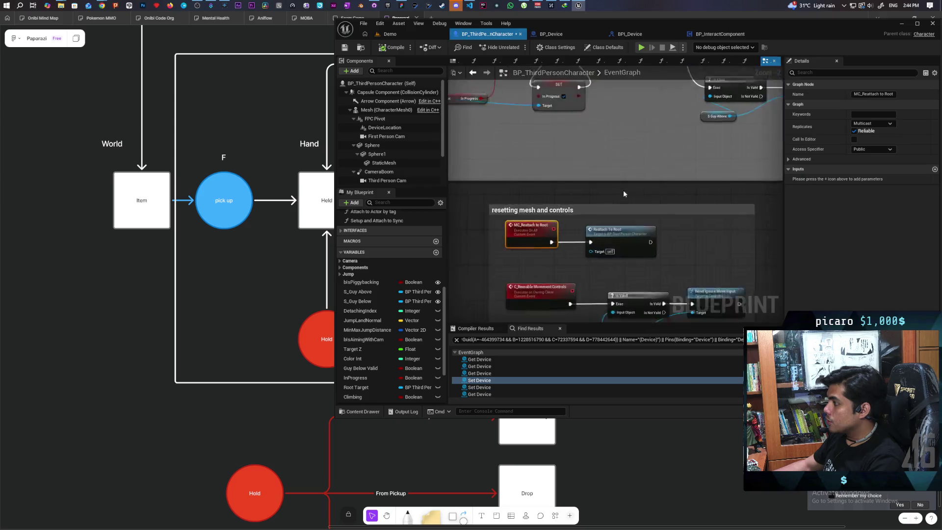
pyautogui.moveTo(598, 219); pyautogui.dragTo(572, 212)
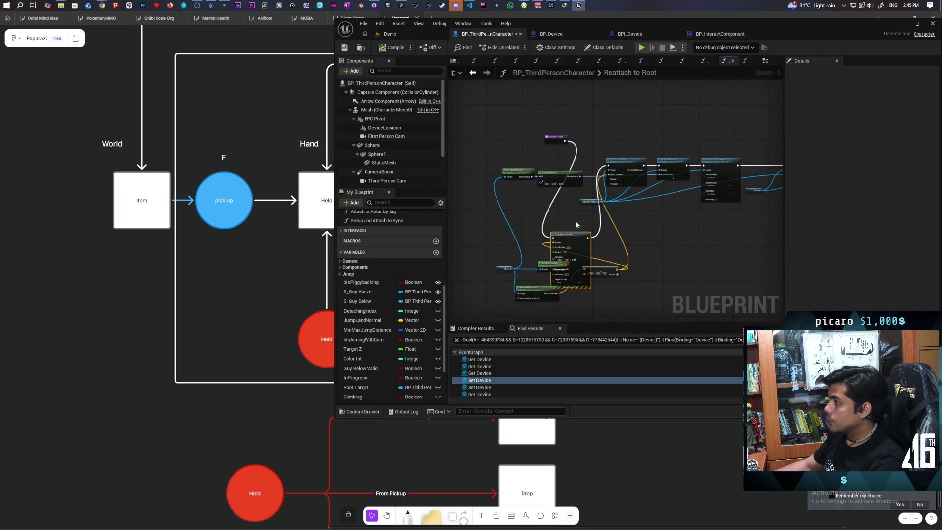
pyautogui.scroll(2, 577, 208)
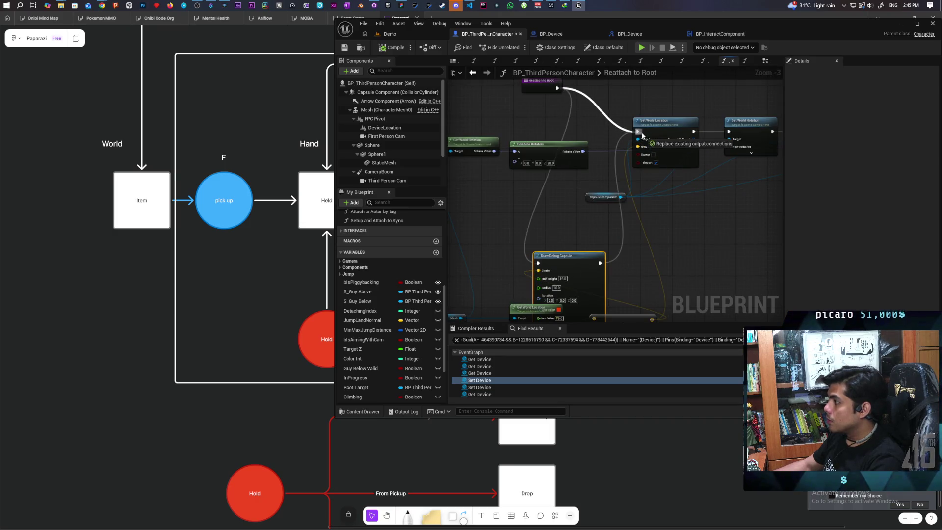
pyautogui.moveTo(566, 262); pyautogui.dragTo(573, 184)
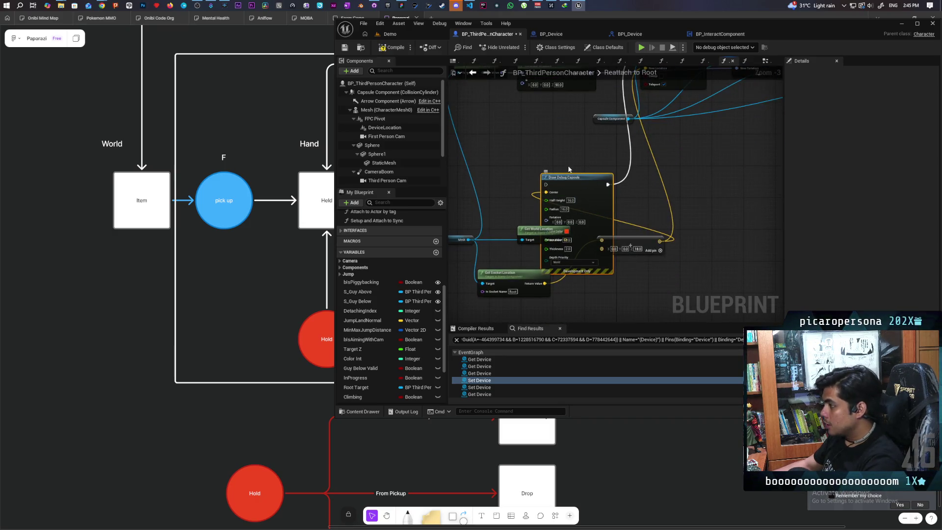
pyautogui.scroll(-3, 579, 184)
pyautogui.scroll(3, 579, 201)
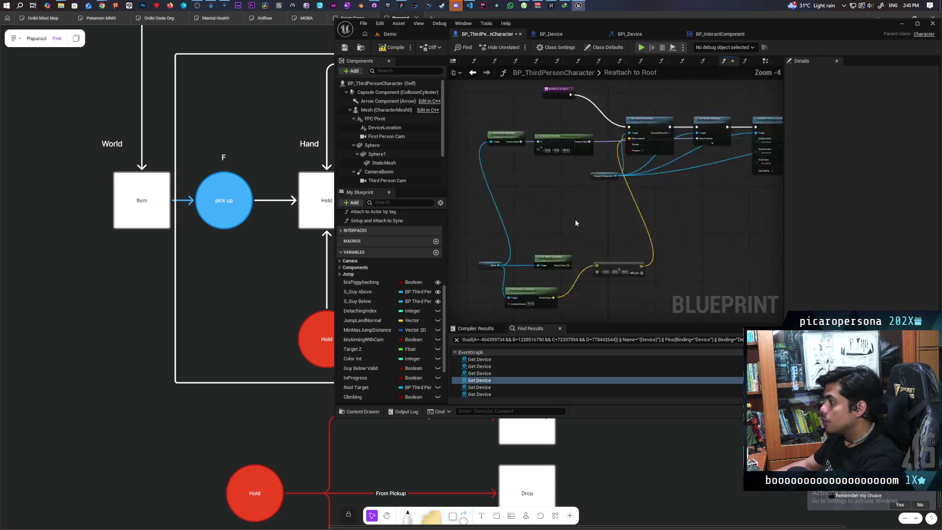
pyautogui.scroll(-1, 554, 239)
pyautogui.moveTo(550, 239); pyautogui.dragTo(558, 270)
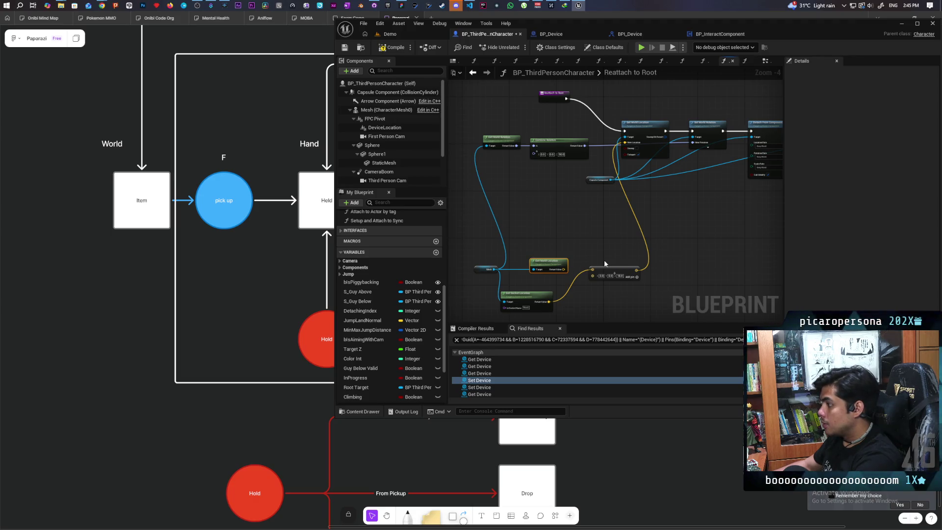
pyautogui.press('Delete')
# Gather the entry, Make Vector and Mesh getter nodes together and compile the blueprint
pyautogui.moveTo(552, 93); pyautogui.dragTo(557, 132)
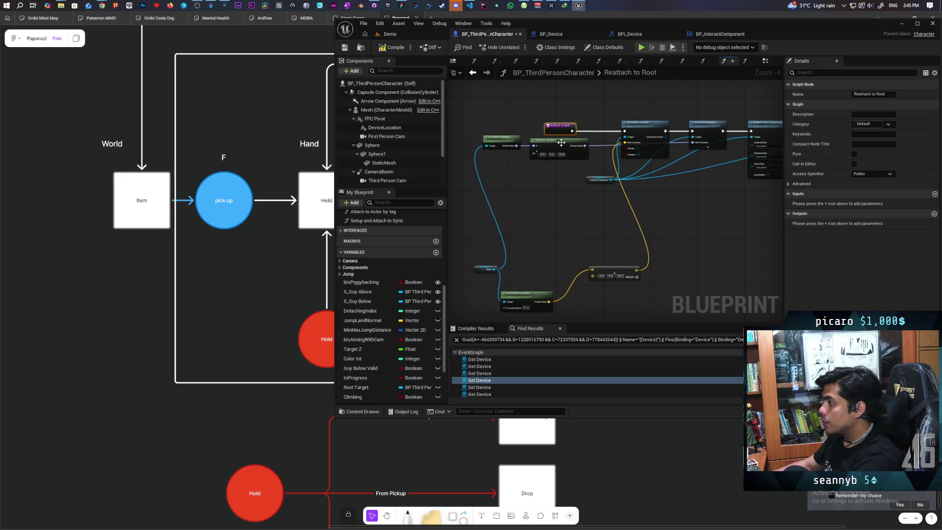
pyautogui.moveTo(611, 268)
pyautogui.mouseDown()
pyautogui.moveTo(579, 237)
pyautogui.moveTo(563, 239)
pyautogui.mouseUp()
pyautogui.moveTo(603, 272); pyautogui.dragTo(554, 174)
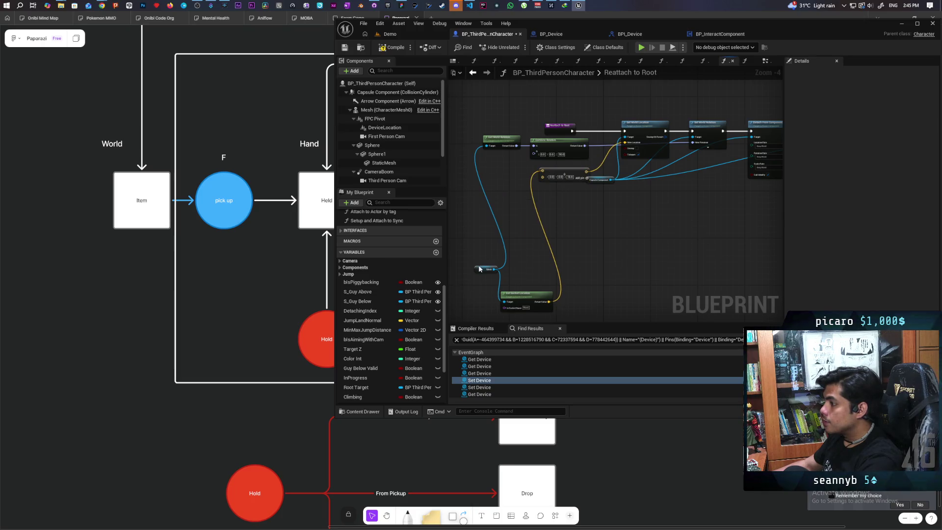
pyautogui.moveTo(477, 269); pyautogui.dragTo(458, 165)
pyautogui.moveTo(528, 296); pyautogui.dragTo(501, 183)
pyautogui.scroll(-1, 599, 229)
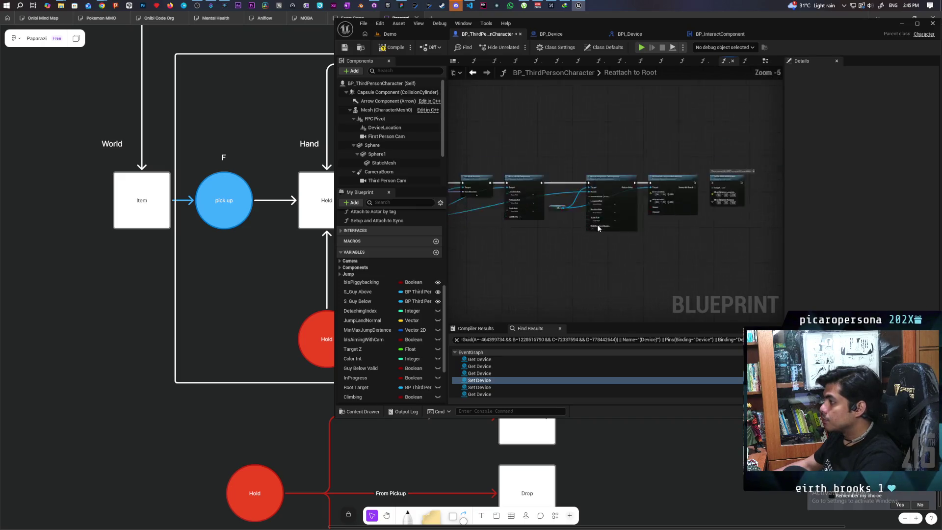
pyautogui.scroll(-1, 623, 250)
pyautogui.click(388, 48)
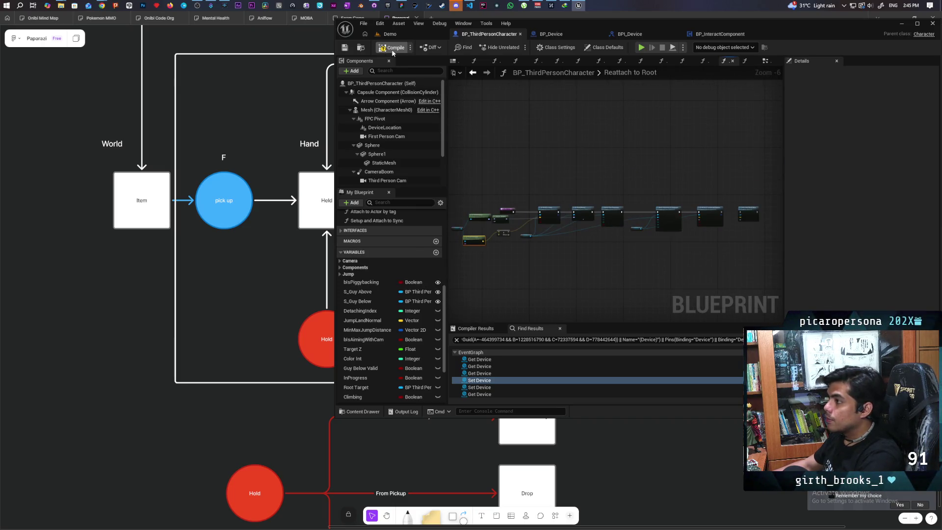
pyautogui.click(390, 34)
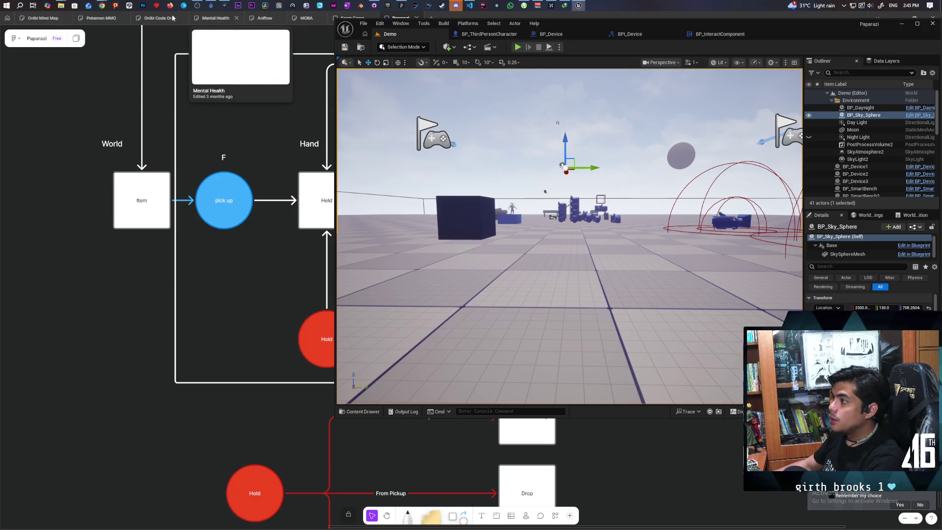
pyautogui.moveTo(102, 5)
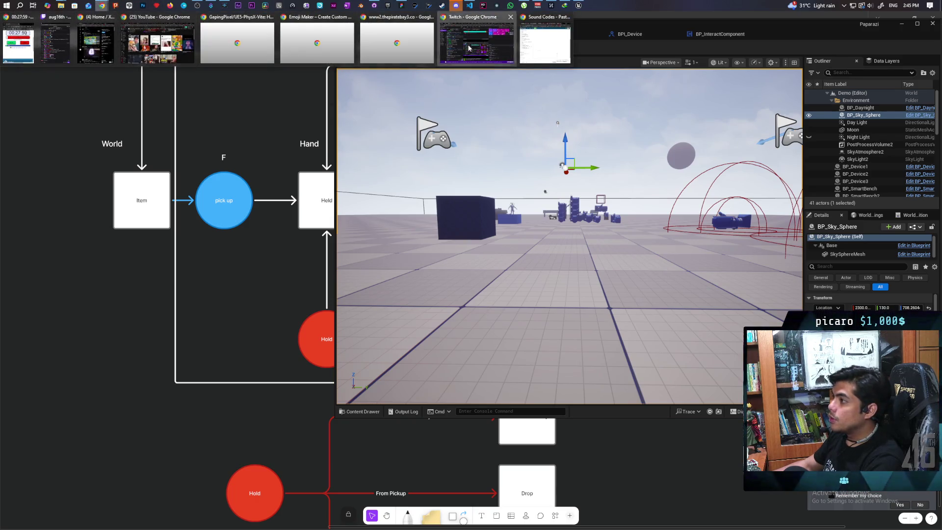
pyautogui.click(476, 43)
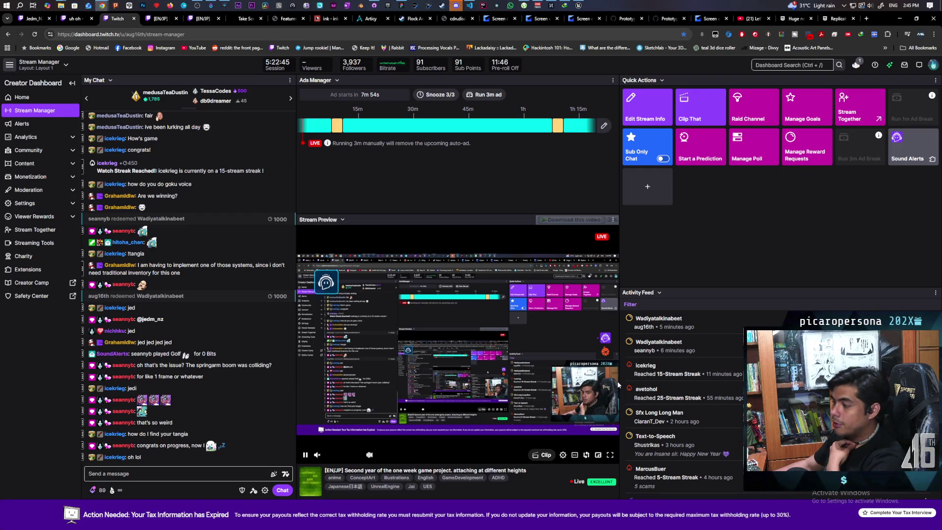
pyautogui.click(605, 352)
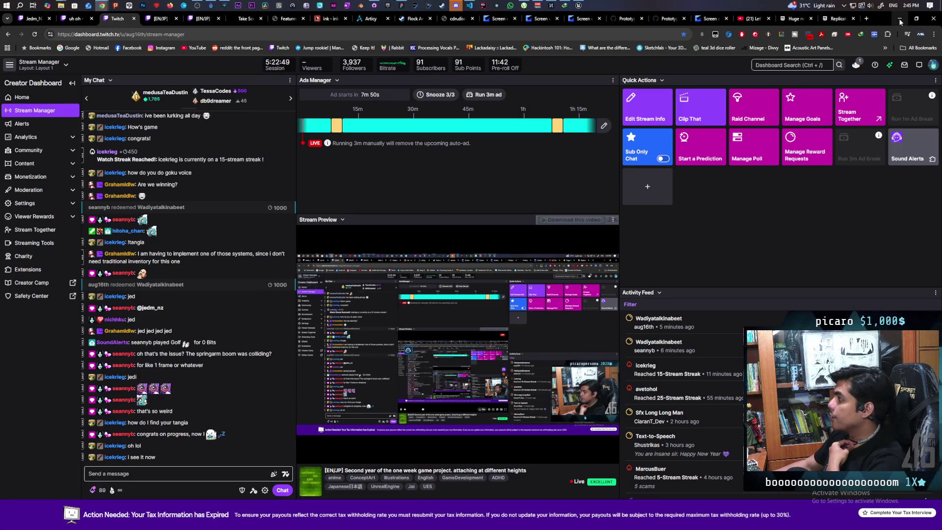
pyautogui.hotkey('alt', 'Tab')
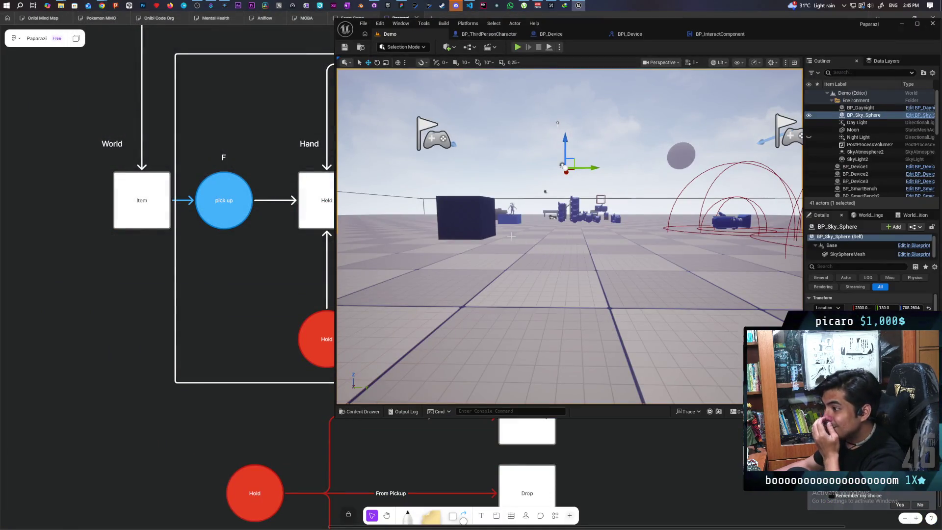
# Fly the viewport camera back to overlook the flag markers and camera devices
pyautogui.moveTo(512, 236)
pyautogui.mouseDown()
pyautogui.moveTo(481, 225)
pyautogui.moveTo(466, 234)
pyautogui.moveTo(520, 233)
pyautogui.moveTo(466, 235)
pyautogui.moveTo(478, 248)
pyautogui.moveTo(464, 238)
pyautogui.mouseUp()
pyautogui.click(181, 425)
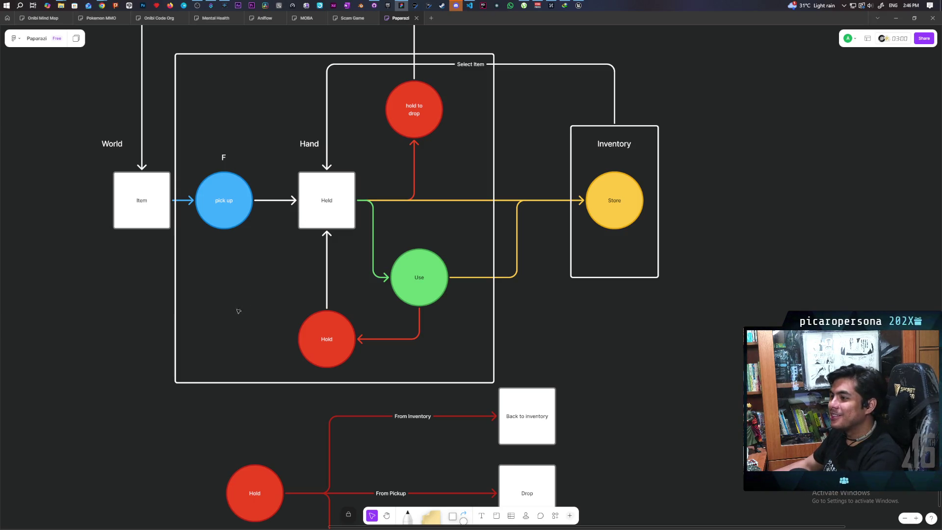
# Pan the FigJam canvas to the whole diagram, then select and deselect the pick up circle
pyautogui.scroll(-3, 115, 311)
pyautogui.moveTo(114, 309)
pyautogui.mouseDown()
pyautogui.moveTo(184, 280)
pyautogui.moveTo(202, 262)
pyautogui.moveTo(208, 300)
pyautogui.moveTo(228, 292)
pyautogui.mouseUp()
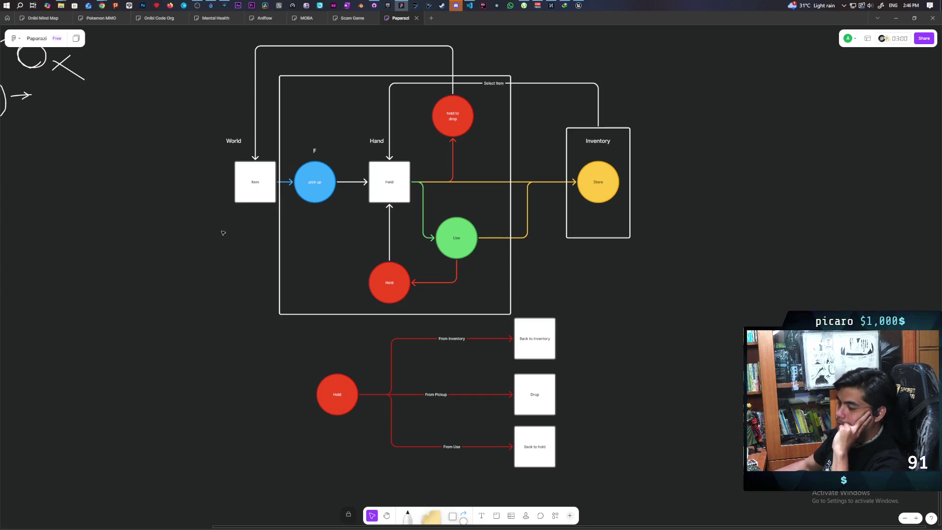
pyautogui.moveTo(326, 213); pyautogui.dragTo(328, 146)
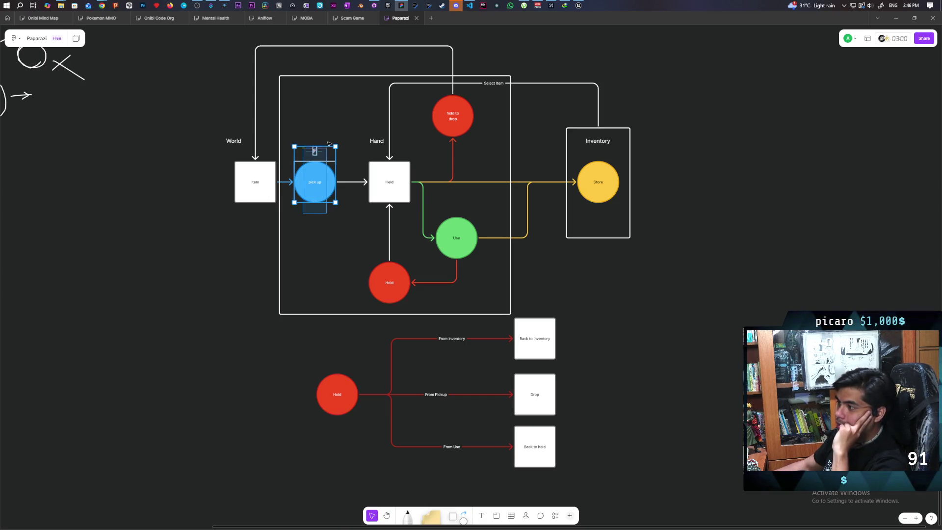
pyautogui.moveTo(304, 223); pyautogui.dragTo(323, 134)
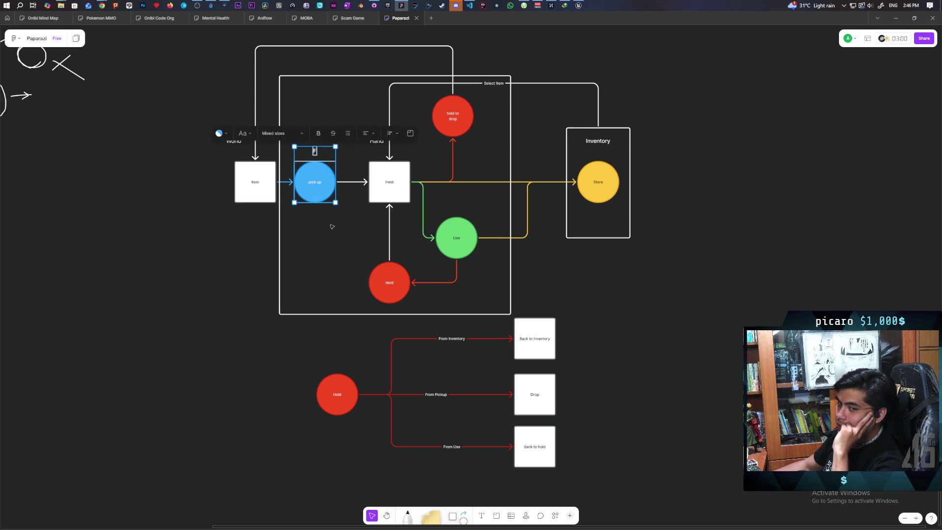
pyautogui.click(332, 227)
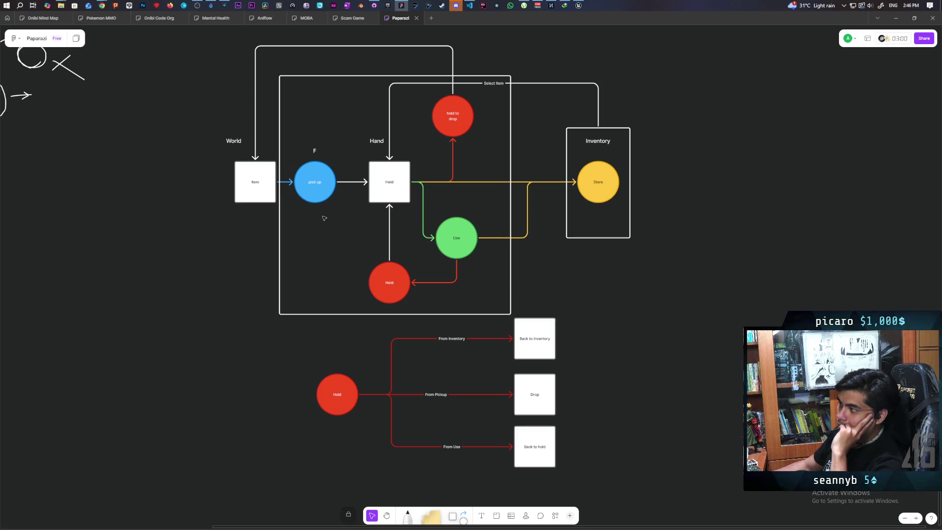
pyautogui.scroll(1, 308, 204)
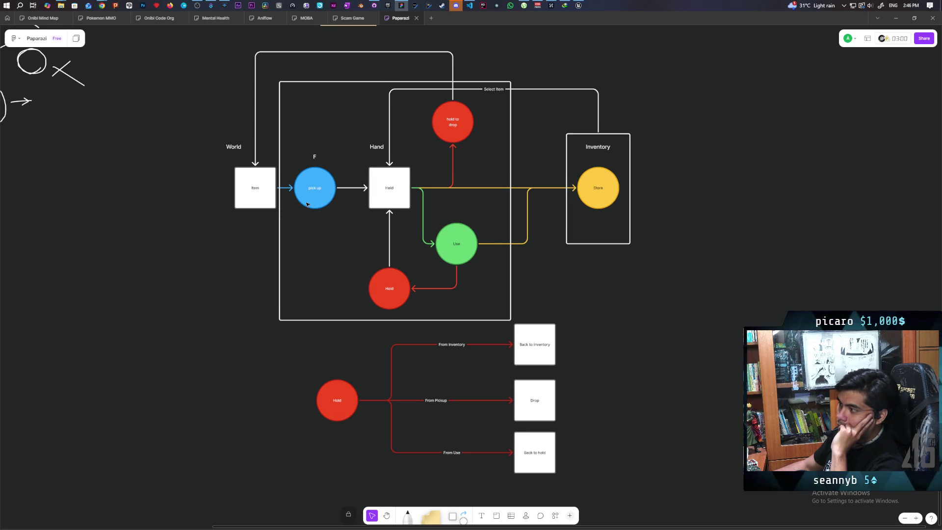
# Copy the F key label beside the red Hold circle and retype it as Shift
pyautogui.scroll(-5, 346, 235)
pyautogui.keyDown('ctrl'); pyautogui.scroll(3, 335, 119); pyautogui.keyUp('ctrl')
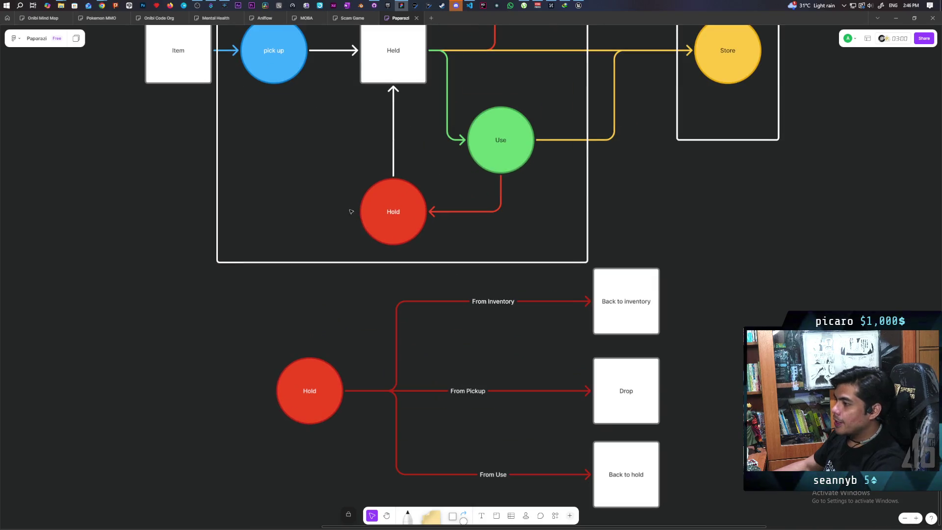
pyautogui.click(331, 69)
pyautogui.moveTo(331, 69)
pyautogui.mouseDown()
pyautogui.moveTo(410, 275)
pyautogui.moveTo(387, 279)
pyautogui.mouseUp()
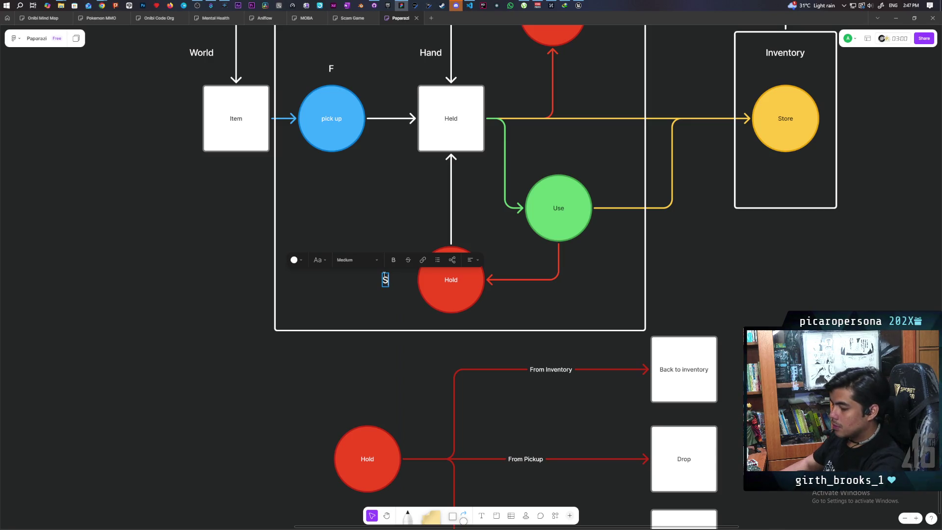
pyautogui.write('Shift')
pyautogui.press('Escape')
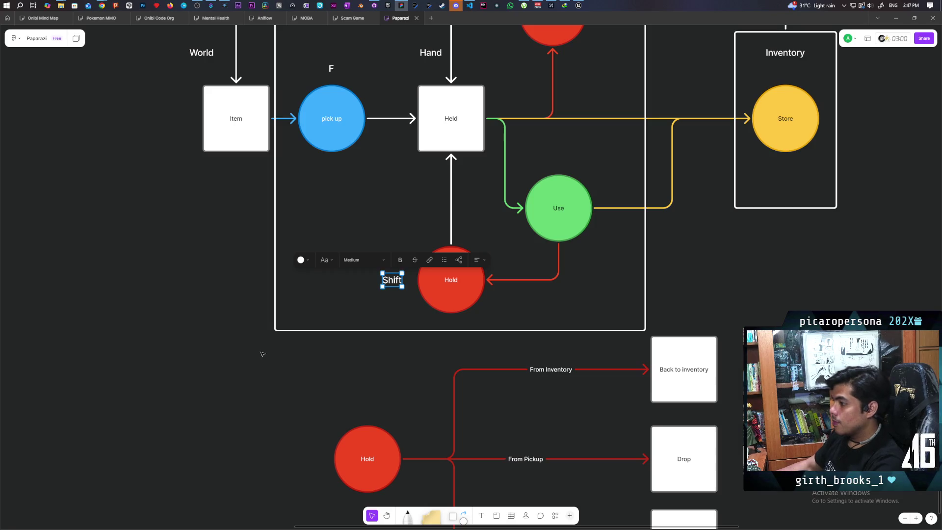
# Copy the Shift label above the green Use circle and change its text to Space
pyautogui.scroll(3, 250, 393)
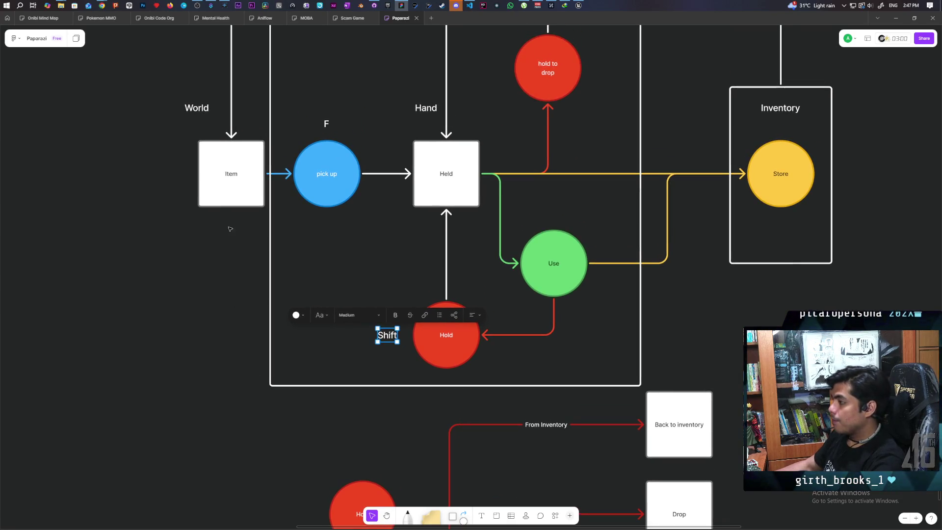
pyautogui.scroll(3, 231, 236)
pyautogui.hscroll(3, 236, 295)
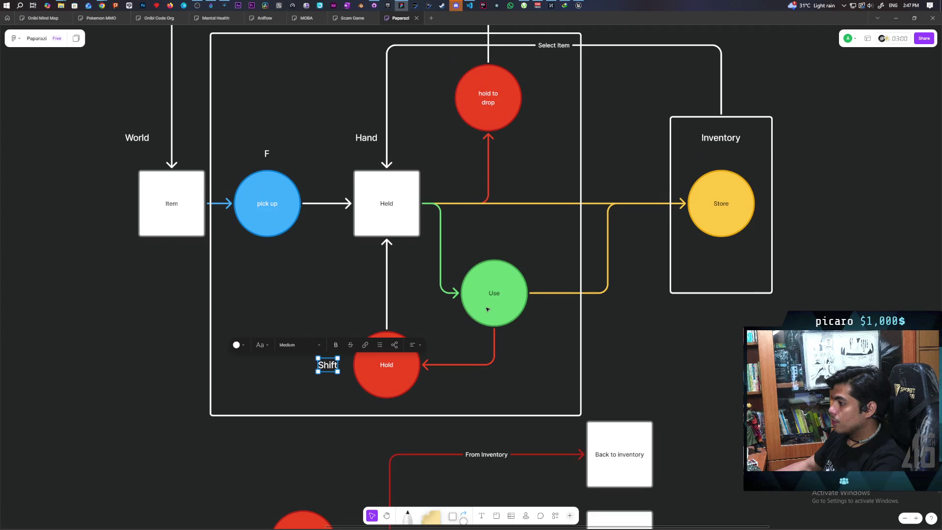
pyautogui.click(488, 309)
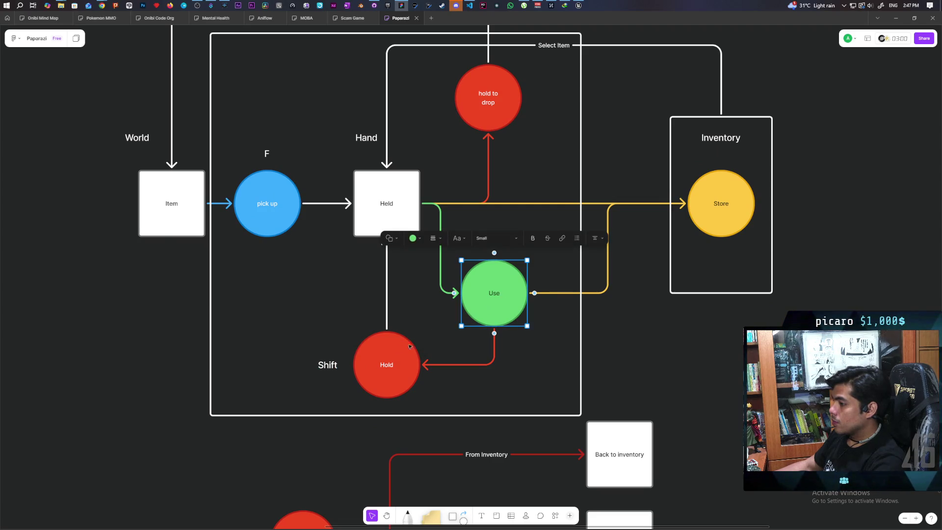
pyautogui.click(327, 366)
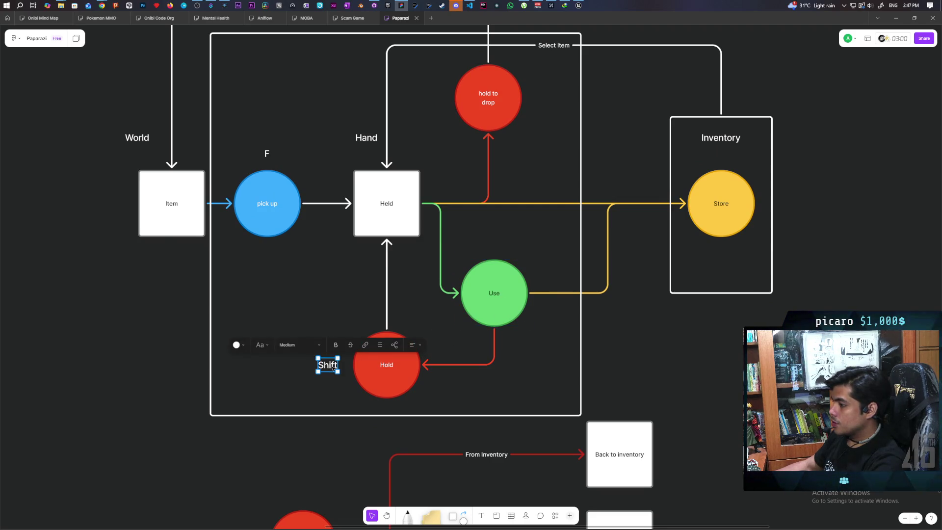
pyautogui.moveTo(328, 366); pyautogui.dragTo(497, 250)
pyautogui.doubleClick(495, 247)
pyautogui.write('Space')
pyautogui.press('Escape')
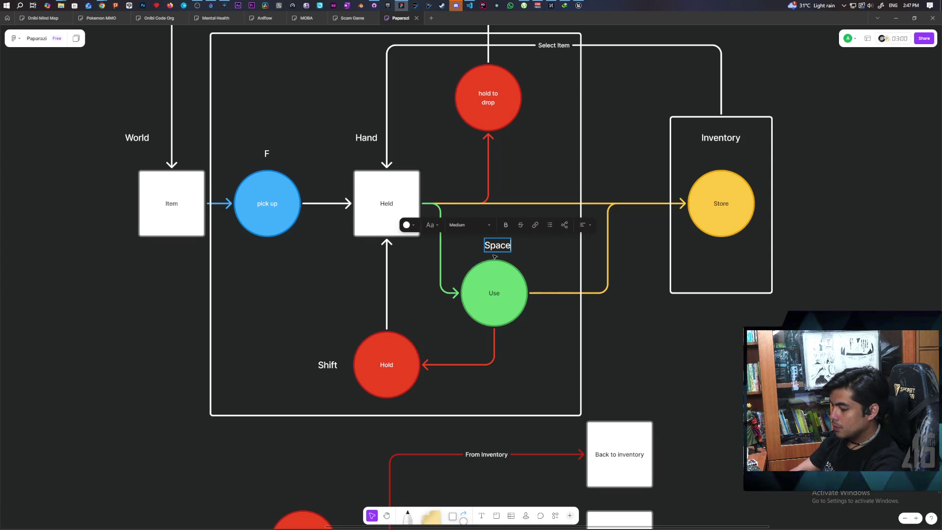
pyautogui.click(651, 330)
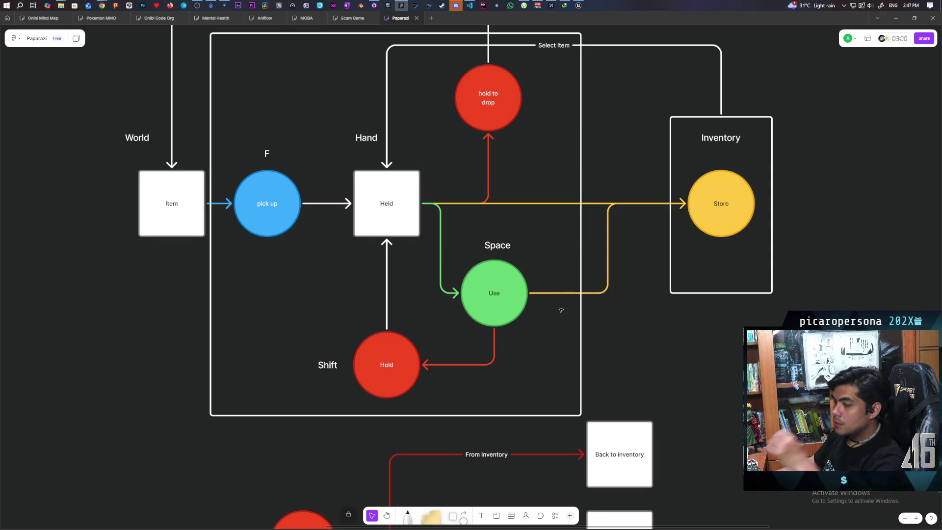
# Copy the Space label under the Store circle, retype it as E, and nudge it into place
pyautogui.click(714, 257)
pyautogui.click(795, 154)
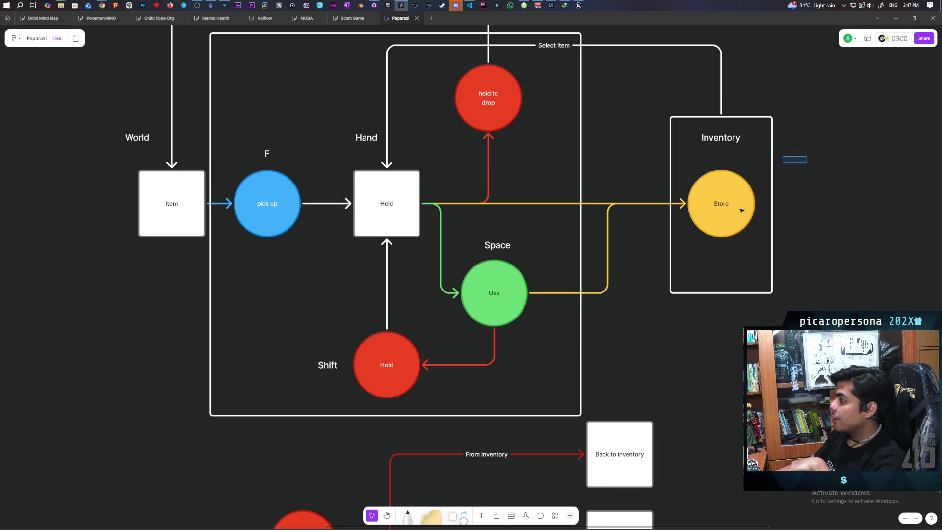
pyautogui.click(670, 293)
pyautogui.click(499, 248)
pyautogui.moveTo(499, 248)
pyautogui.keyDown('alt'); pyautogui.mouseDown()
pyautogui.moveTo(725, 162)
pyautogui.moveTo(728, 255)
pyautogui.mouseUp(); pyautogui.keyUp('alt')
pyautogui.doubleClick(721, 250)
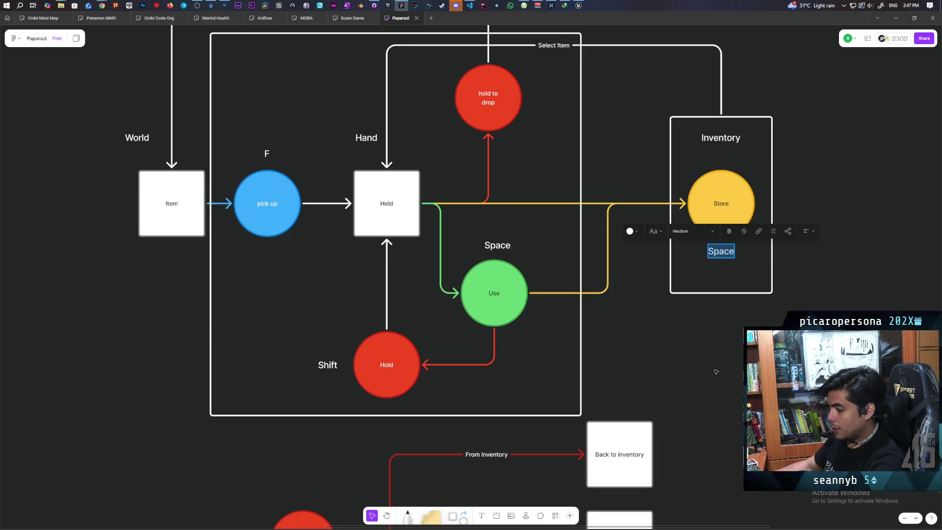
pyautogui.write('E')
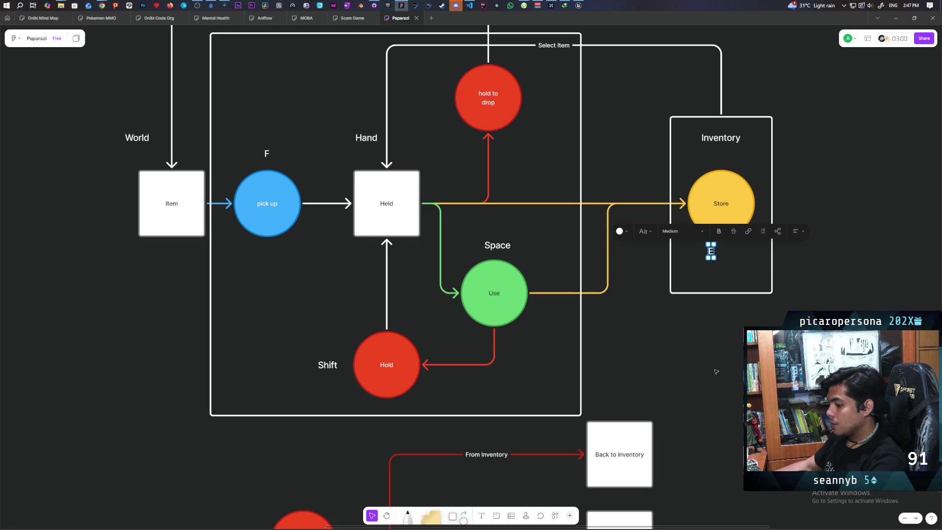
pyautogui.click(717, 371)
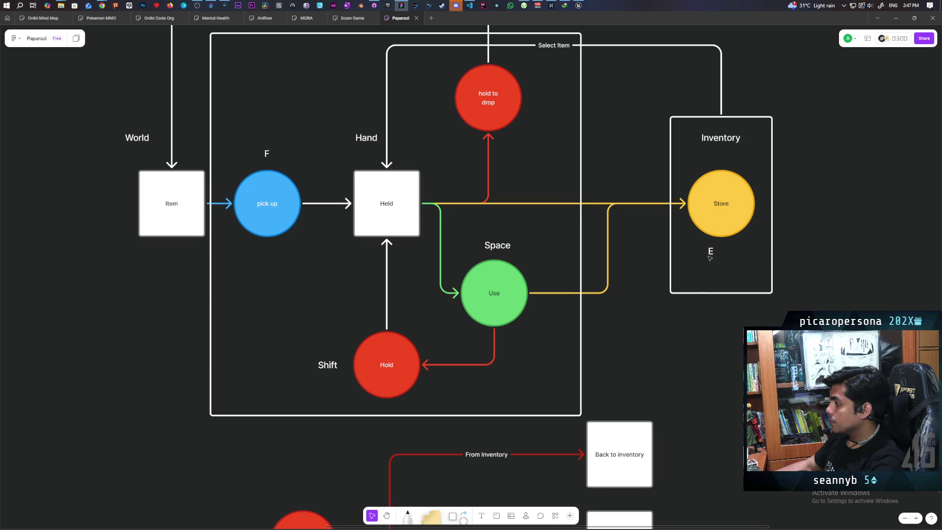
pyautogui.click(712, 254)
pyautogui.moveTo(715, 252); pyautogui.dragTo(725, 253)
pyautogui.click(688, 352)
pyautogui.scroll(-2, 688, 352)
pyautogui.scroll(2, 688, 351)
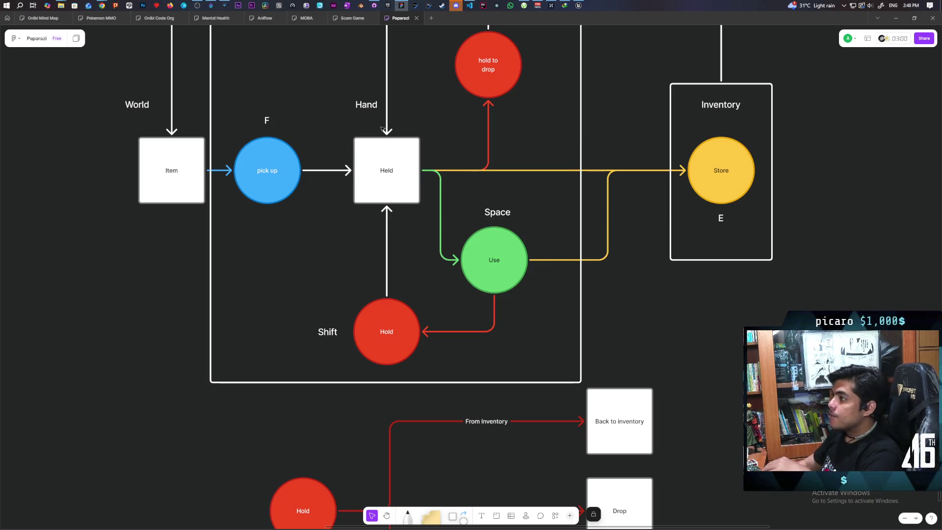
pyautogui.moveTo(102, 6)
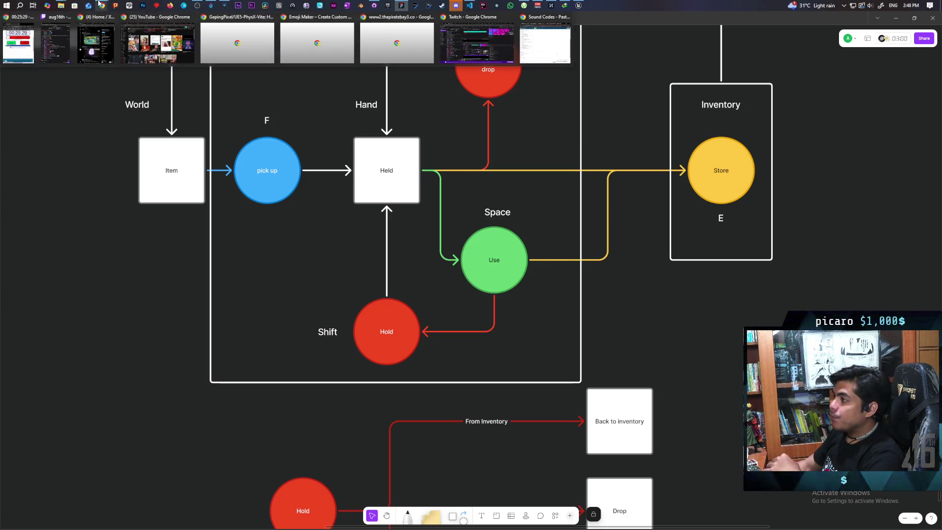
pyautogui.moveTo(157, 62)
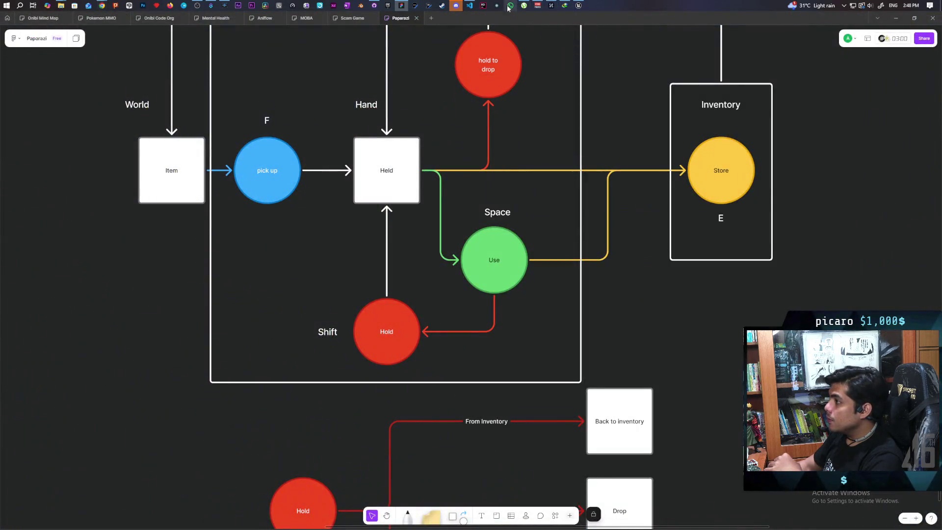
pyautogui.moveTo(456, 5)
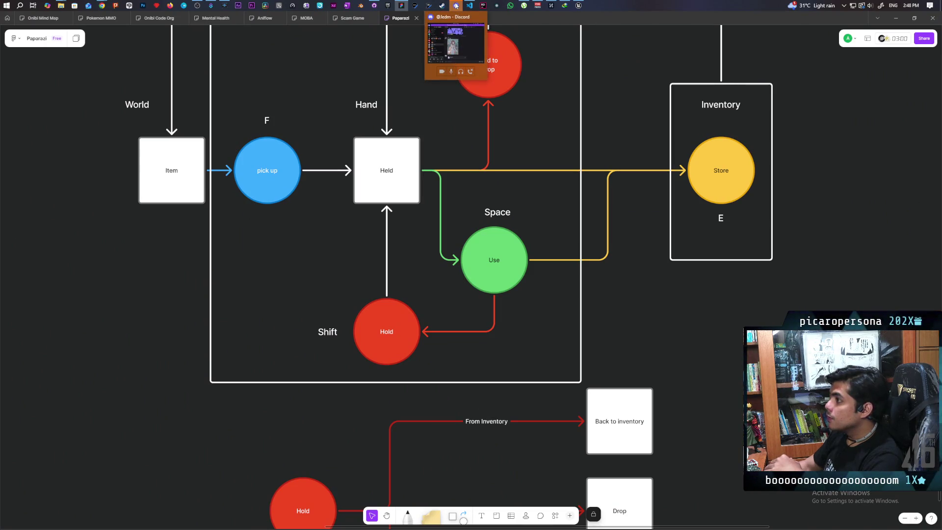
# Maximize the Unreal Editor, fly to the three camera devices, then shrink the window to reveal the whiteboard
pyautogui.click(579, 6)
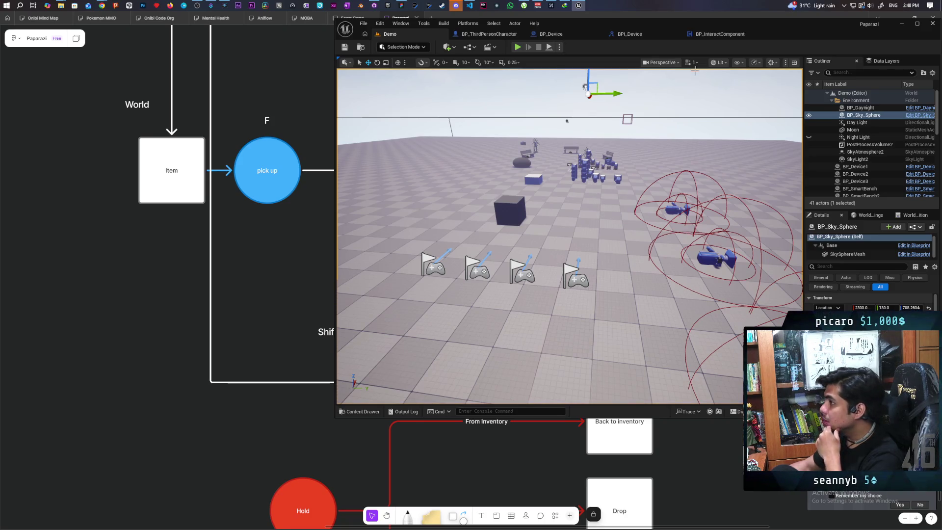
pyautogui.doubleClick(781, 24)
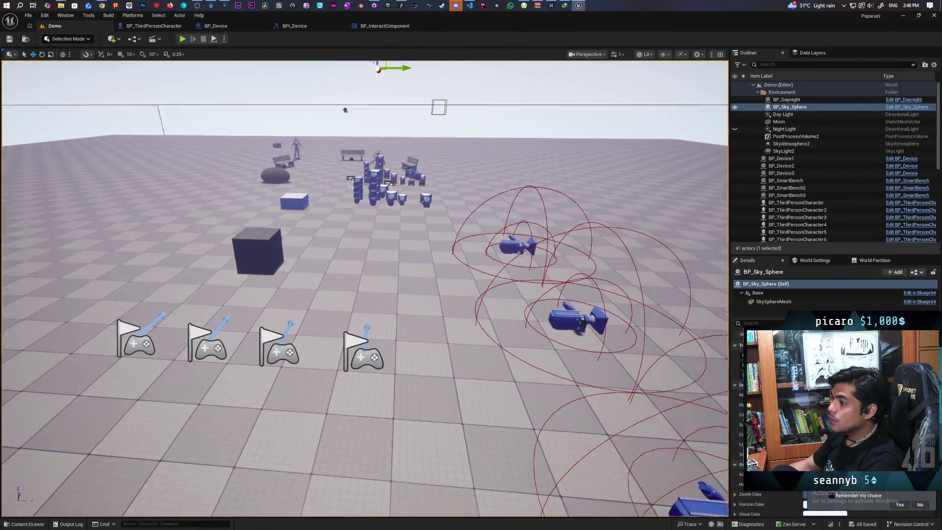
pyautogui.press('s')
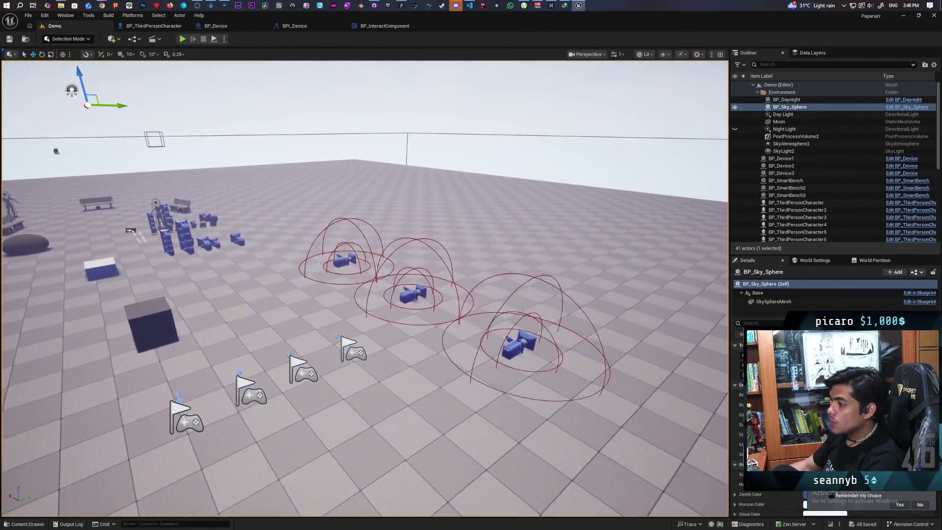
pyautogui.press('w')
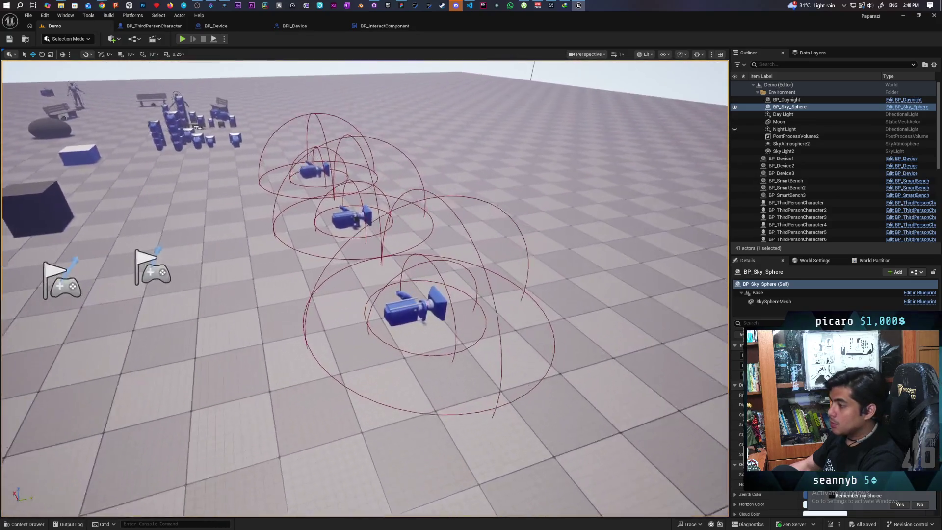
pyautogui.press('s')
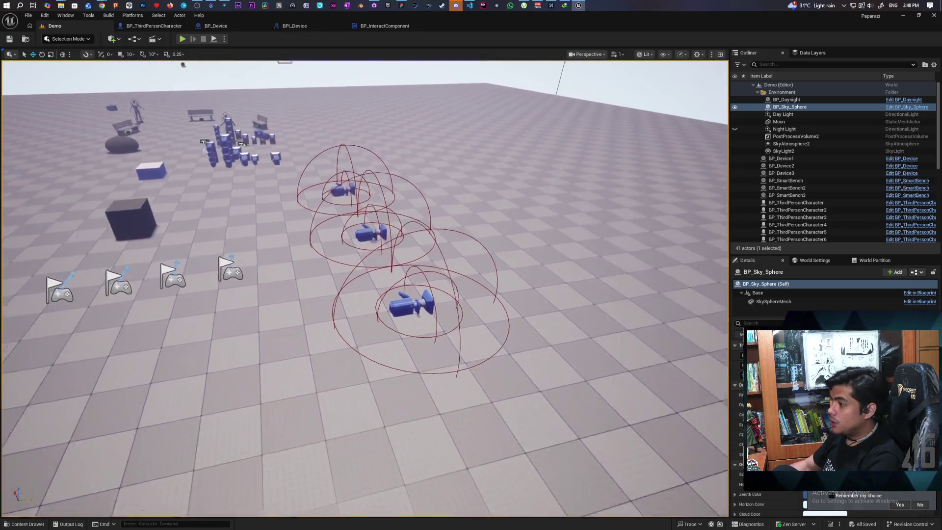
pyautogui.press('w')
pyautogui.press('s')
pyautogui.press('w')
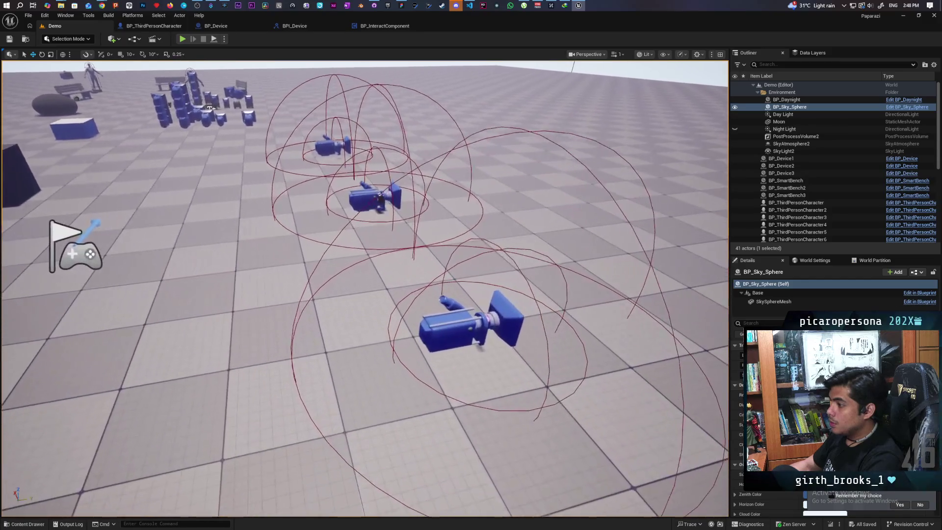
pyautogui.press('s')
pyautogui.press('w')
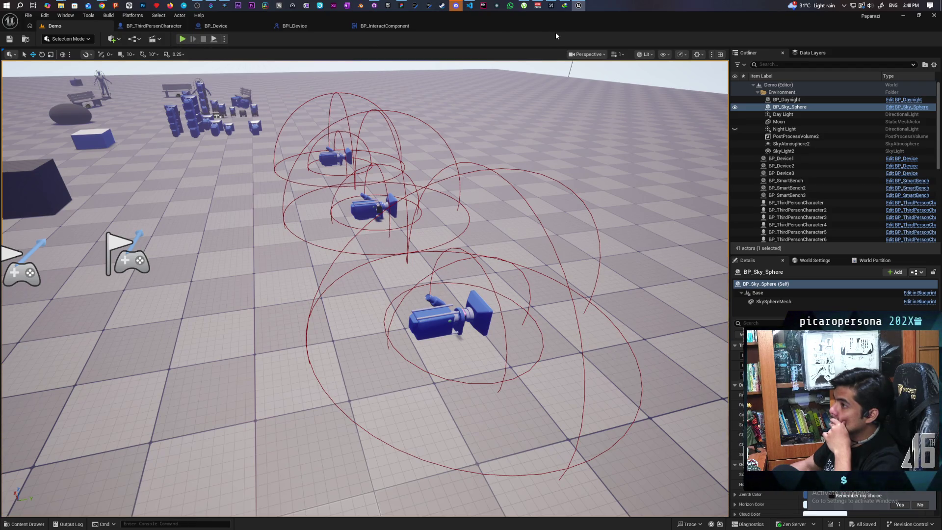
pyautogui.moveTo(528, 20)
pyautogui.mouseDown()
pyautogui.moveTo(628, 67)
pyautogui.moveTo(657, 22)
pyautogui.mouseUp()
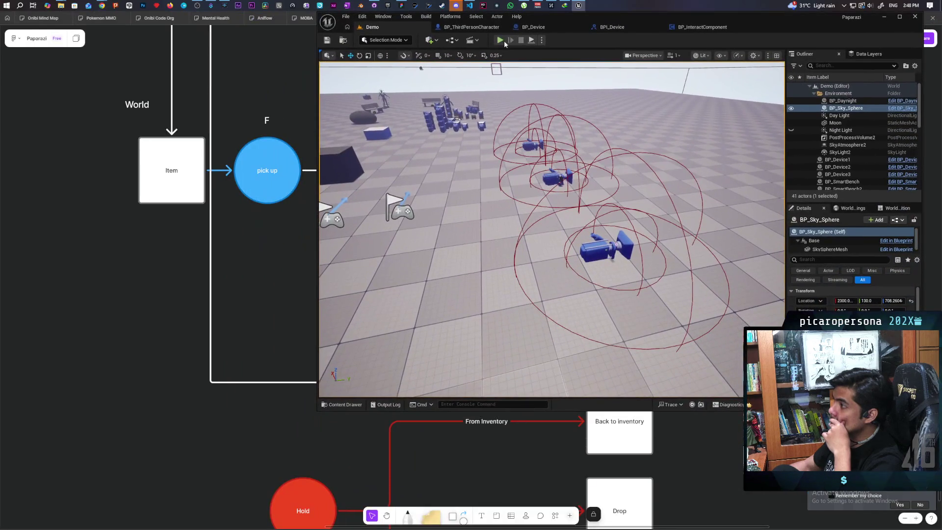
pyautogui.hotkey('alt', 'p')
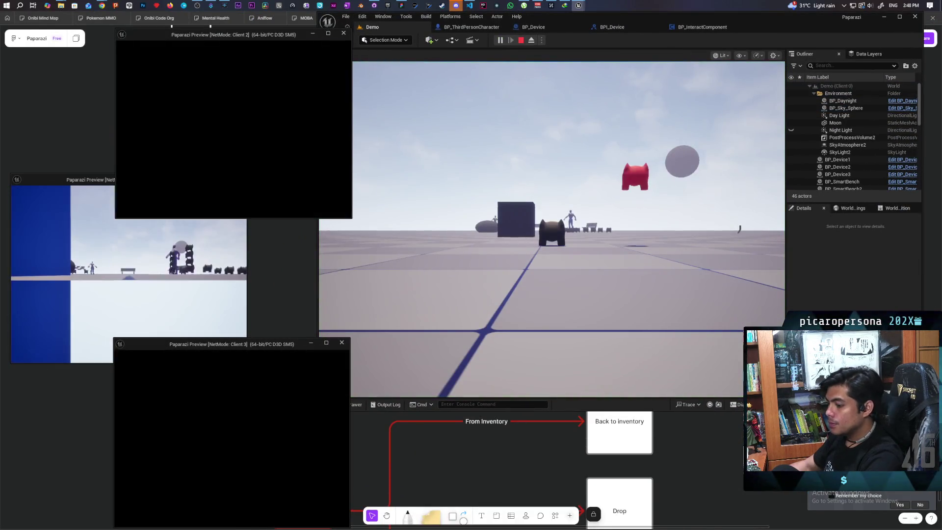
pyautogui.hotkey('alt', 'Tab')
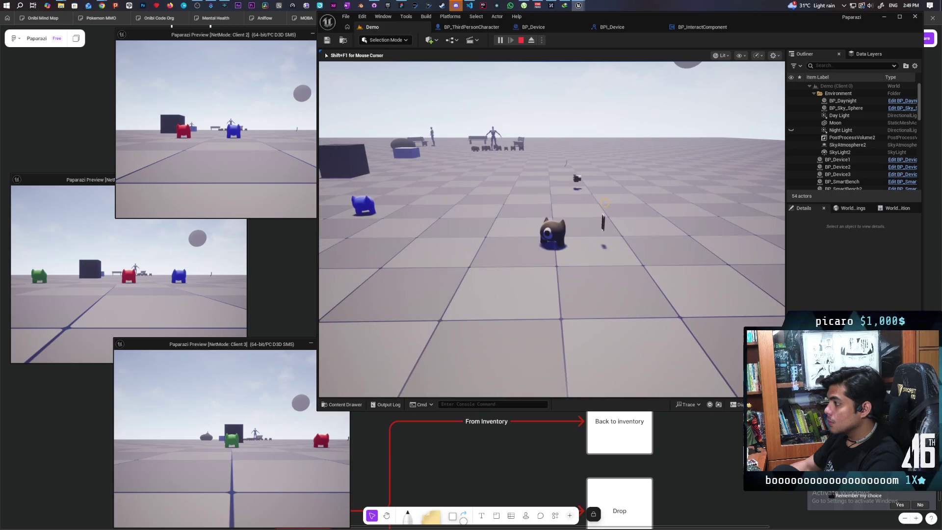
pyautogui.press('`')
pyautogui.write('show collision')
pyautogui.press('Return')
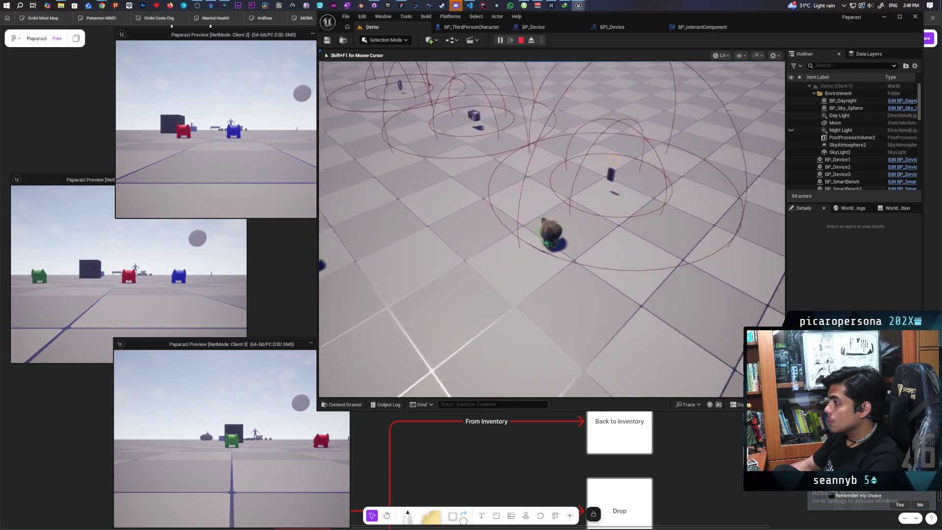
pyautogui.press('w')
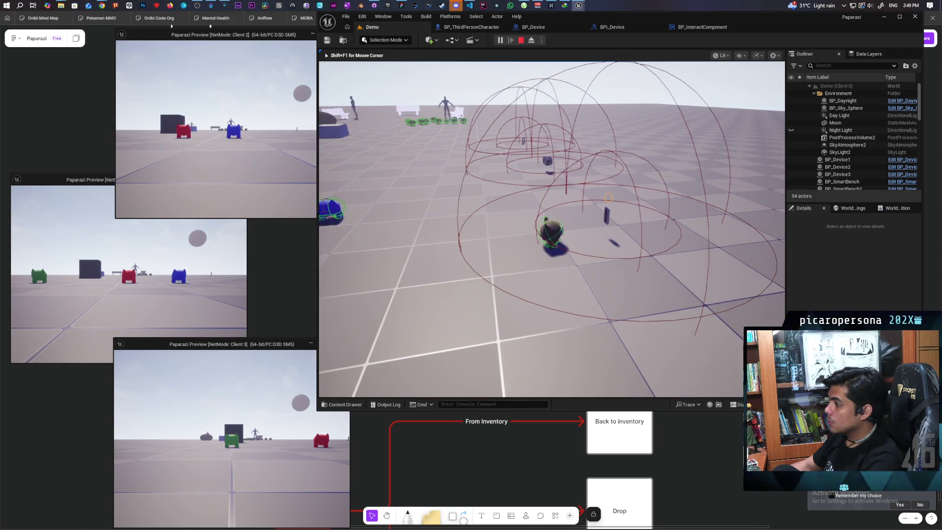
pyautogui.press('w')
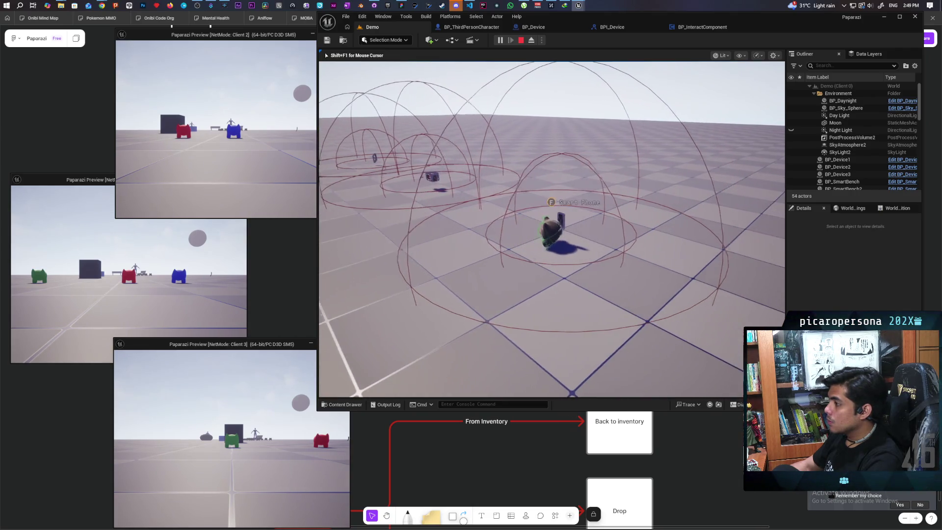
pyautogui.press('a')
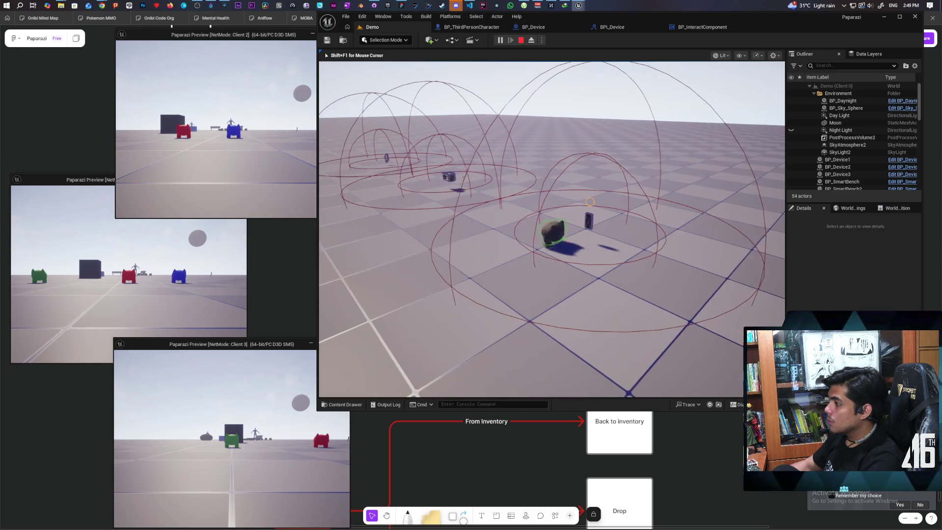
pyautogui.press('d')
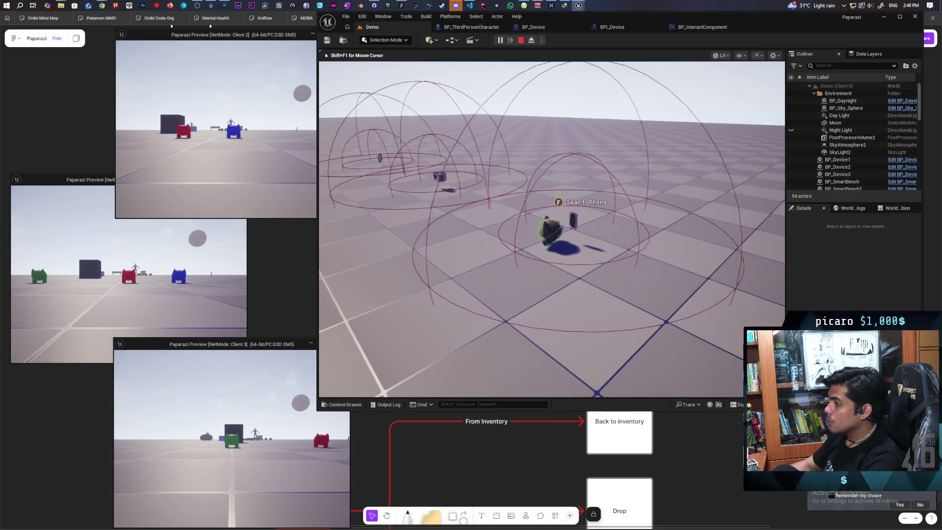
pyautogui.press('s')
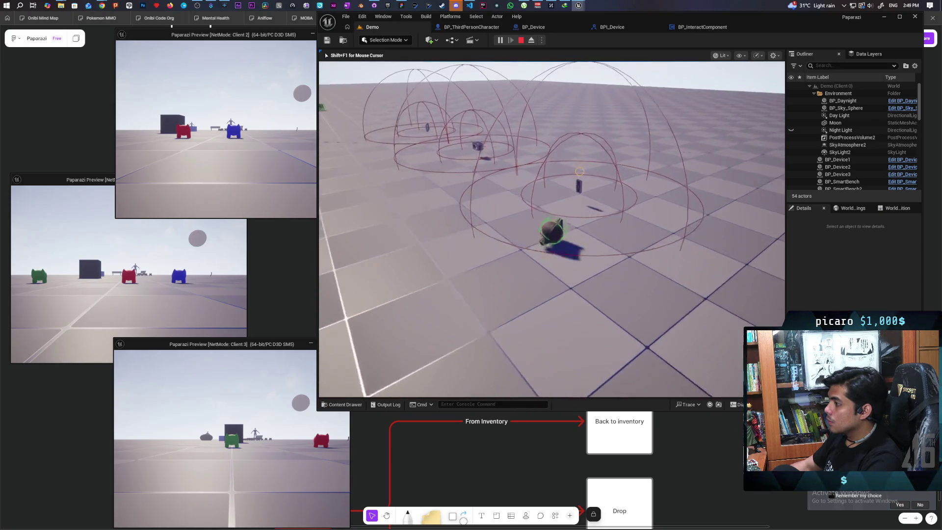
pyautogui.press('s')
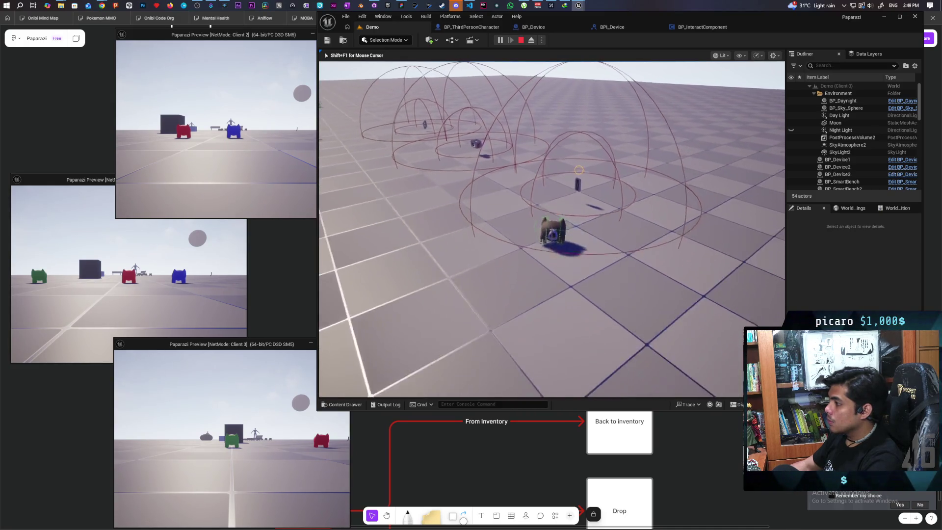
pyautogui.press('w')
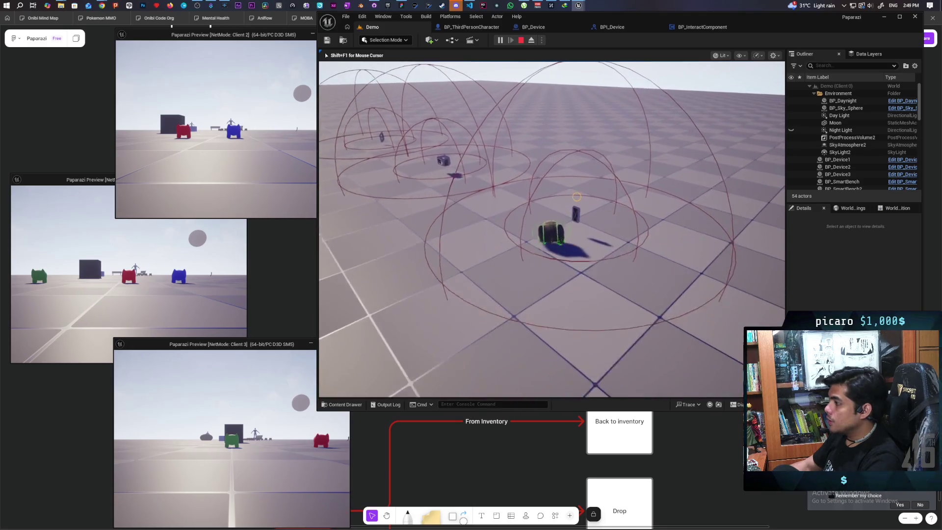
pyautogui.press('s')
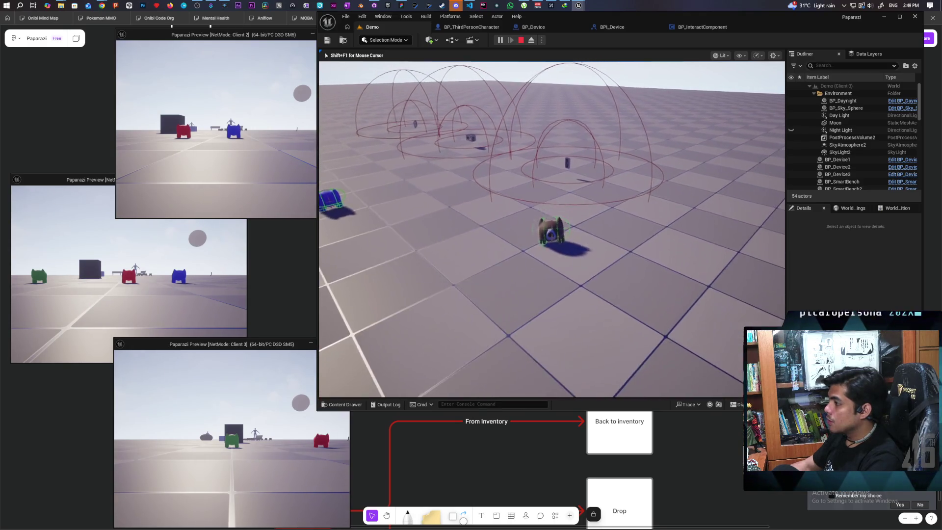
pyautogui.press('w')
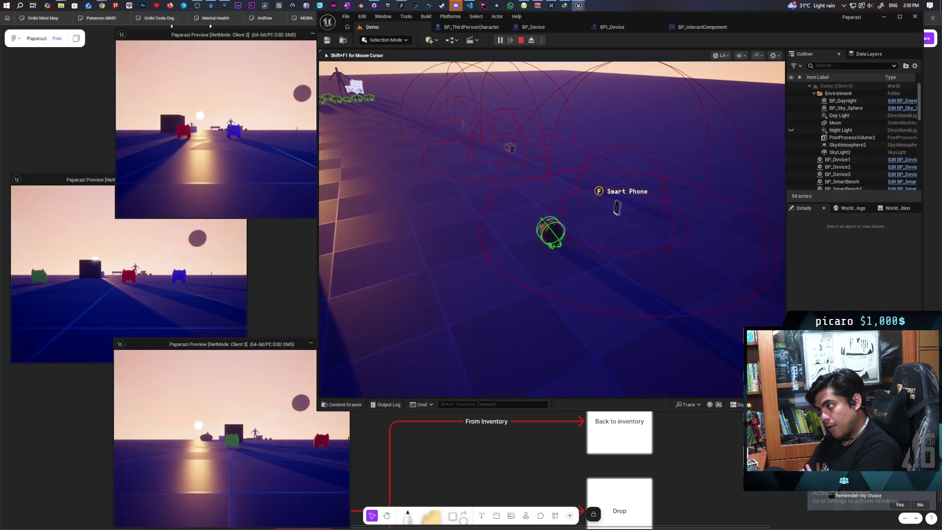
pyautogui.press('Escape')
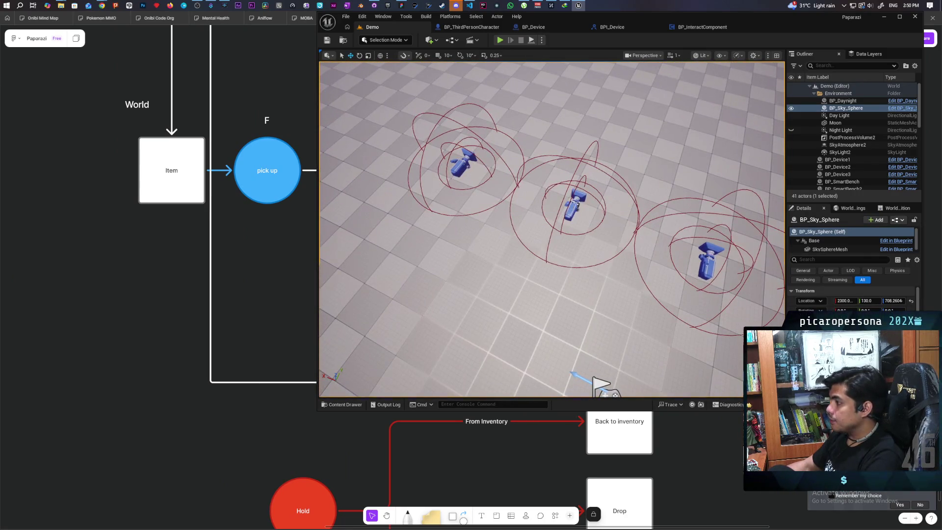
# Duplicate two camera devices into BP_Device4 and BP_Device5, then launch a three-client playtest
pyautogui.click(574, 208)
pyautogui.press('f')
pyautogui.moveTo(568, 209)
pyautogui.mouseDown()
pyautogui.moveTo(608, 137)
pyautogui.moveTo(582, 132)
pyautogui.mouseUp()
pyautogui.click(563, 222)
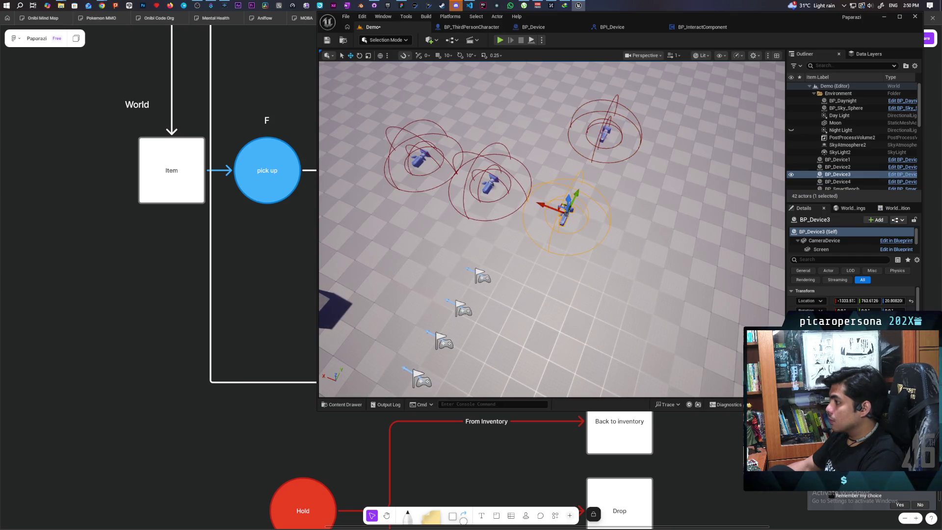
pyautogui.keyDown('alt'); pyautogui.moveTo(574, 202); pyautogui.dragTo(596, 129); pyautogui.keyUp('alt')
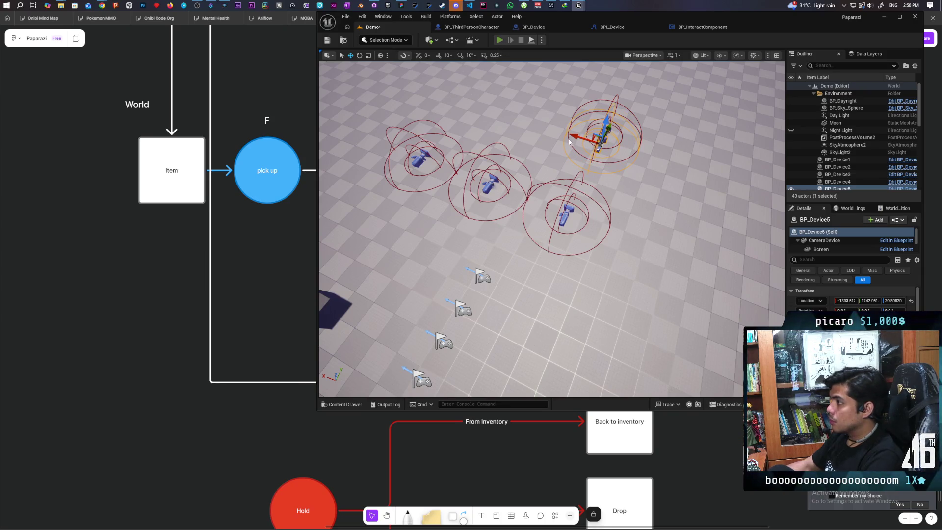
pyautogui.hotkey('alt', 'p')
pyautogui.click(353, 353)
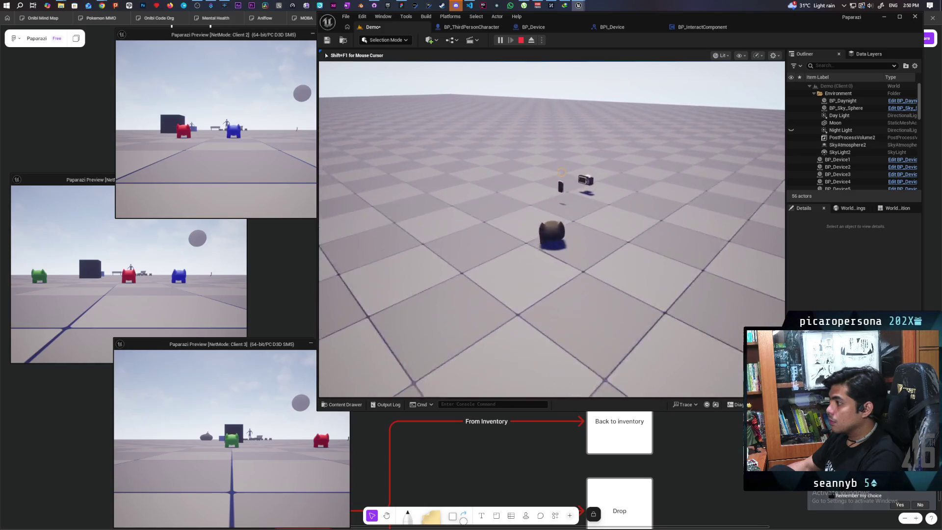
# In the playtest, pick up and stow the DSLR Camera and the phone, then stop Play-In-Editor
pyautogui.press('w')
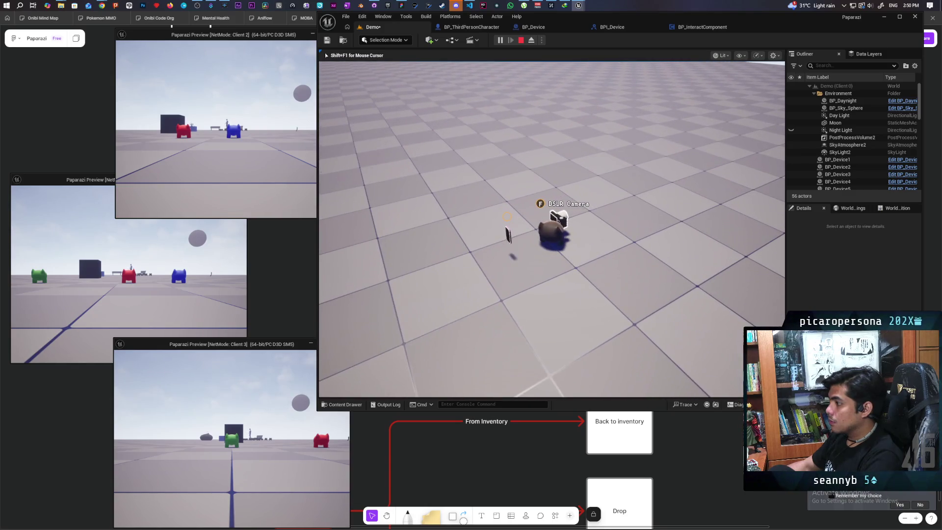
pyautogui.press('f')
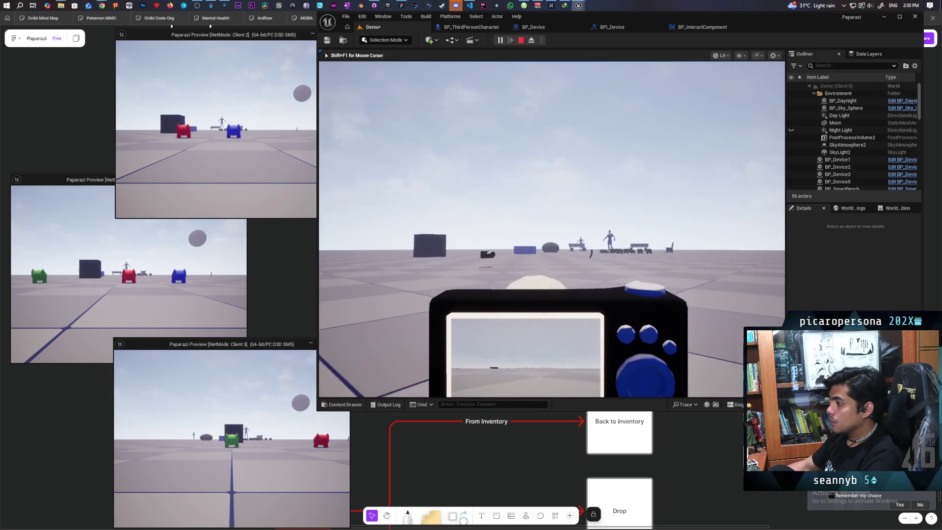
pyautogui.press('f')
pyautogui.press('a')
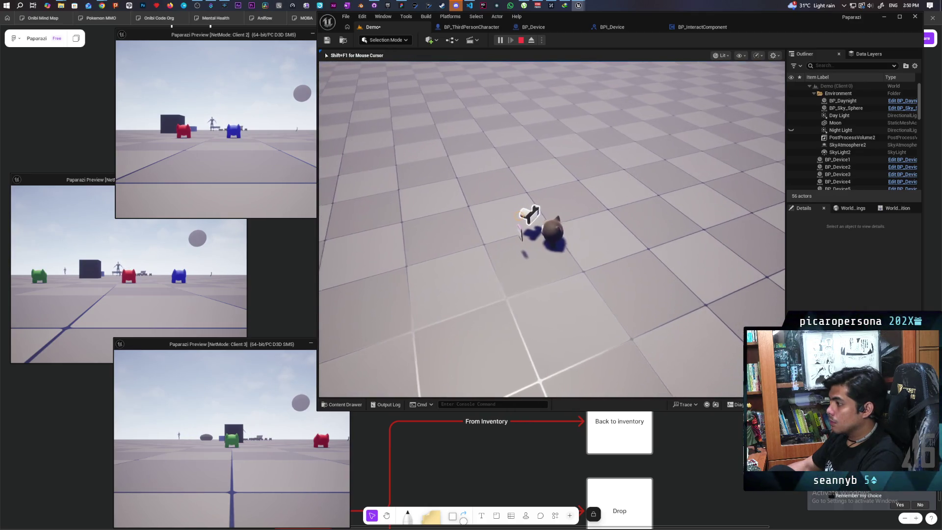
pyautogui.press('f')
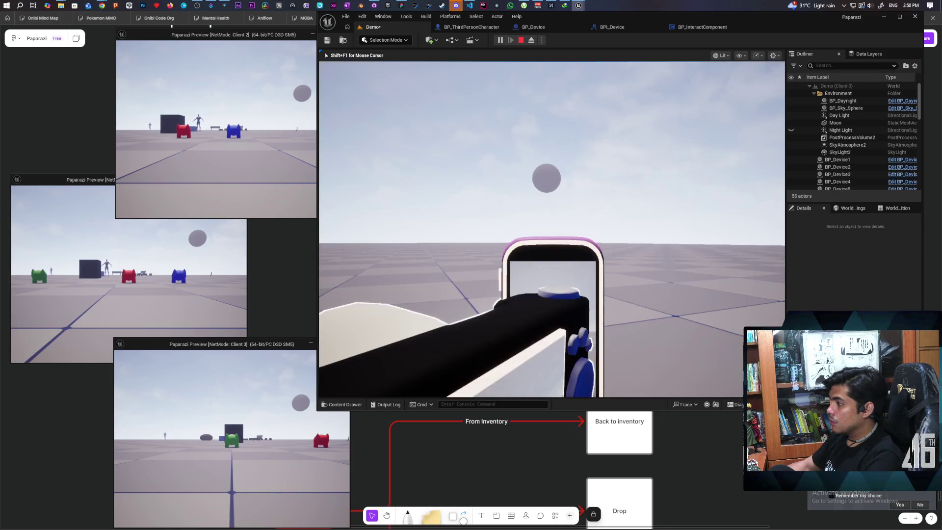
pyautogui.press('w')
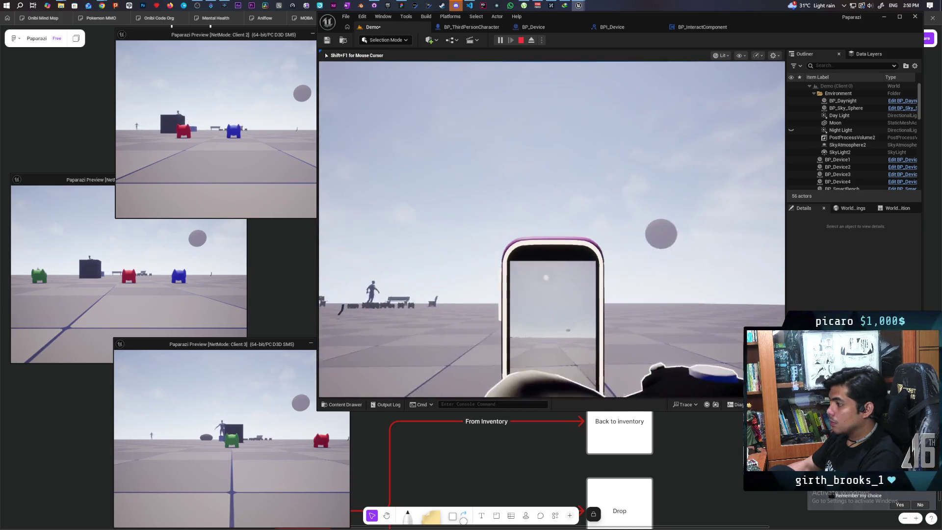
pyautogui.press('w')
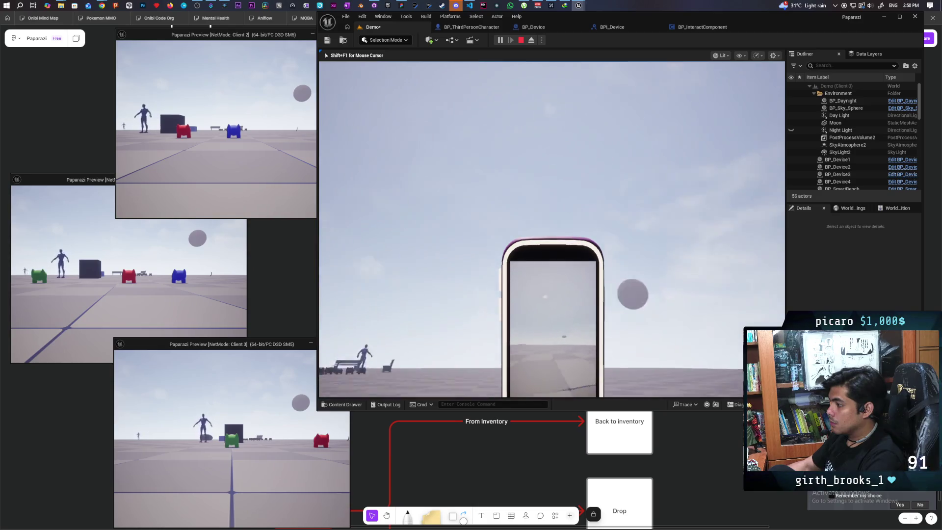
pyautogui.press('e')
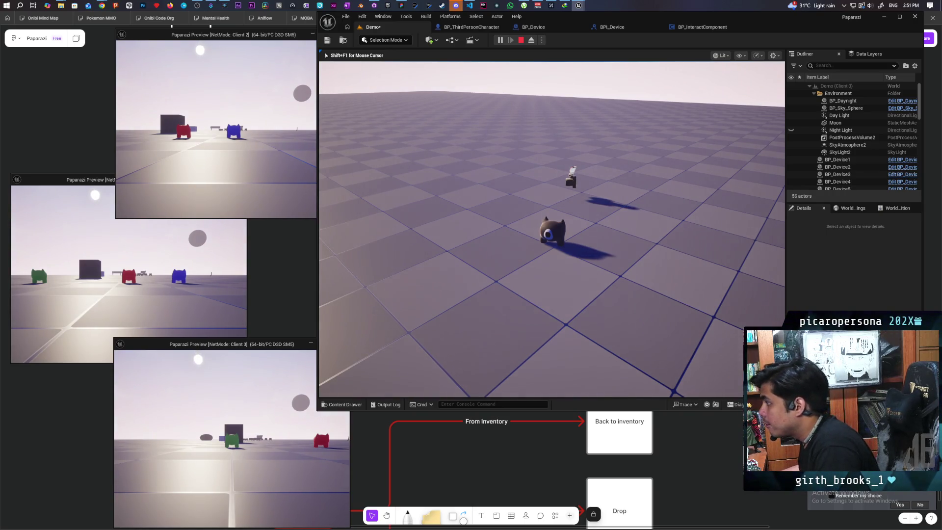
pyautogui.press('Escape')
pyautogui.moveTo(619, 251)
pyautogui.mouseDown()
pyautogui.moveTo(606, 304)
pyautogui.moveTo(610, 265)
pyautogui.moveTo(626, 275)
pyautogui.moveTo(611, 275)
pyautogui.mouseUp()
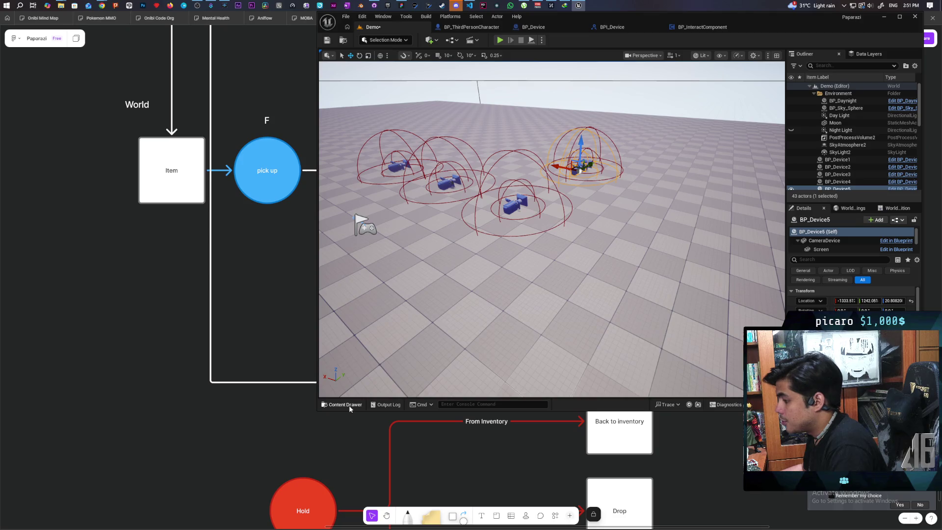
# Open the Content Browser and navigate into the Core/Interactables folder
pyautogui.click(345, 404)
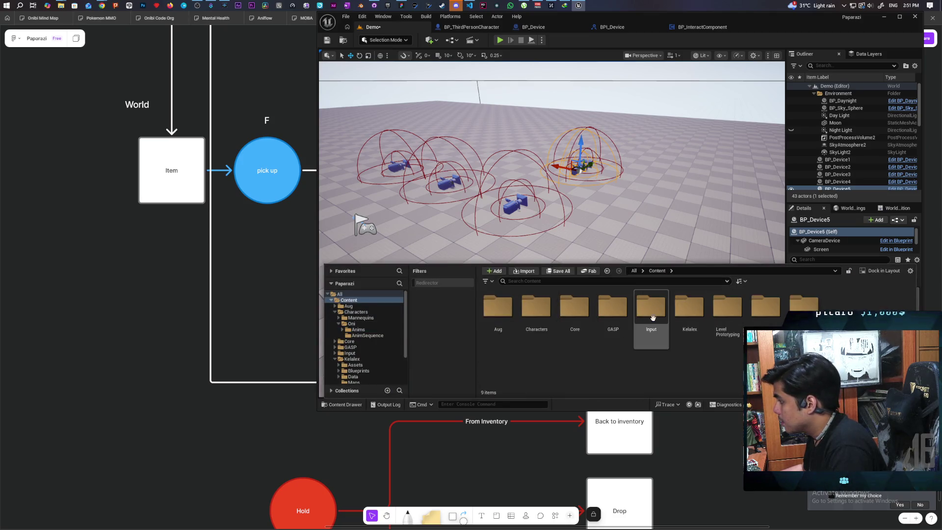
pyautogui.doubleClick(570, 319)
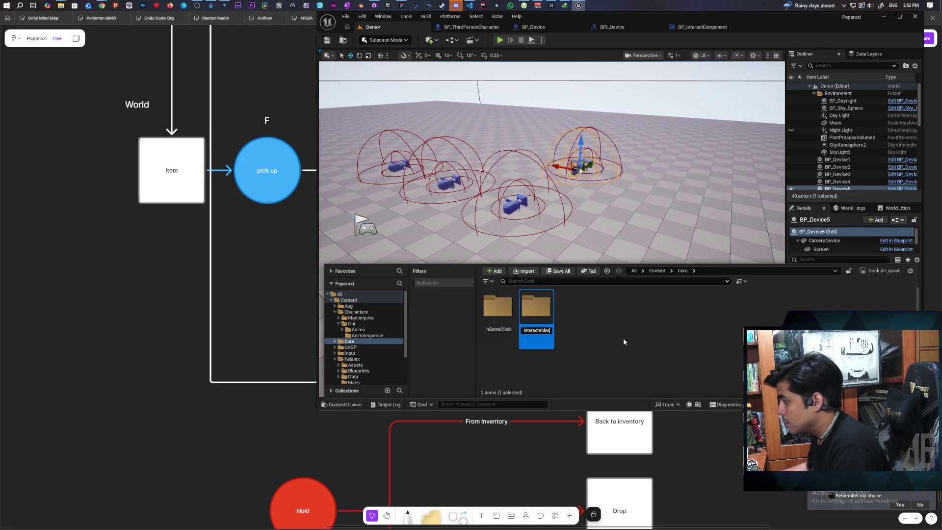
pyautogui.press('Return')
pyautogui.doubleClick(537, 310)
# Create an Actor Blueprint named BP_ObjectBase, save all, and open it
pyautogui.rightClick(577, 352)
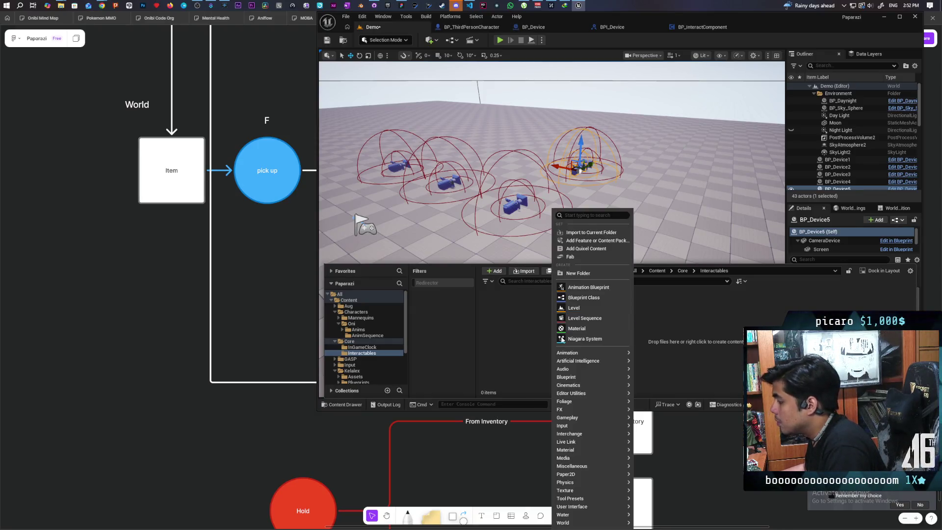
pyautogui.click(592, 300)
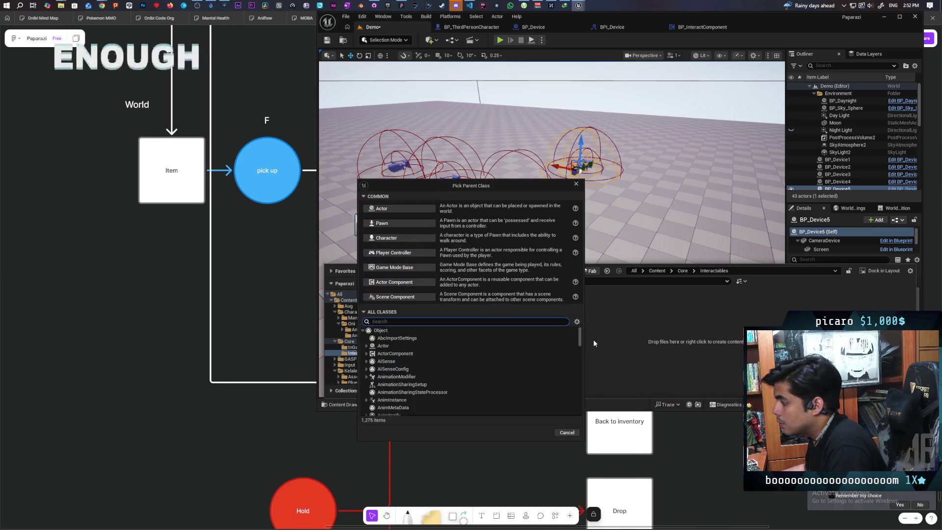
pyautogui.click(393, 228)
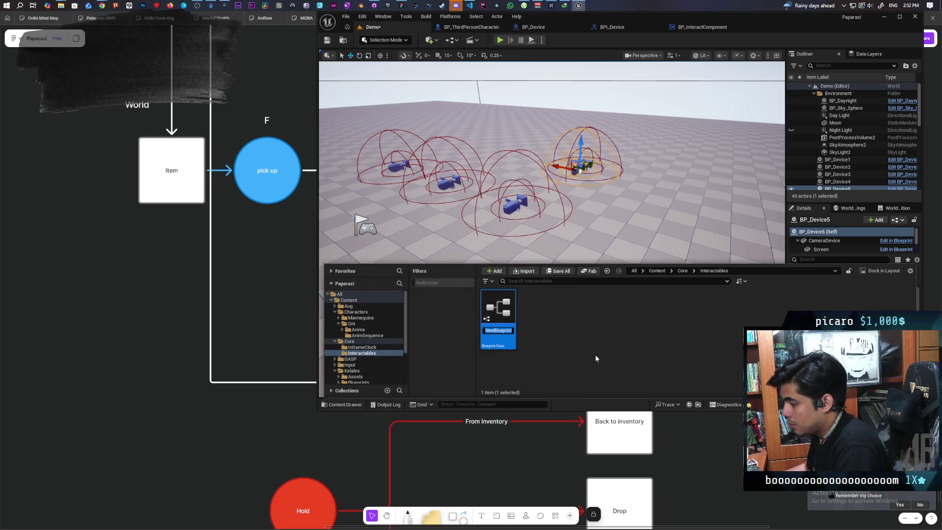
pyautogui.press('BackSpace')
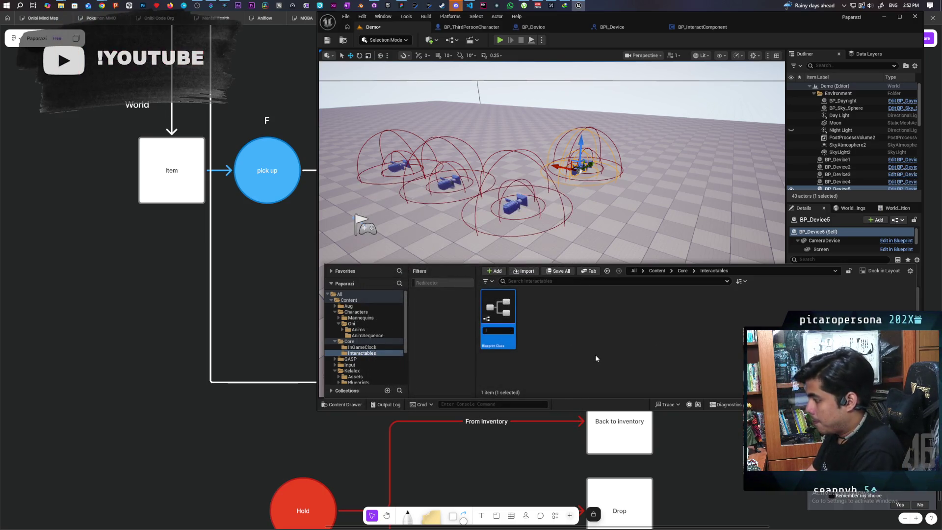
pyautogui.write('BP_')
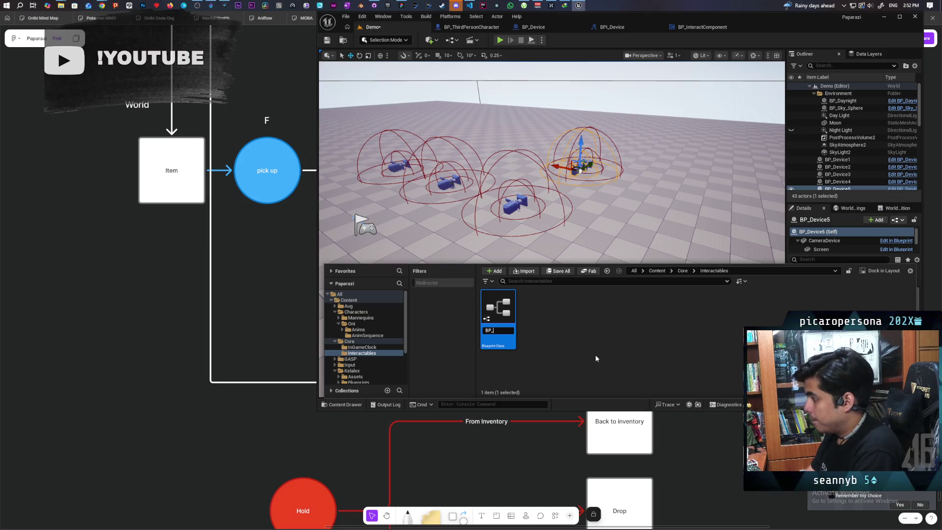
pyautogui.write('Object')
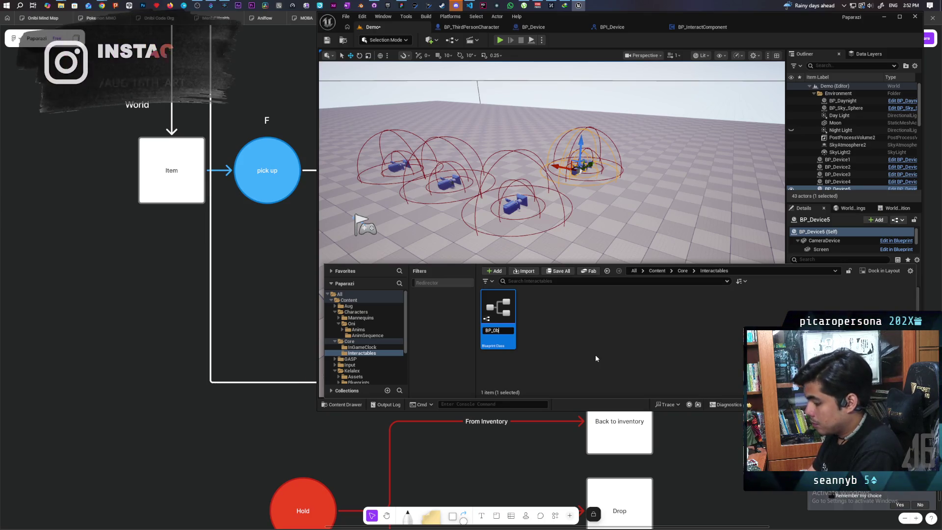
pyautogui.write('Base')
pyautogui.press('Return')
pyautogui.hotkey('ctrl', 's')
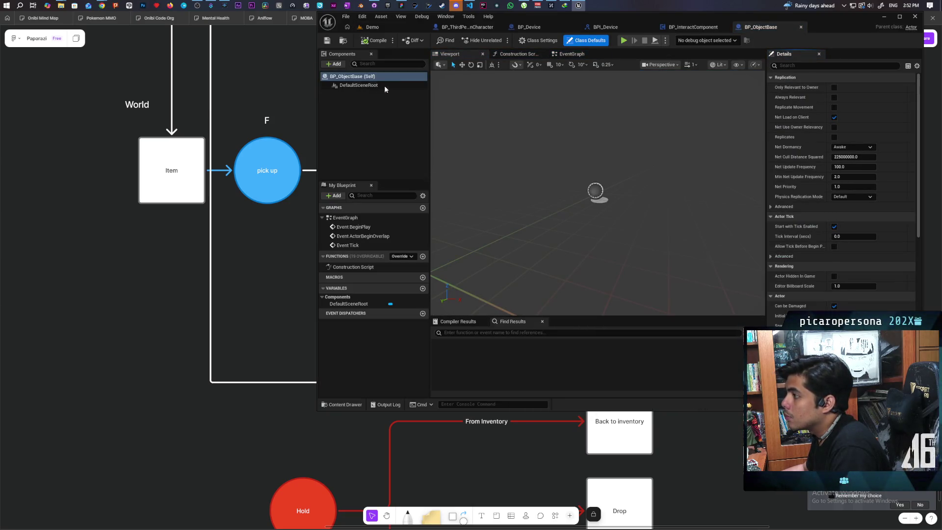
pyautogui.click(384, 85)
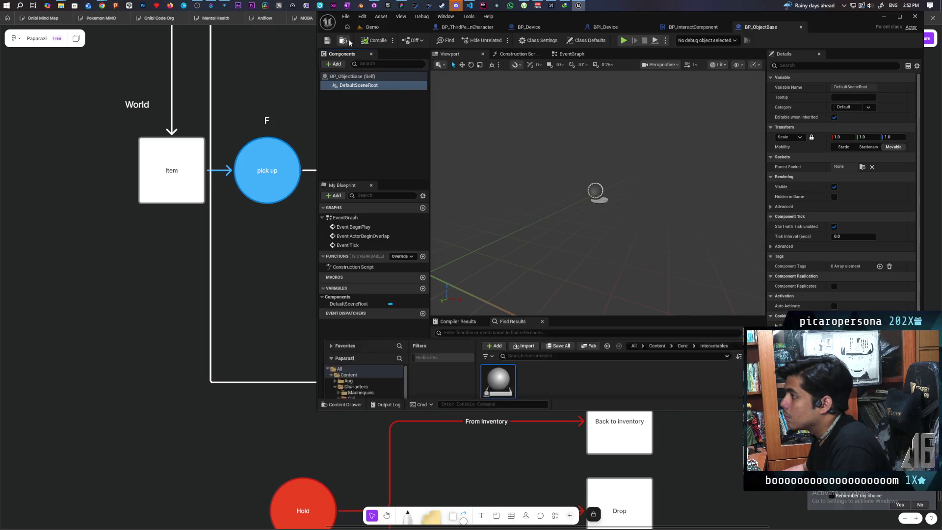
# Create a child Blueprint class of BP_ObjectBase named BP_Object and select its DefaultSceneRoot
pyautogui.hotkey('ctrl', 'space')
pyautogui.rightClick(510, 316)
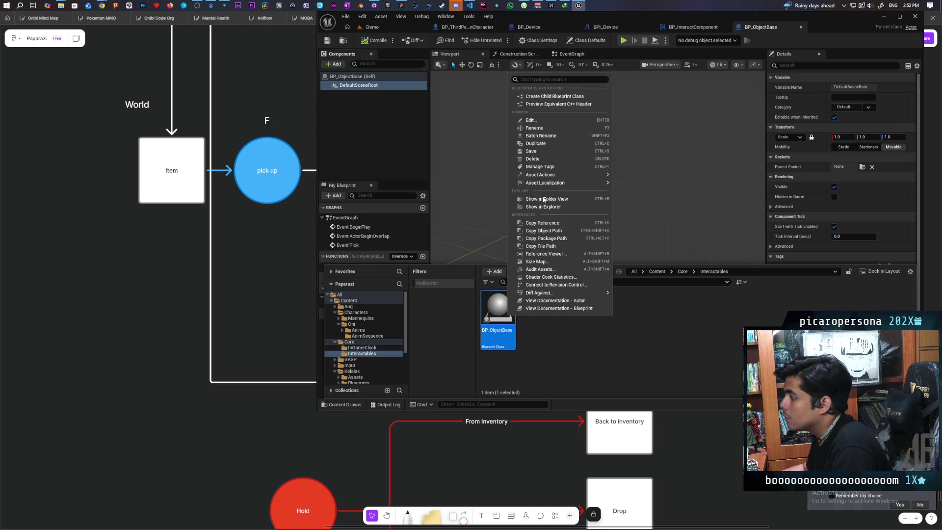
pyautogui.moveTo(548, 178)
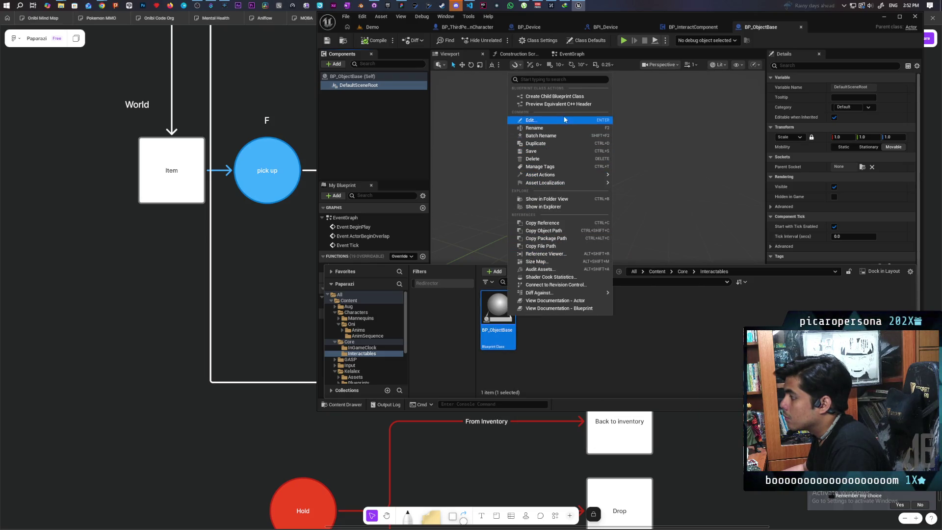
pyautogui.click(574, 98)
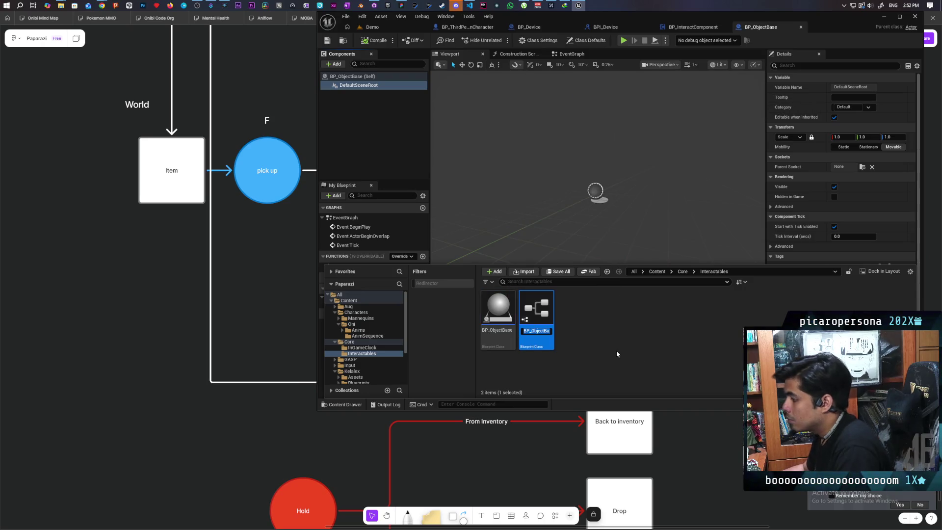
pyautogui.write('BP_ObjectBase_Ch')
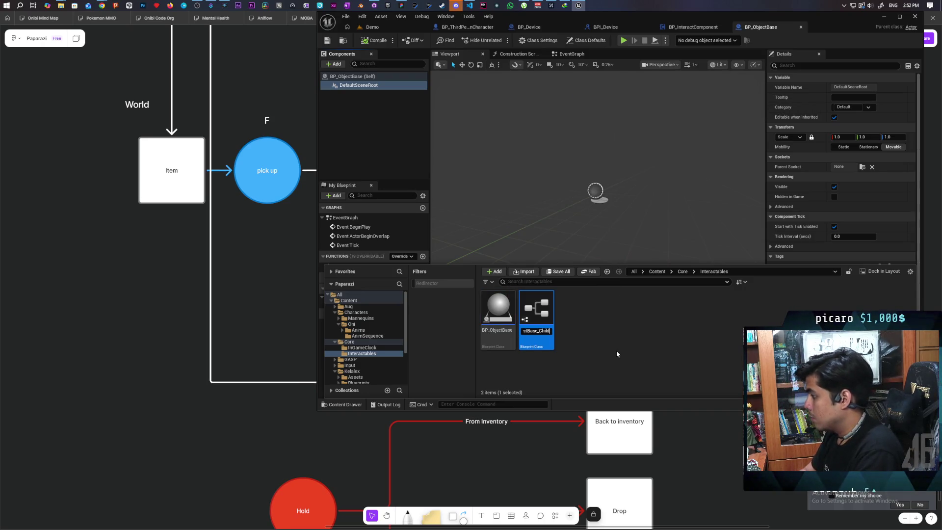
pyautogui.press('BackSpace')
pyautogui.press('BackSpace')
pyautogui.press('BackSpace')
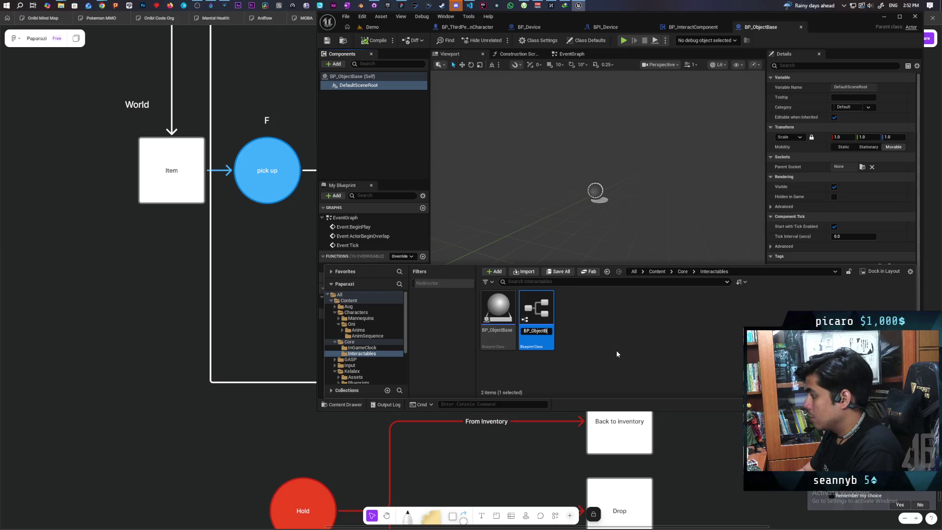
pyautogui.press('Return')
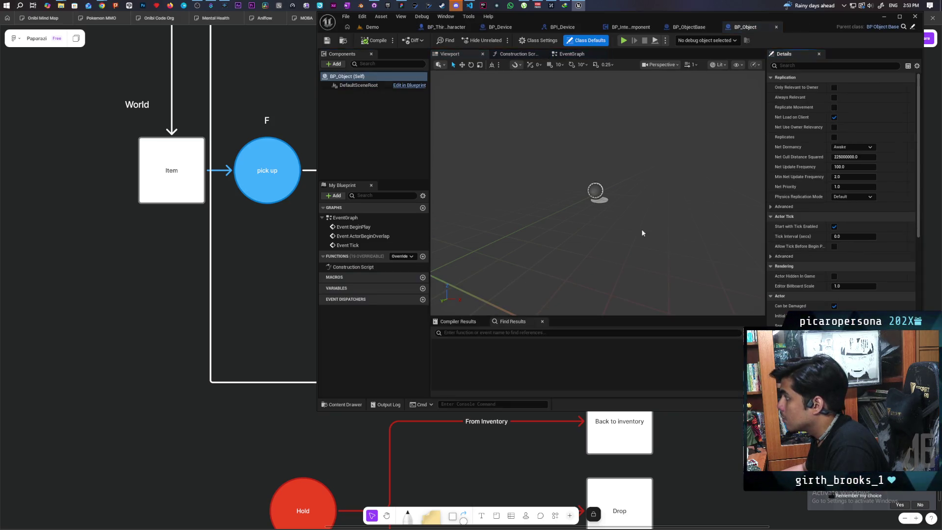
pyautogui.click(359, 86)
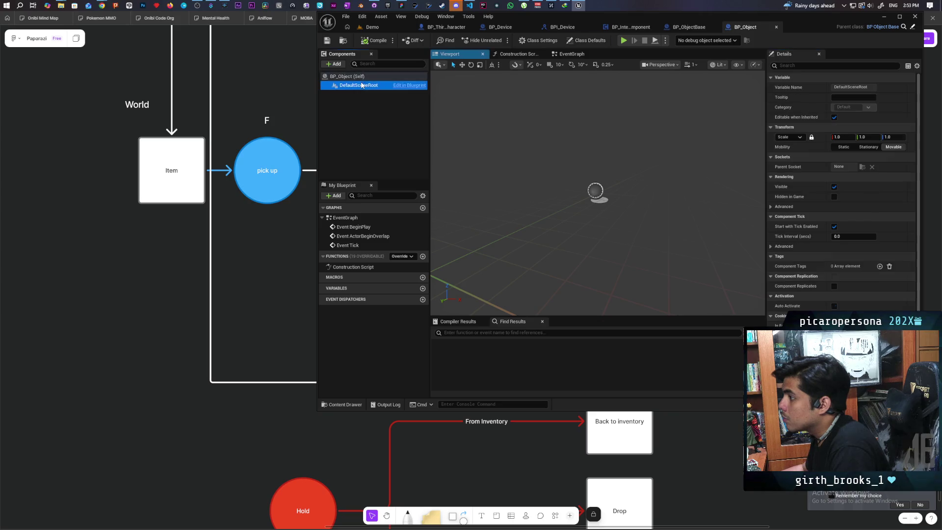
# Add a Cube component to BP_Object, scale it to 0.2, raise it about 15.68 units, and save
pyautogui.click(333, 63)
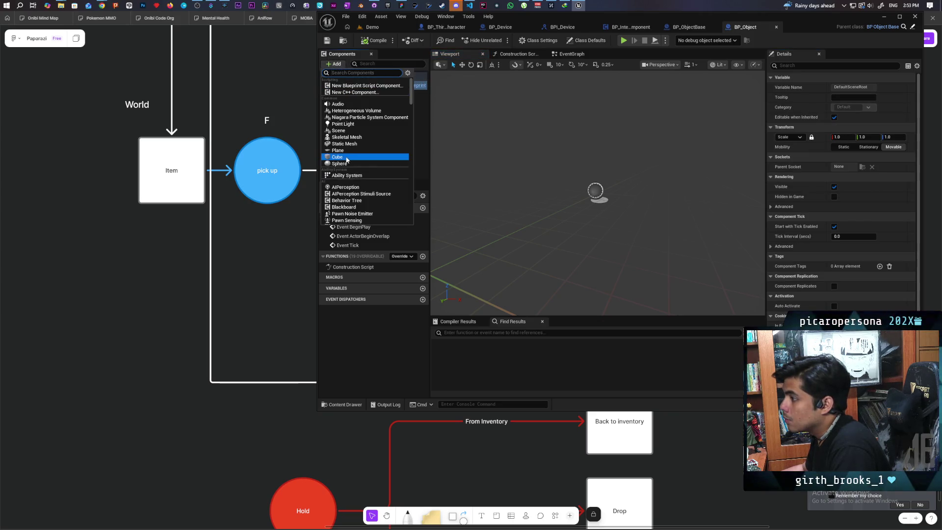
pyautogui.click(346, 157)
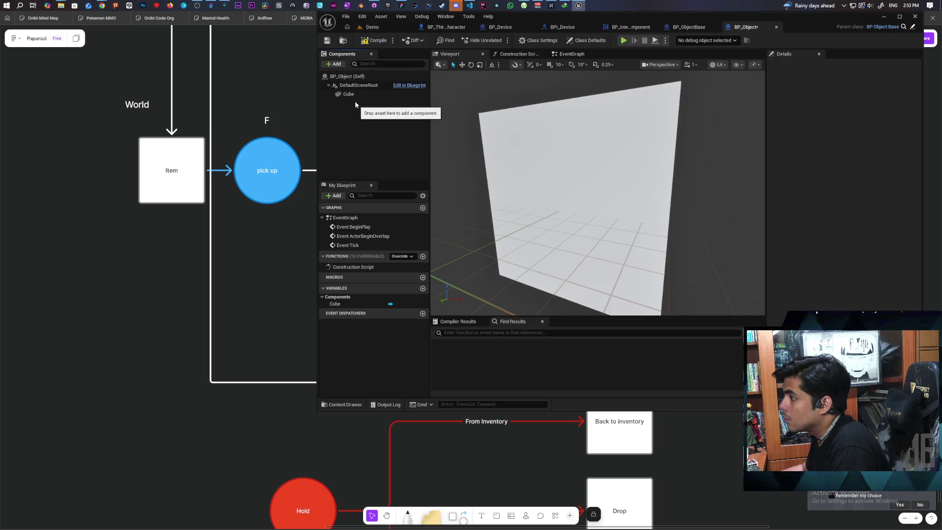
pyautogui.moveTo(835, 157); pyautogui.dragTo(800, 157)
pyautogui.moveTo(599, 168)
pyautogui.mouseDown()
pyautogui.moveTo(602, 141)
pyautogui.moveTo(600, 161)
pyautogui.mouseUp()
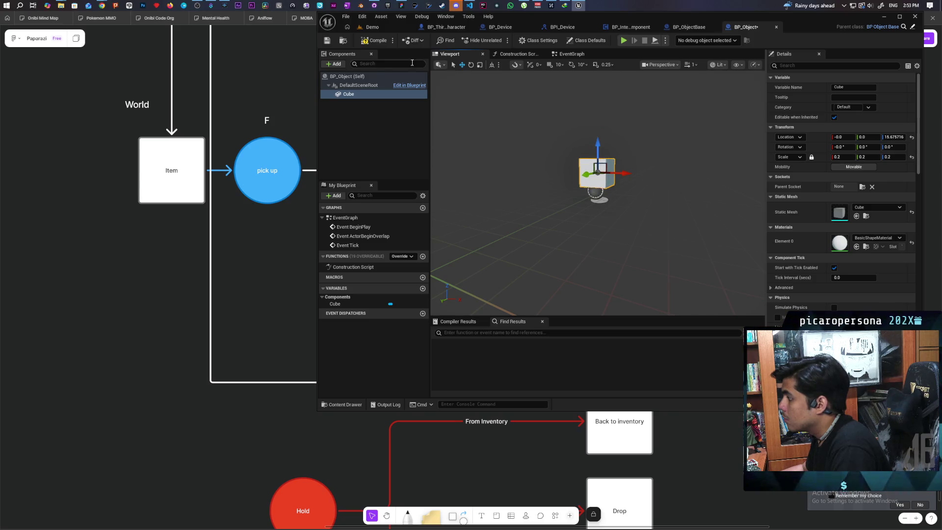
pyautogui.click(326, 42)
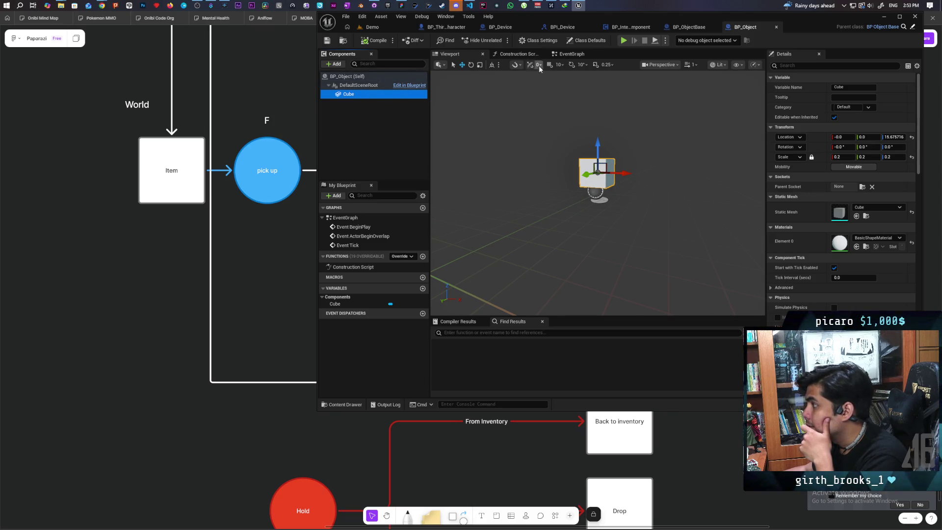
pyautogui.click(570, 54)
# Review BP_Object's event graph, check BP_InteractComponent, and return to the BP_ObjectBase Blueprint
pyautogui.scroll(-3, 565, 164)
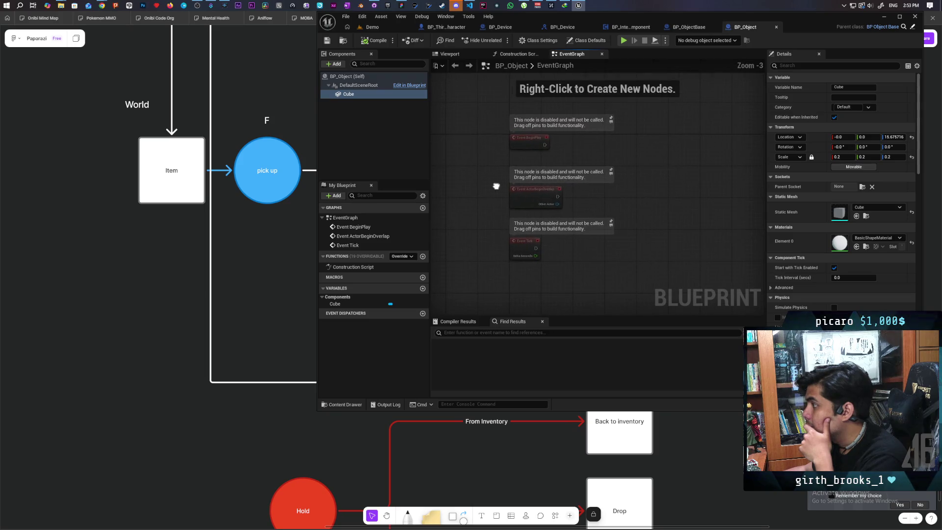
pyautogui.moveTo(491, 150); pyautogui.dragTo(522, 112)
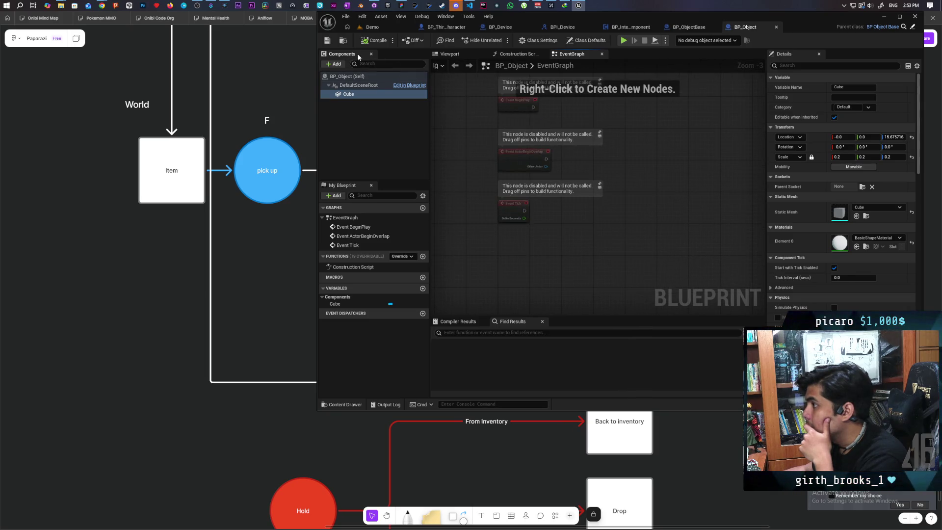
pyautogui.click(327, 41)
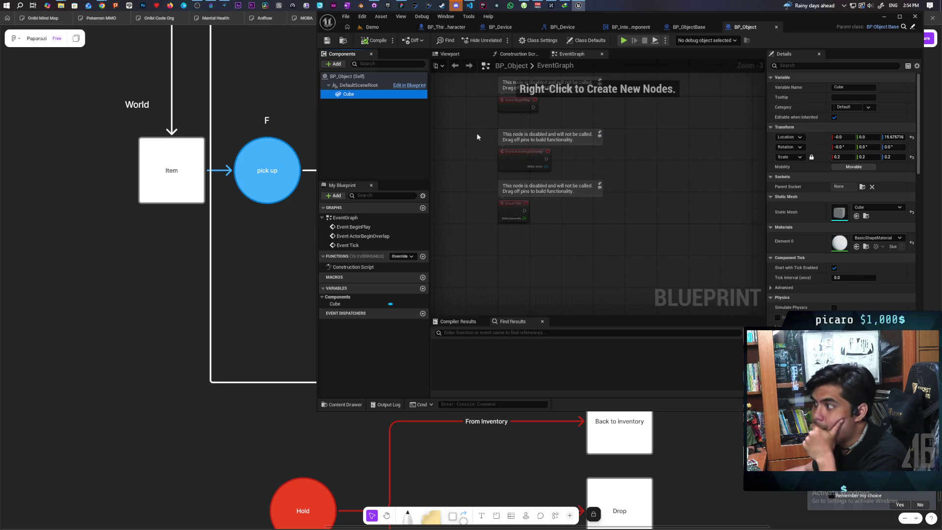
pyautogui.click(689, 27)
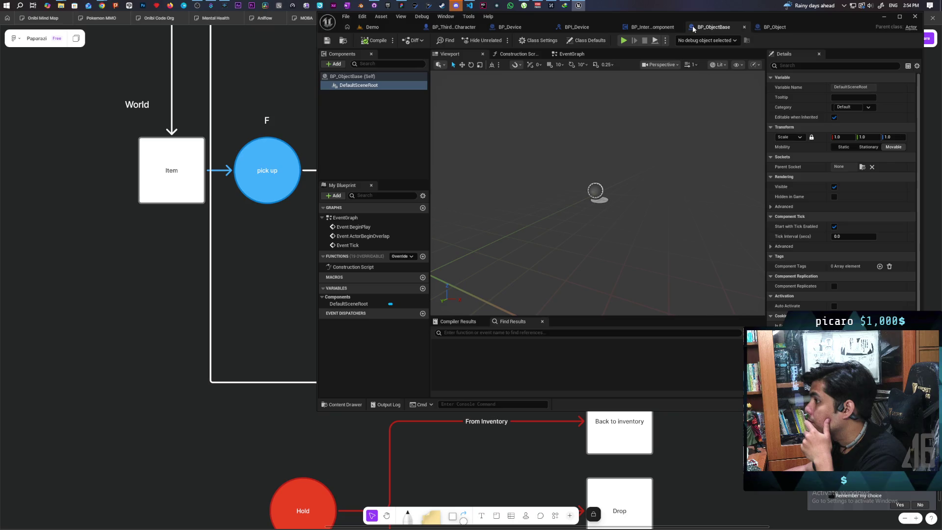
pyautogui.click(354, 121)
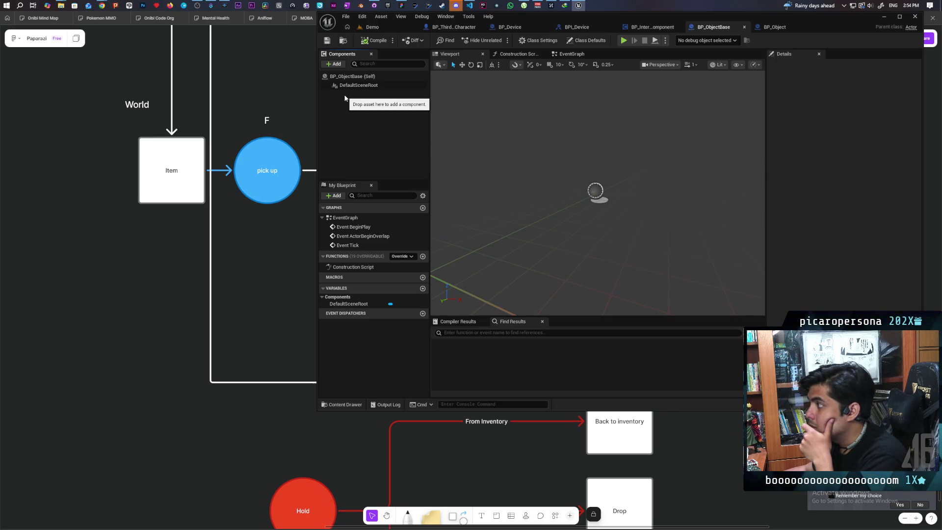
pyautogui.click(655, 28)
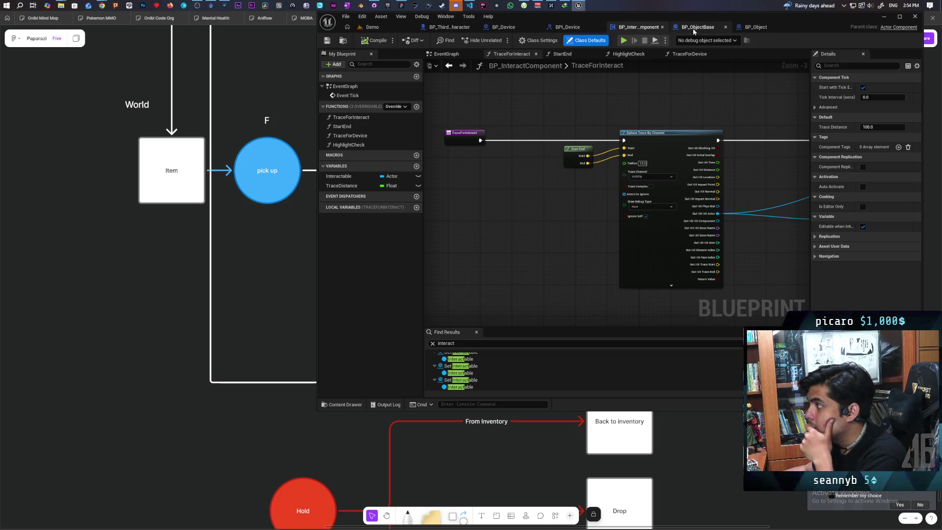
pyautogui.click(742, 28)
pyautogui.click(692, 32)
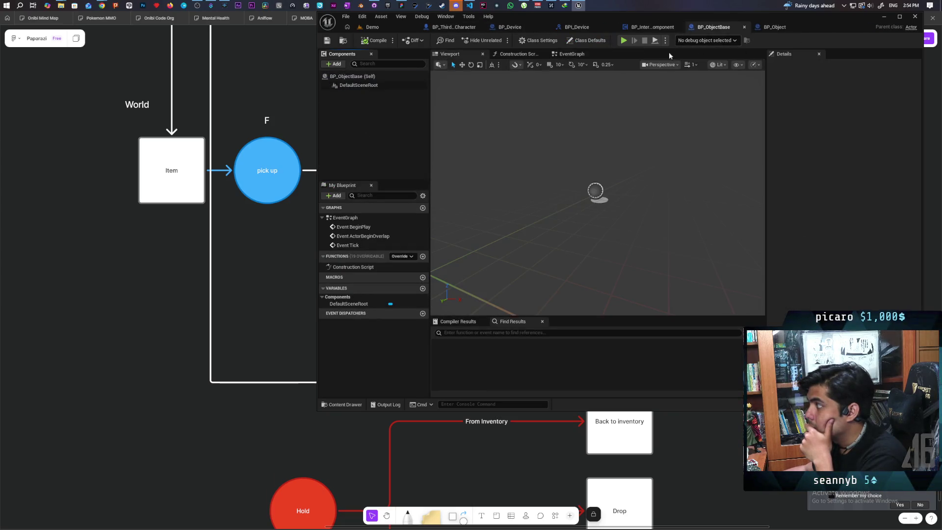
pyautogui.click(634, 32)
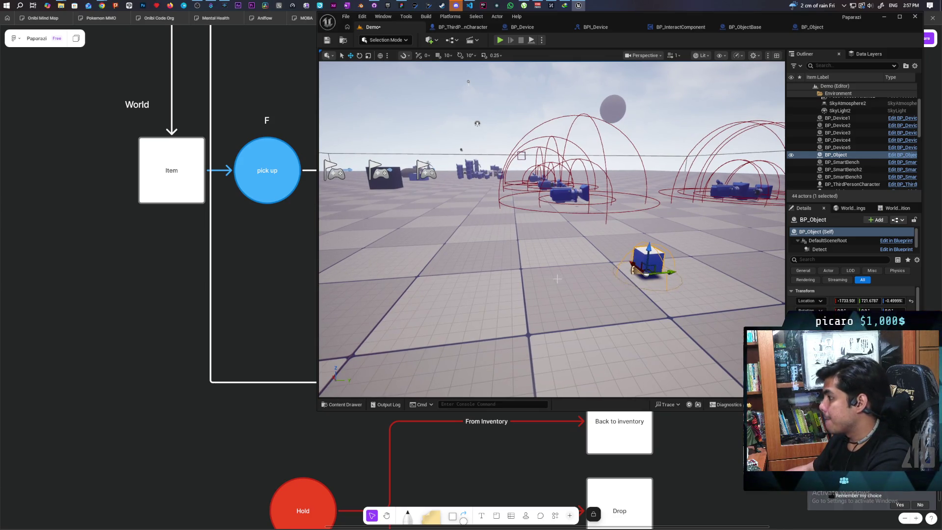
# Save the Demo level with BP_Object placed among the camera devices
pyautogui.moveTo(647, 272); pyautogui.dragTo(587, 280)
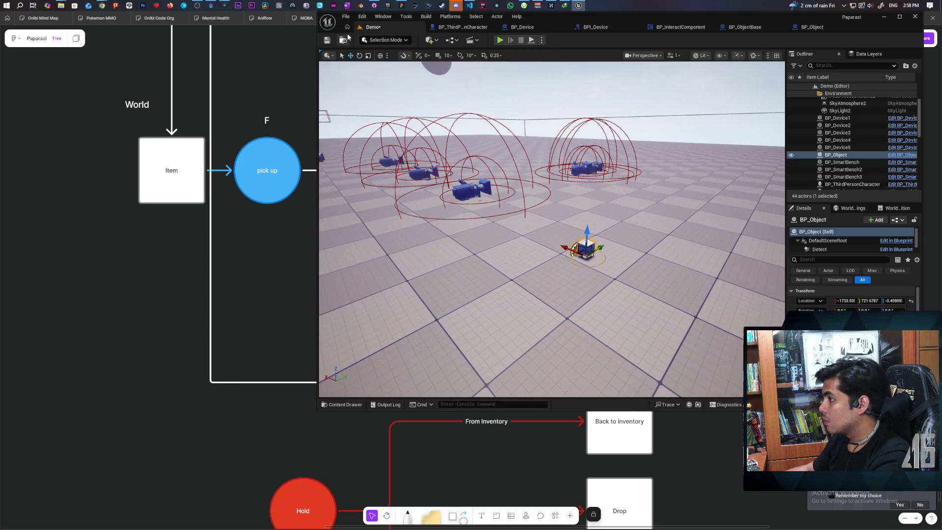
pyautogui.hotkey('ctrl', 's')
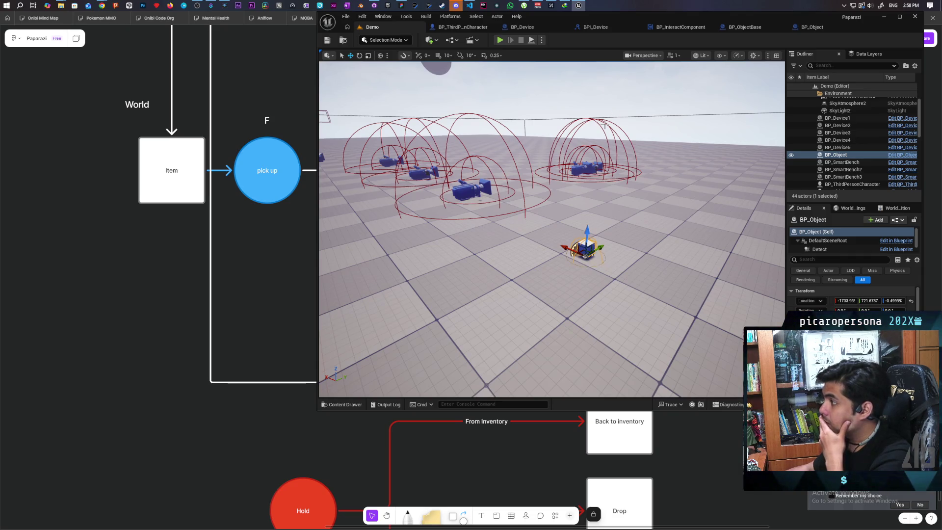
pyautogui.click(677, 27)
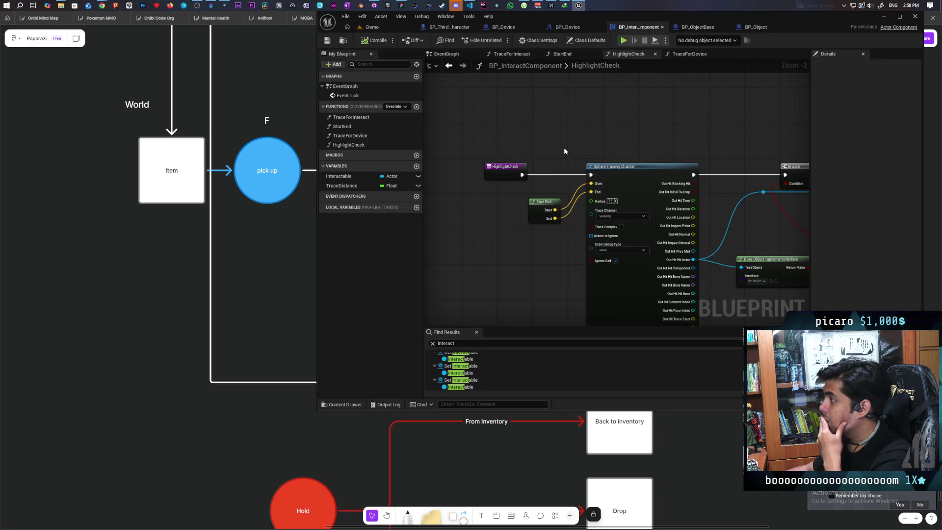
# Add an Event Begin Play node in BP_InteractComponent's EventGraph
pyautogui.click(446, 54)
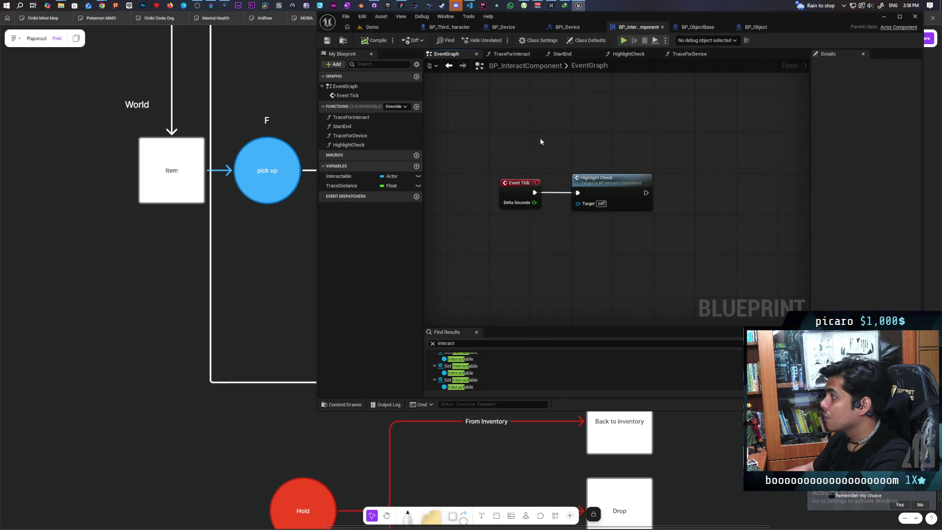
pyautogui.scroll(4, 540, 156)
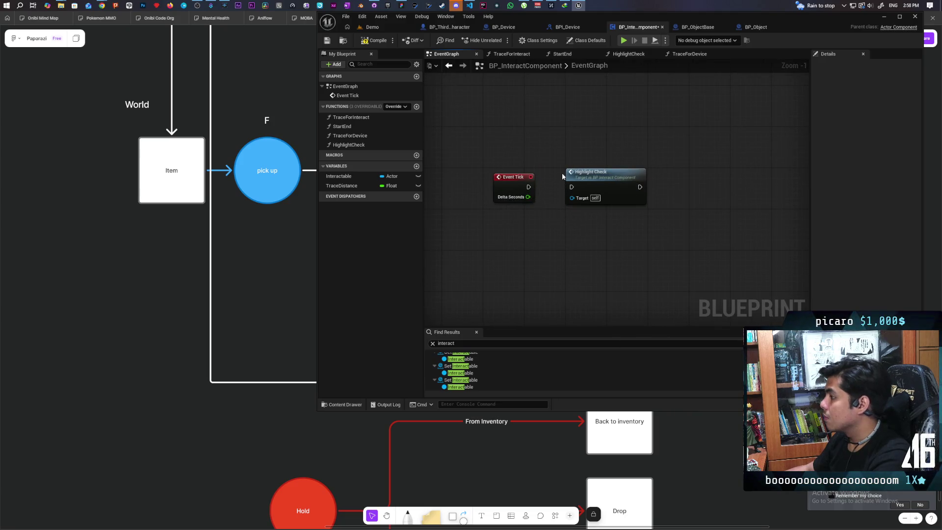
pyautogui.moveTo(560, 132); pyautogui.dragTo(555, 223)
pyautogui.scroll(-1, 539, 206)
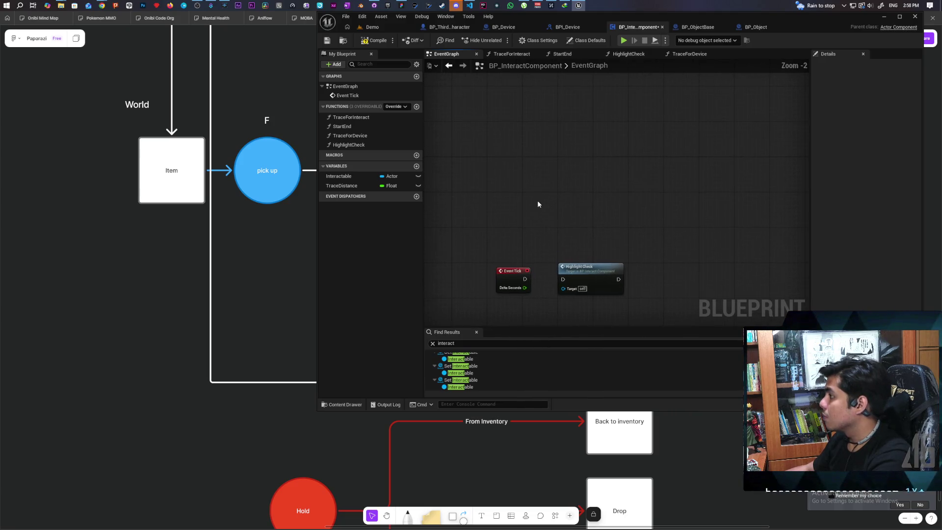
pyautogui.rightClick(539, 203)
pyautogui.write('begin pla')
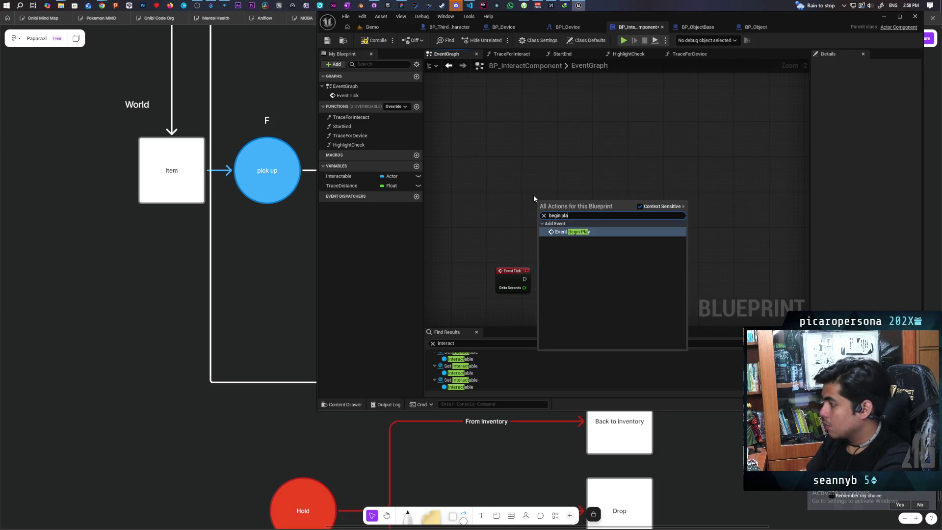
pyautogui.press('Return')
pyautogui.scroll(2, 533, 195)
pyautogui.moveTo(559, 213); pyautogui.dragTo(500, 154)
# Cast the Get Owner result to Character, driven by Event Begin Play
pyautogui.rightClick(495, 208)
pyautogui.write('get')
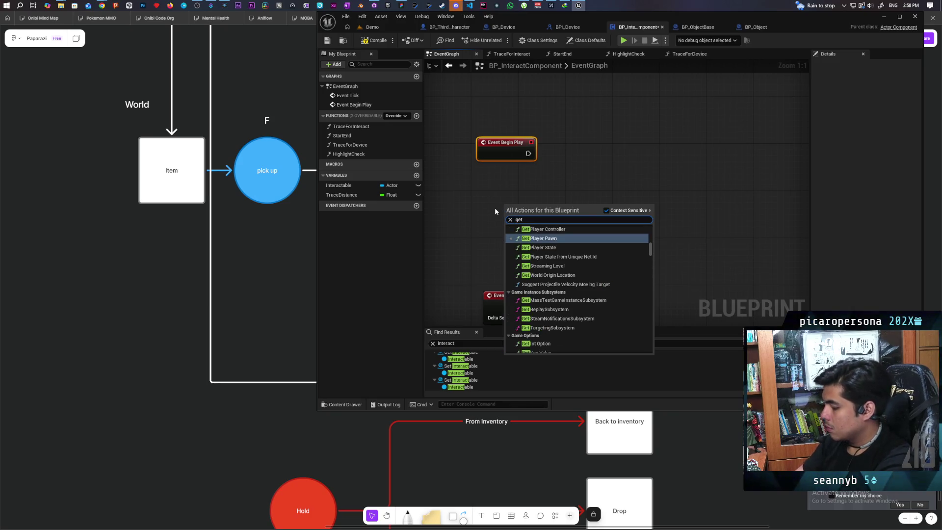
pyautogui.write(' owner')
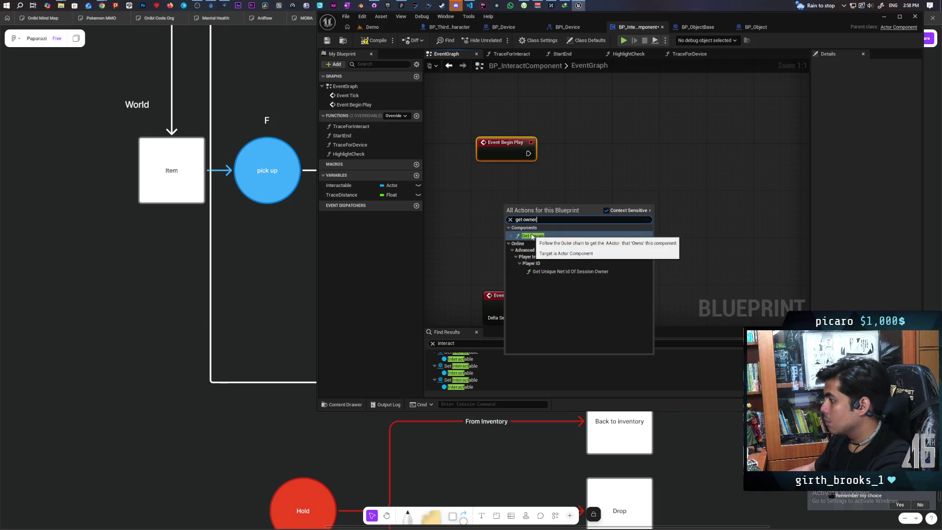
pyautogui.click(532, 237)
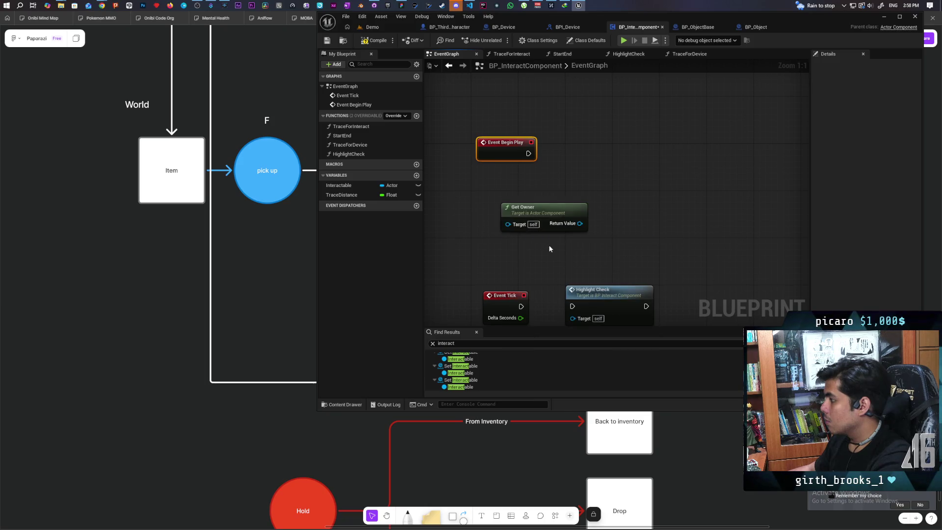
pyautogui.moveTo(573, 219)
pyautogui.mouseDown()
pyautogui.moveTo(520, 188)
pyautogui.moveTo(578, 192)
pyautogui.mouseUp()
pyautogui.write('cast to character')
pyautogui.press('Return')
pyautogui.moveTo(584, 194)
pyautogui.mouseDown()
pyautogui.moveTo(572, 142)
pyautogui.moveTo(543, 152)
pyautogui.moveTo(566, 153)
pyautogui.mouseUp()
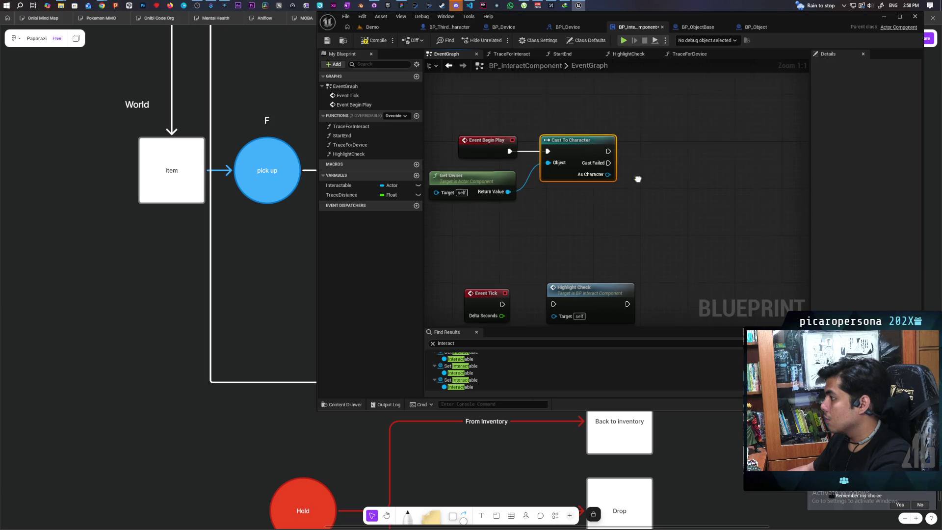
# From the cast result, add Assign On Character Movement Updated and wire the cast's success into it
pyautogui.rightClick(605, 181)
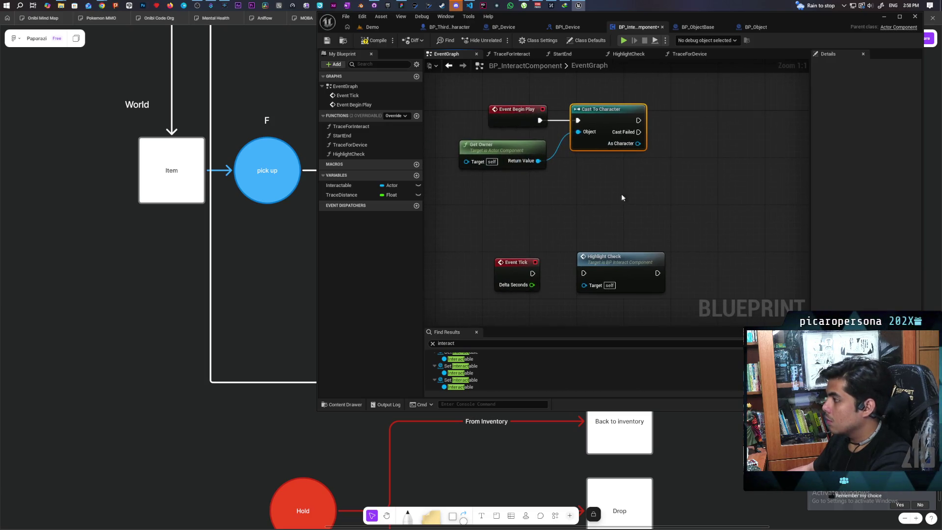
pyautogui.moveTo(638, 143); pyautogui.dragTo(708, 142)
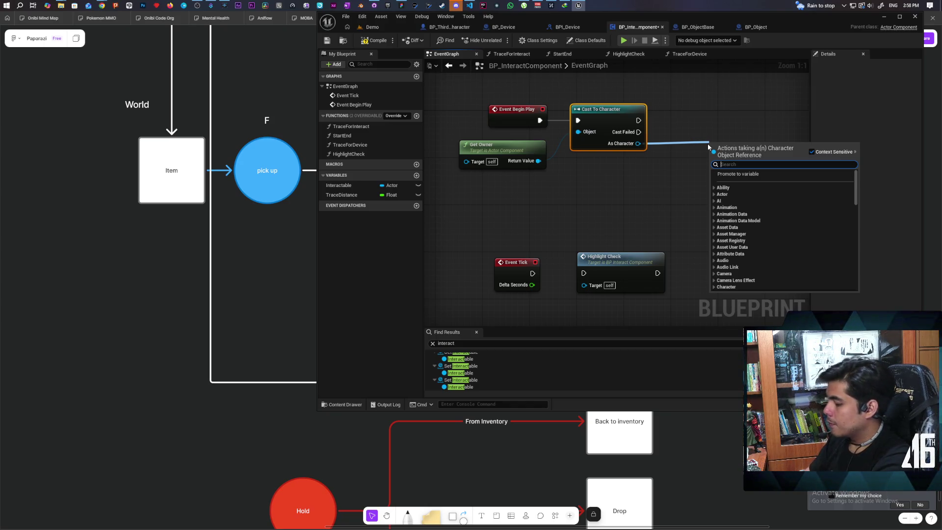
pyautogui.write('assign move')
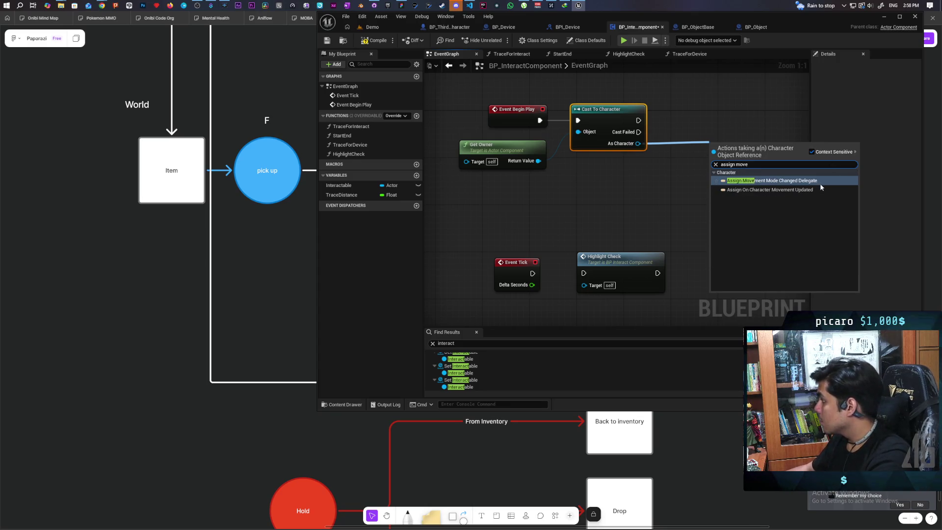
pyautogui.click(794, 189)
pyautogui.click(658, 179)
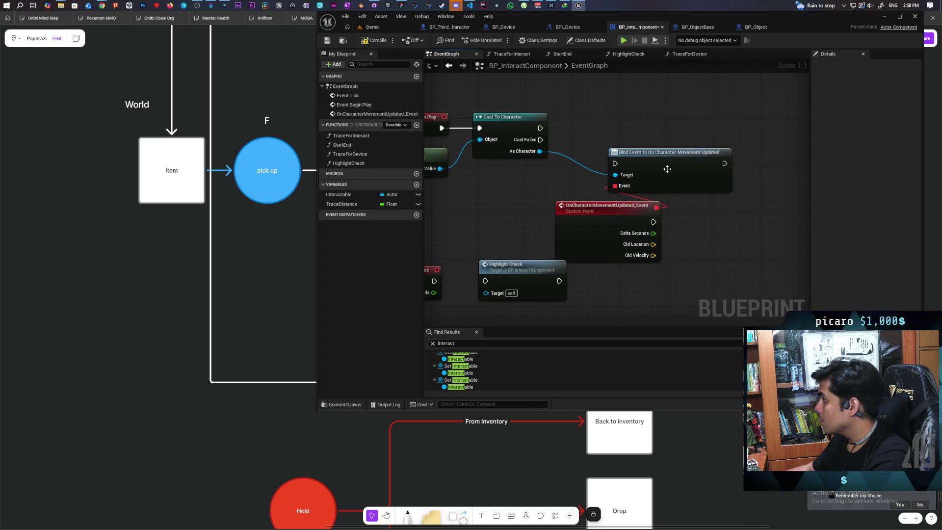
pyautogui.moveTo(638, 152); pyautogui.dragTo(650, 111)
pyautogui.moveTo(541, 128); pyautogui.dragTo(626, 123)
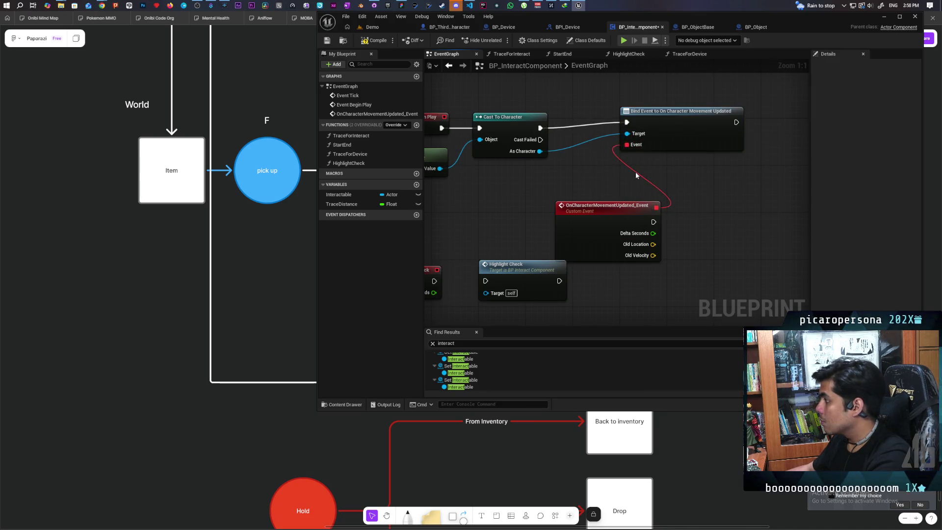
pyautogui.moveTo(604, 205); pyautogui.dragTo(540, 294)
# Feed the binding a Create Event node set to OnCharacterMovementUpdated_Event
pyautogui.moveTo(654, 174); pyautogui.dragTo(637, 219)
pyautogui.write('create')
pyautogui.press('Return')
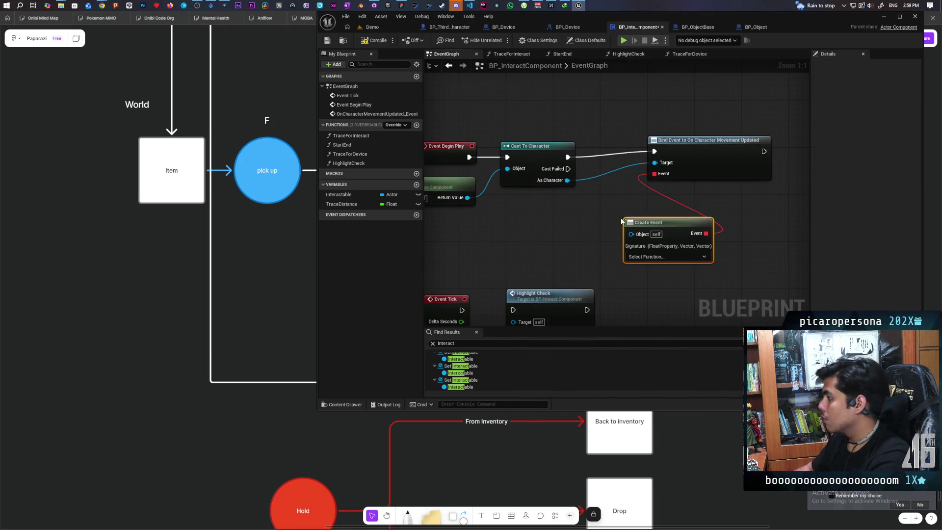
pyautogui.click(653, 256)
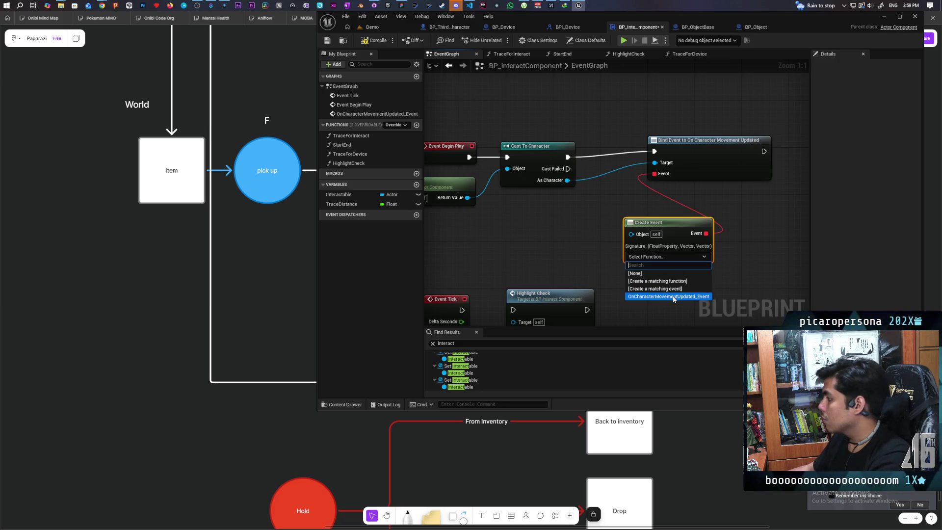
pyautogui.click(673, 297)
pyautogui.moveTo(696, 156); pyautogui.dragTo(656, 162)
pyautogui.click(681, 231)
pyautogui.scroll(-4, 648, 249)
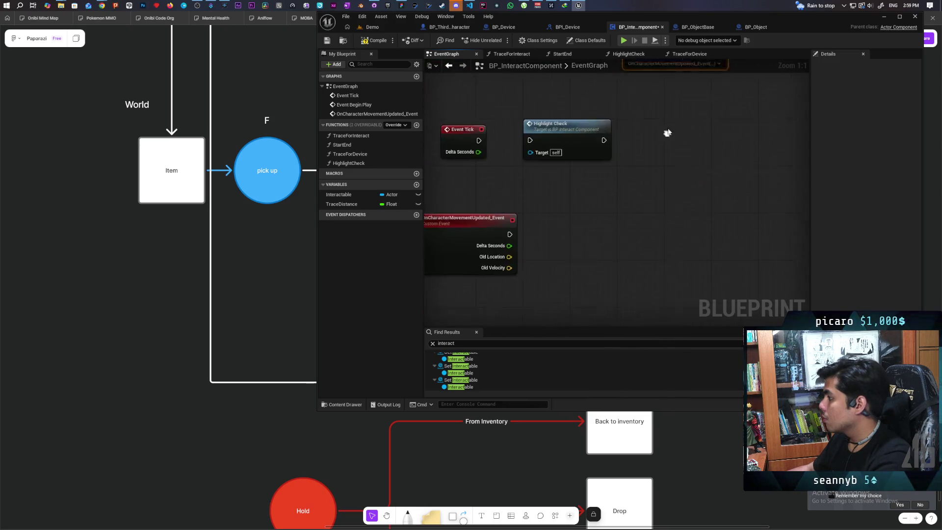
# Shift the custom event node right and compile BP_InteractComponent
pyautogui.moveTo(520, 243); pyautogui.dragTo(588, 242)
pyautogui.click(381, 48)
pyautogui.moveTo(536, 222); pyautogui.dragTo(491, 216)
# Comment the OnCharacterMovementUpdated_Event node 'Update current overlapping interactable', pin it readable, and save
pyautogui.click(525, 228)
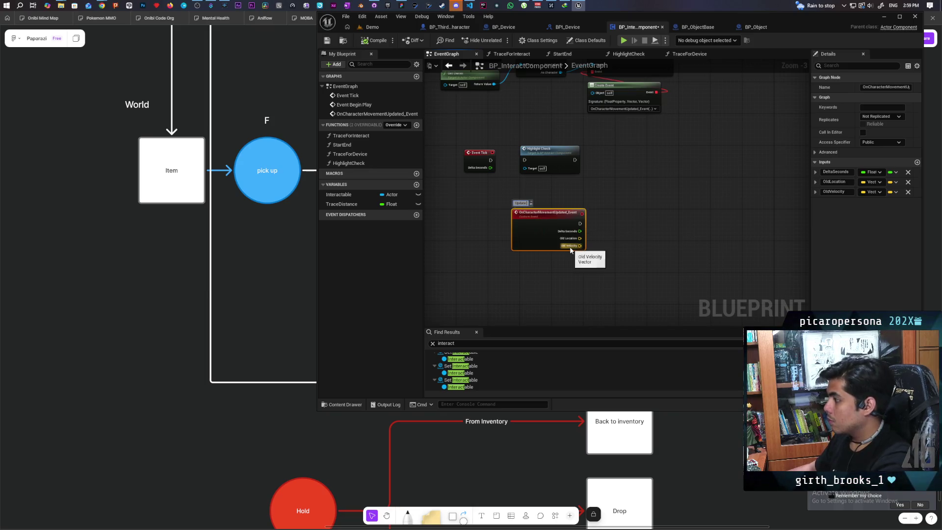
pyautogui.scroll(2, 523, 218)
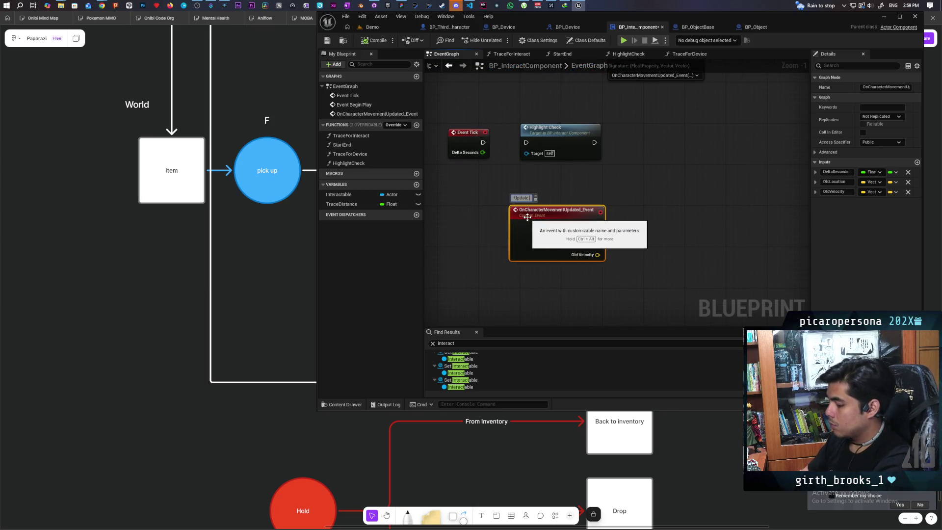
pyautogui.write('curre')
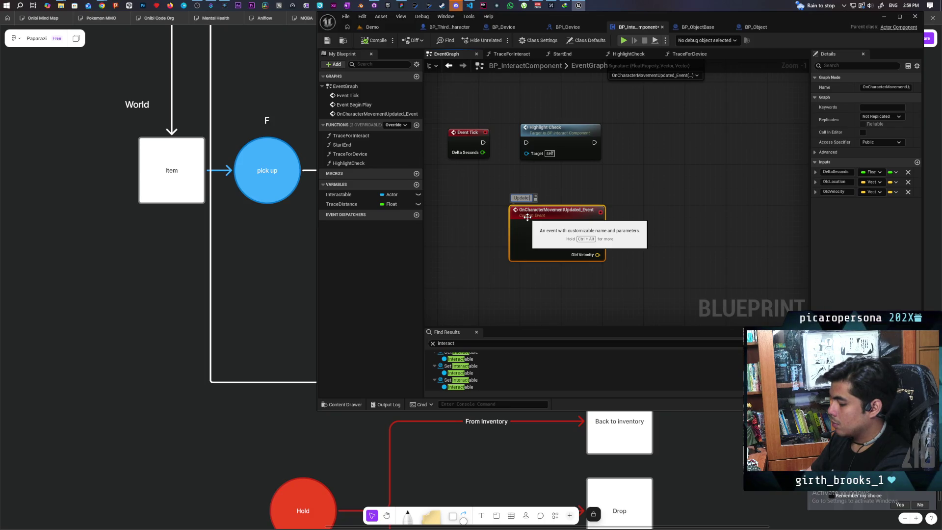
pyautogui.write('nt overlapping interactable')
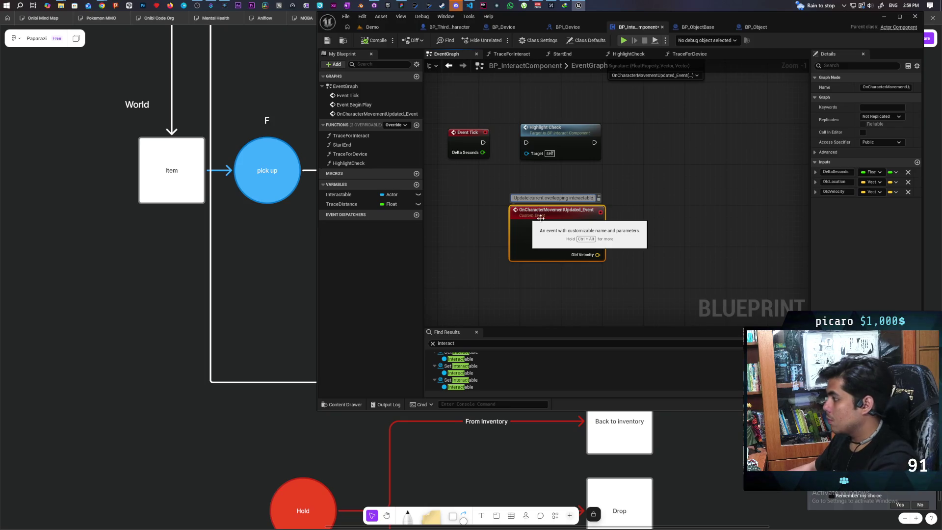
pyautogui.click(688, 208)
pyautogui.scroll(-2, 641, 221)
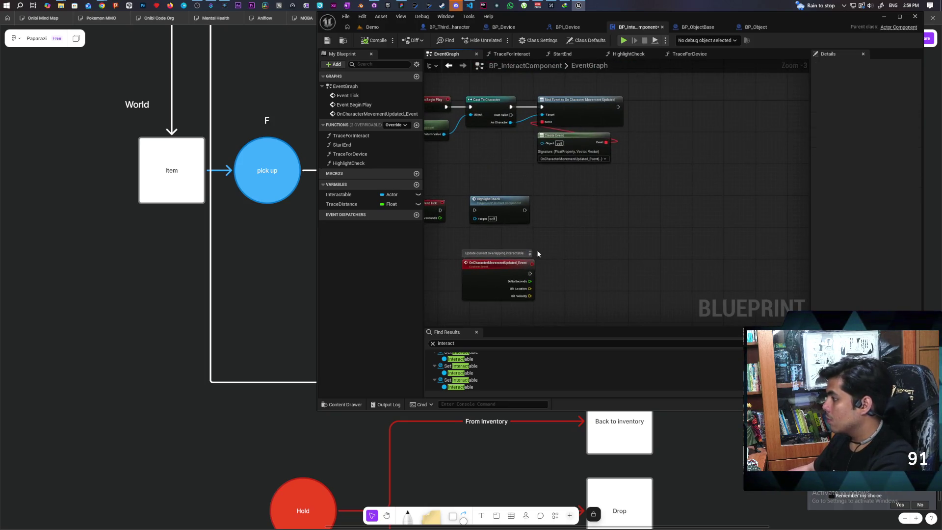
pyautogui.click(531, 253)
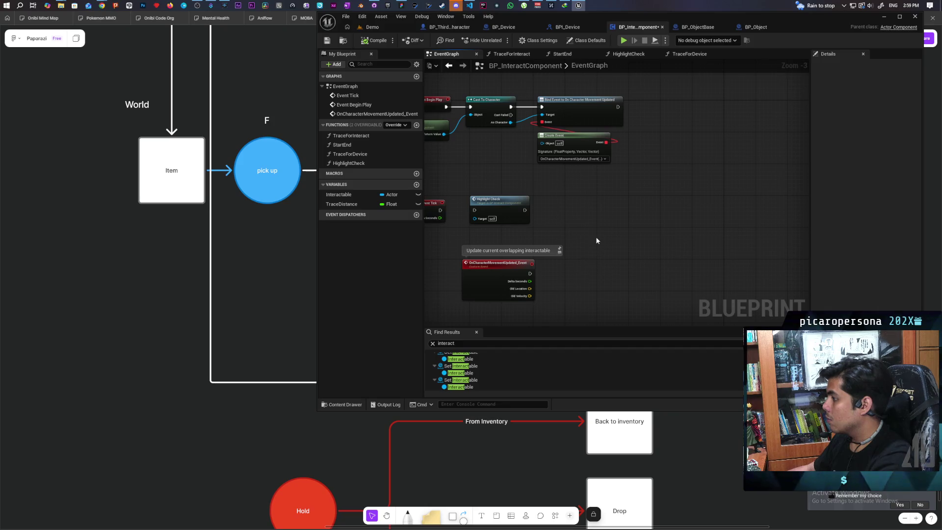
pyautogui.scroll(-1, 596, 231)
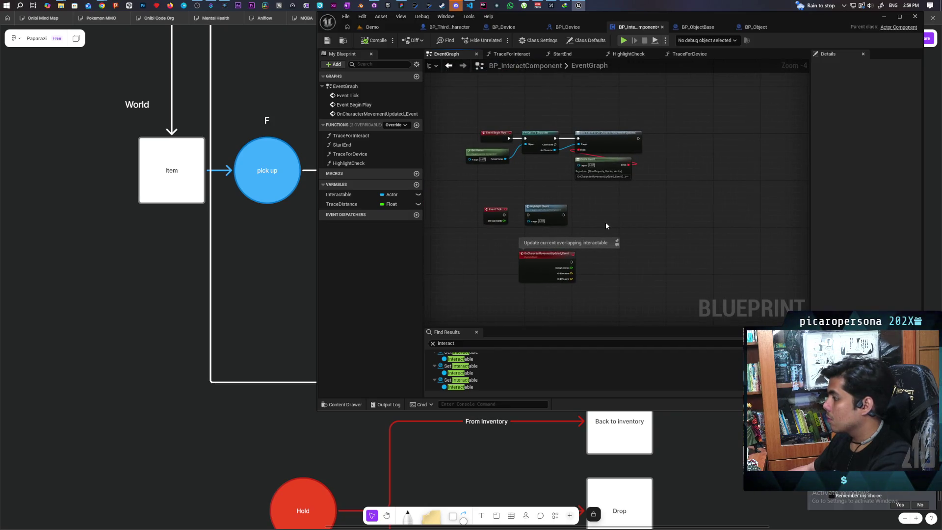
pyautogui.hotkey('ctrl', 's')
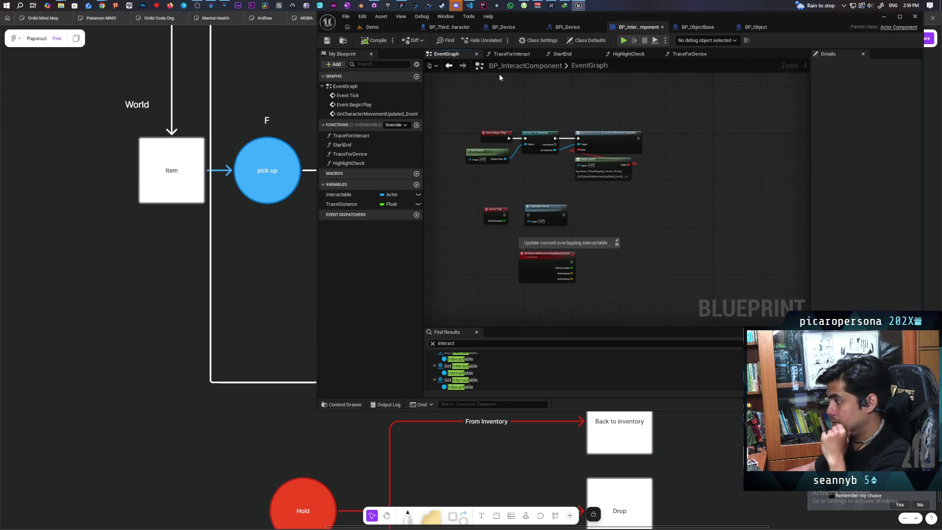
# Show BP_Device's Viewport and select its Widget component in the Components panel
pyautogui.click(451, 27)
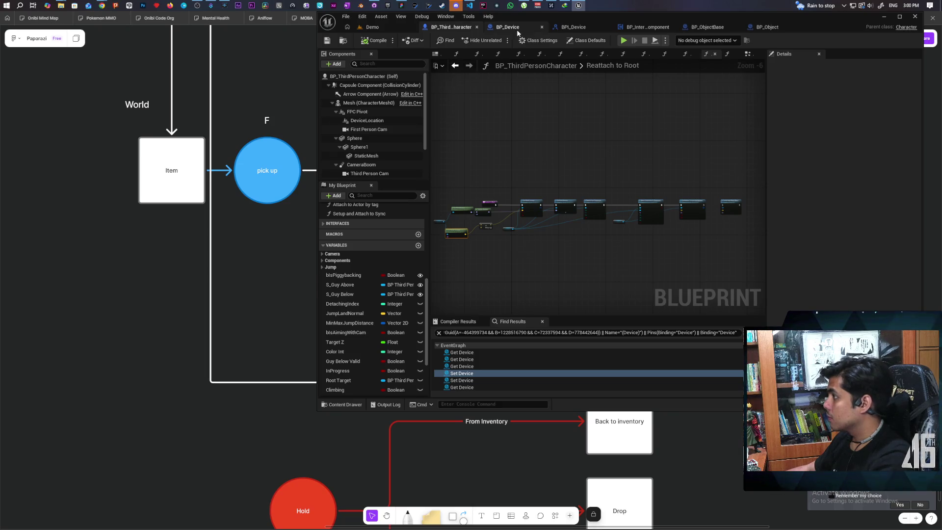
pyautogui.click(496, 28)
pyautogui.click(448, 54)
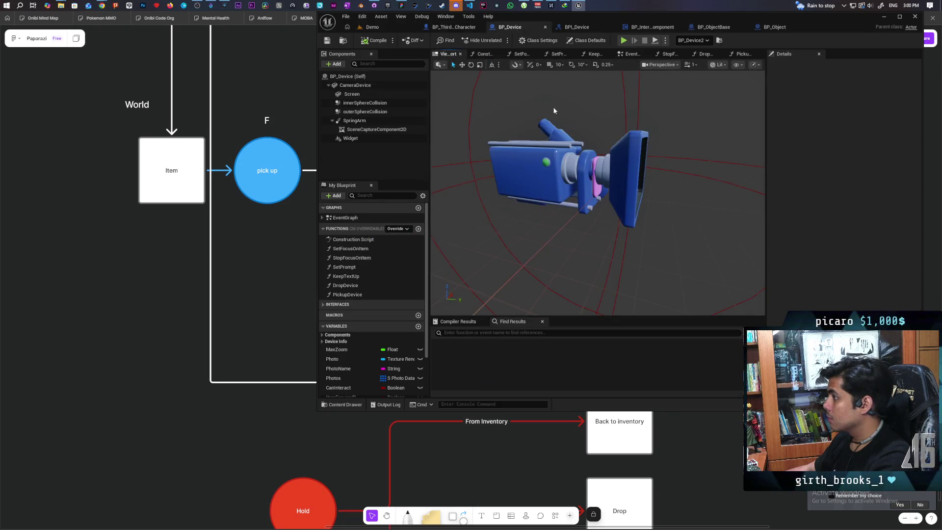
pyautogui.click(363, 140)
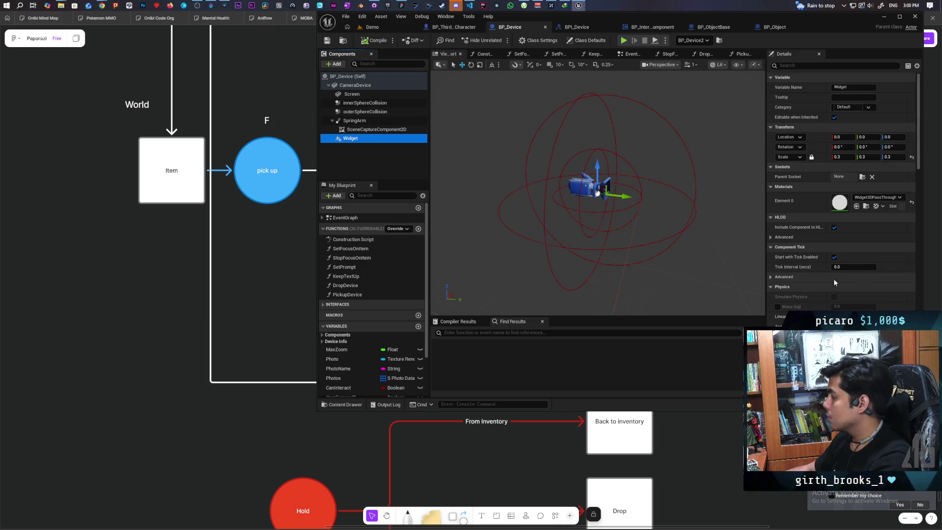
# Review the Widget's User Interface settings and WB_InteractPrompt layout, then go back to the Demo level
pyautogui.scroll(-10, 817, 278)
pyautogui.scroll(-2, 815, 277)
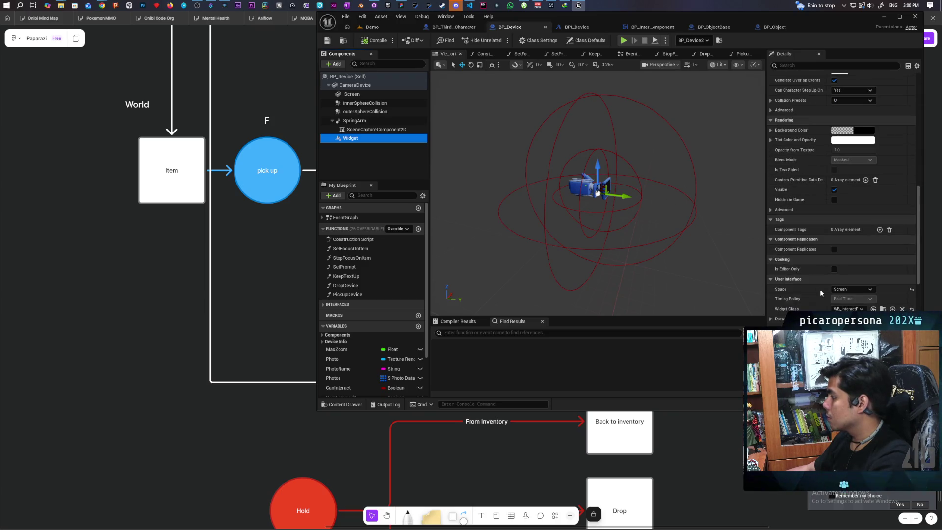
pyautogui.hotkey('ctrl', 'space')
pyautogui.doubleClick(498, 314)
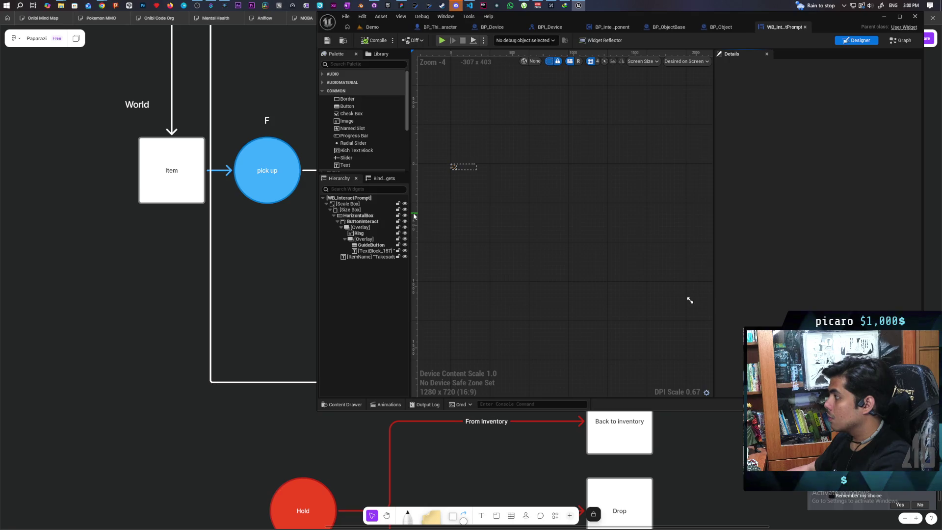
pyautogui.scroll(5, 566, 193)
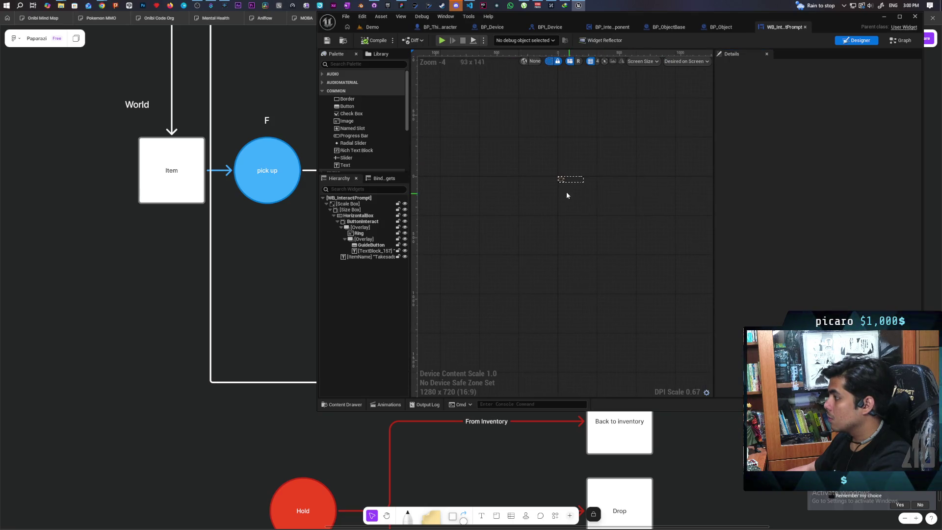
pyautogui.scroll(1, 566, 193)
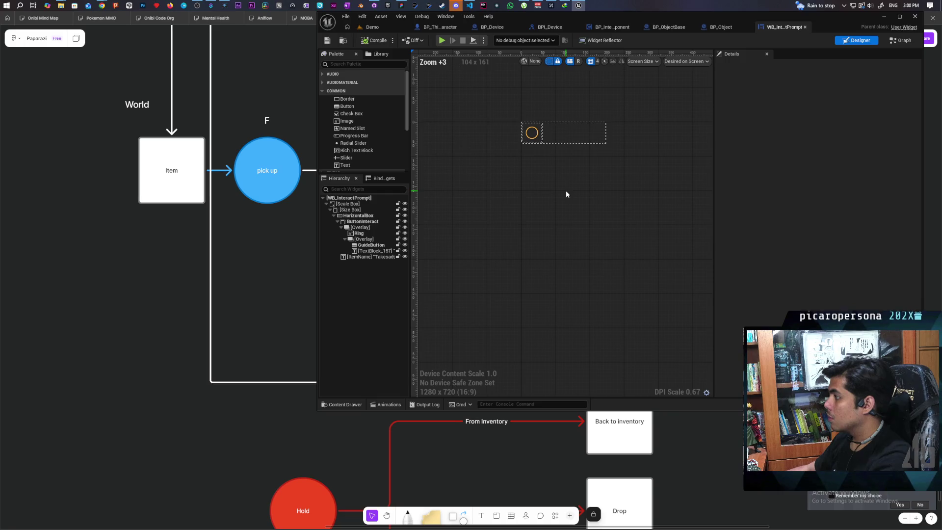
pyautogui.click(372, 27)
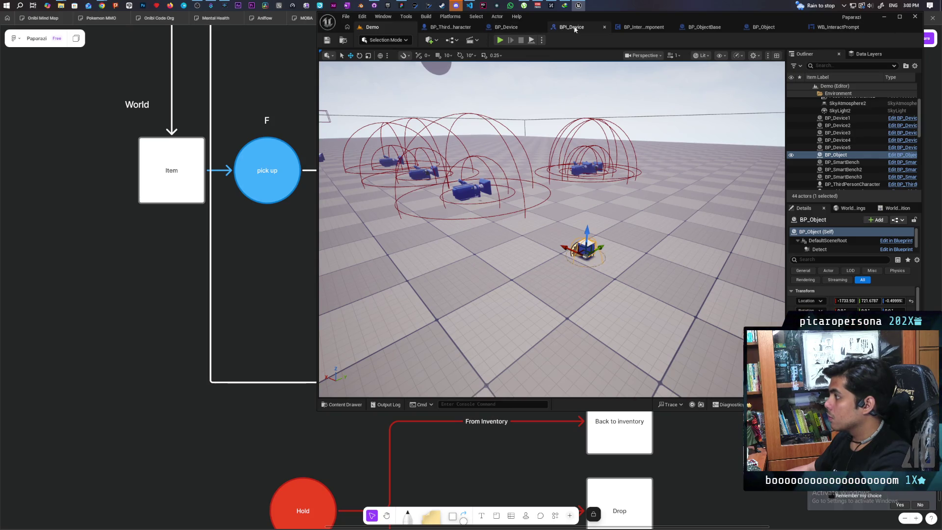
# Reselect the Widget component in the BP_Device blueprint
pyautogui.click(507, 28)
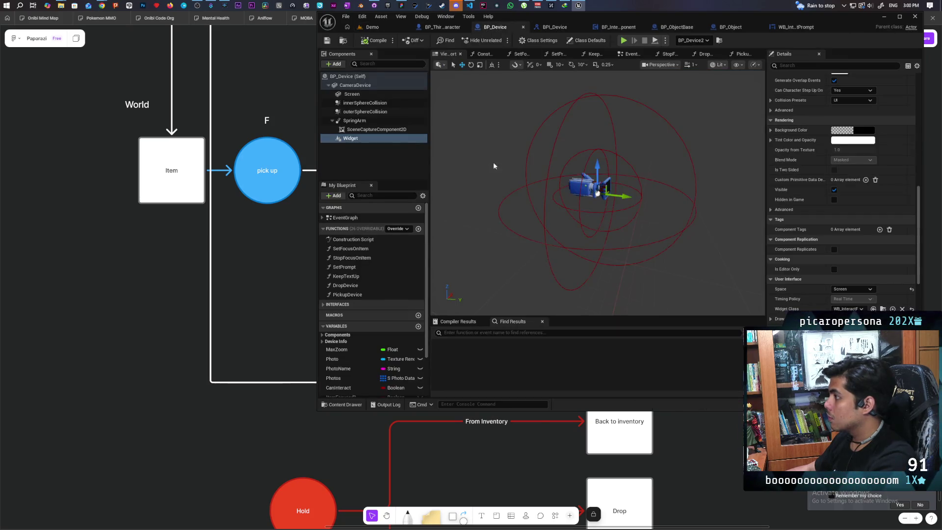
pyautogui.click(359, 129)
pyautogui.click(357, 140)
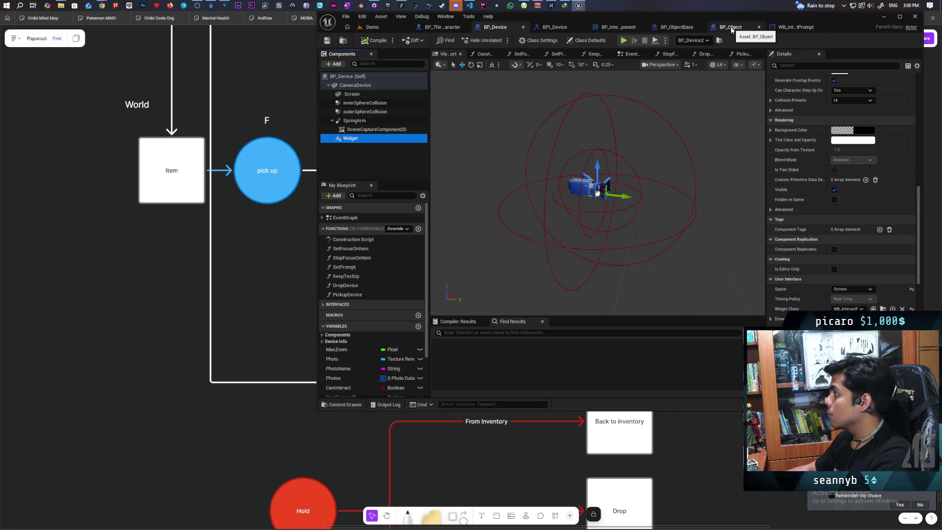
# Paste the Widget component under BP_ObjectBase's DefaultSceneRoot and compile and save
pyautogui.click(677, 27)
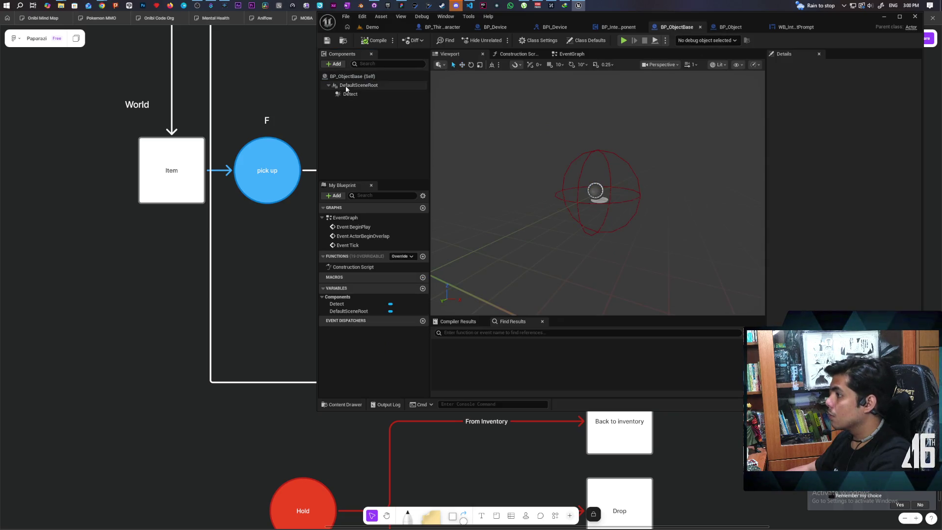
pyautogui.click(346, 86)
pyautogui.hotkey('ctrl', 'v')
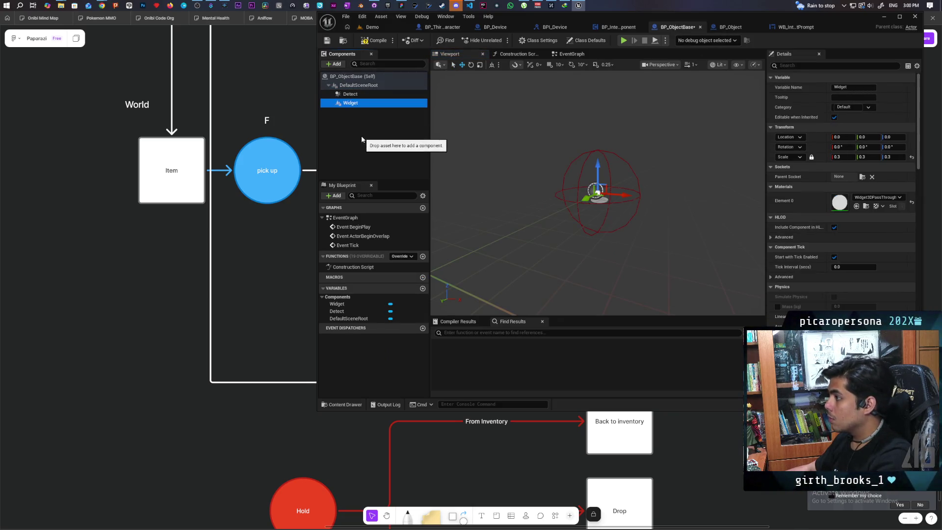
pyautogui.click(362, 139)
pyautogui.hotkey('ctrl', 's')
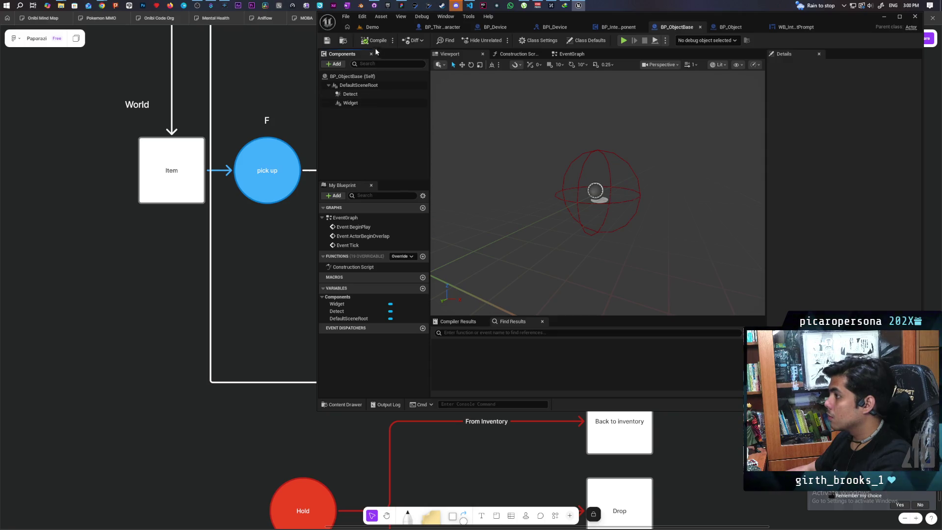
pyautogui.click(372, 27)
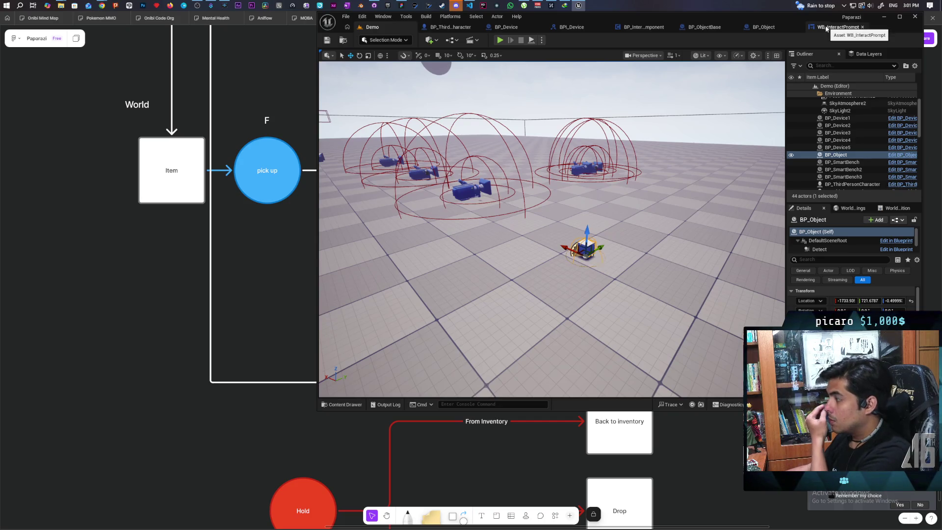
pyautogui.click(508, 27)
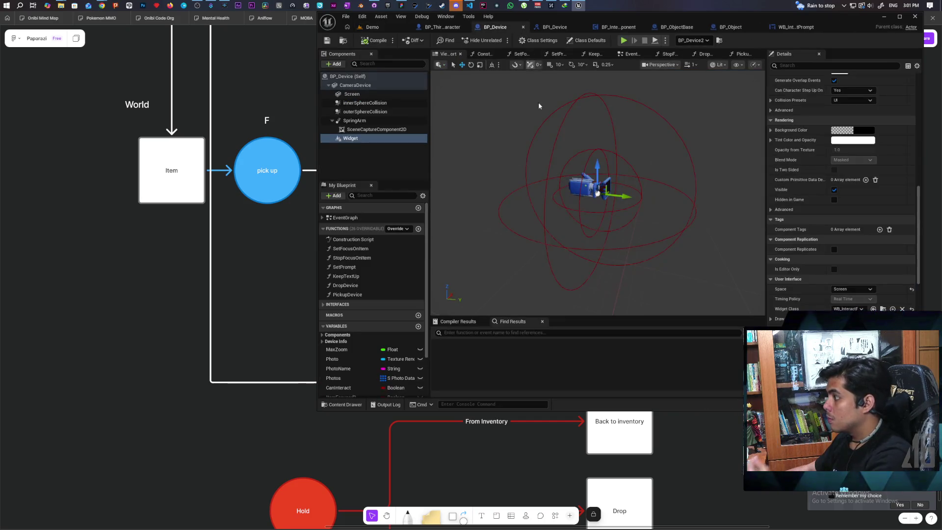
# Find references to BP_Device's Widget and open the Get Widget node inside SetPrompt, framing its Cast To WB_InteractPrompt chain
pyautogui.rightClick(353, 141)
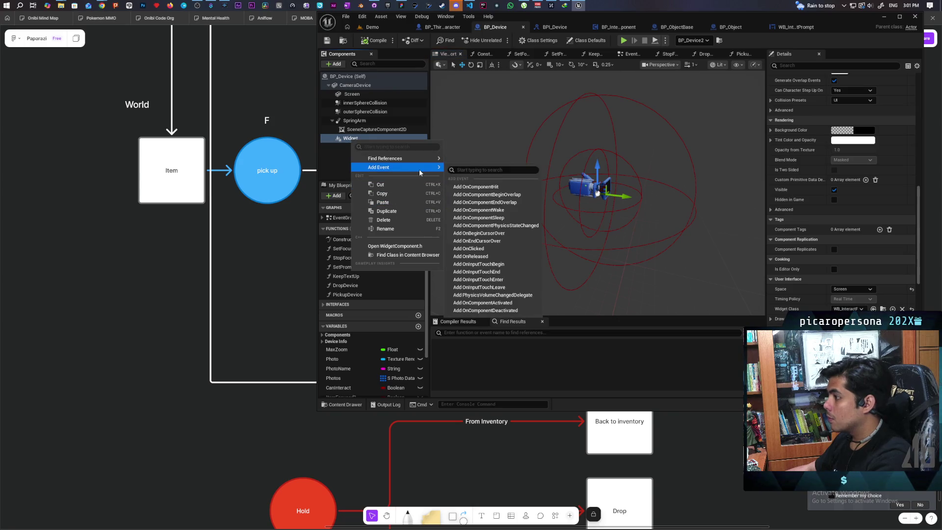
pyautogui.moveTo(387, 159)
pyautogui.click(495, 177)
pyautogui.doubleClick(460, 353)
pyautogui.moveTo(540, 252); pyautogui.dragTo(343, 265)
pyautogui.scroll(-1, 534, 255)
pyautogui.moveTo(534, 255)
pyautogui.mouseDown()
pyautogui.moveTo(619, 256)
pyautogui.moveTo(567, 263)
pyautogui.moveTo(610, 263)
pyautogui.moveTo(586, 263)
pyautogui.moveTo(593, 250)
pyautogui.moveTo(569, 244)
pyautogui.moveTo(699, 227)
pyautogui.moveTo(522, 248)
pyautogui.moveTo(701, 231)
pyautogui.mouseUp()
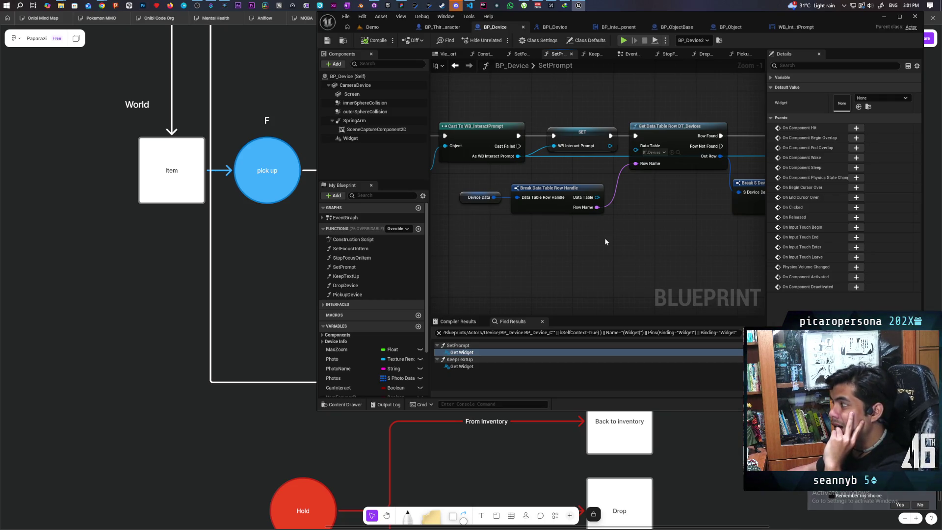
# Review BP_Device's BeginPlay/Set Prompt chain and the Construction Script's data table and Set Static Mesh nodes
pyautogui.scroll(-5, 597, 230)
pyautogui.scroll(3, 543, 234)
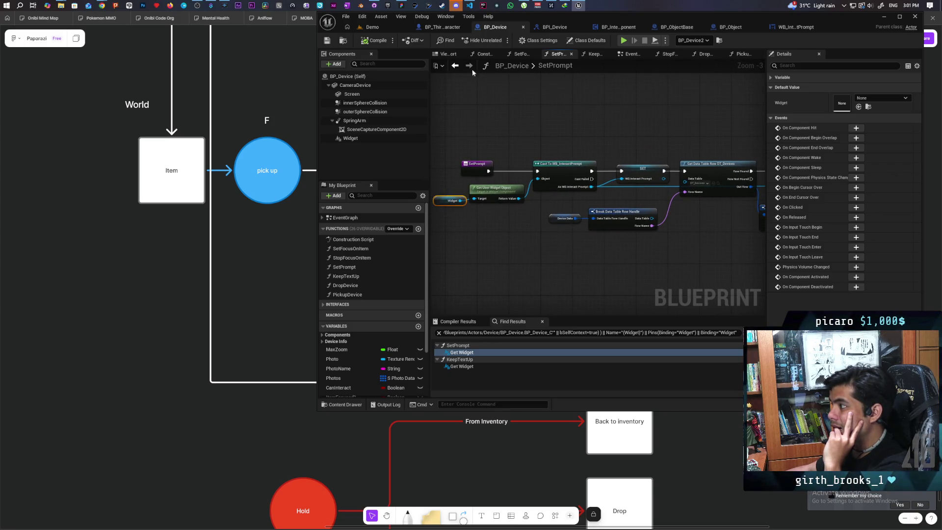
pyautogui.click(455, 66)
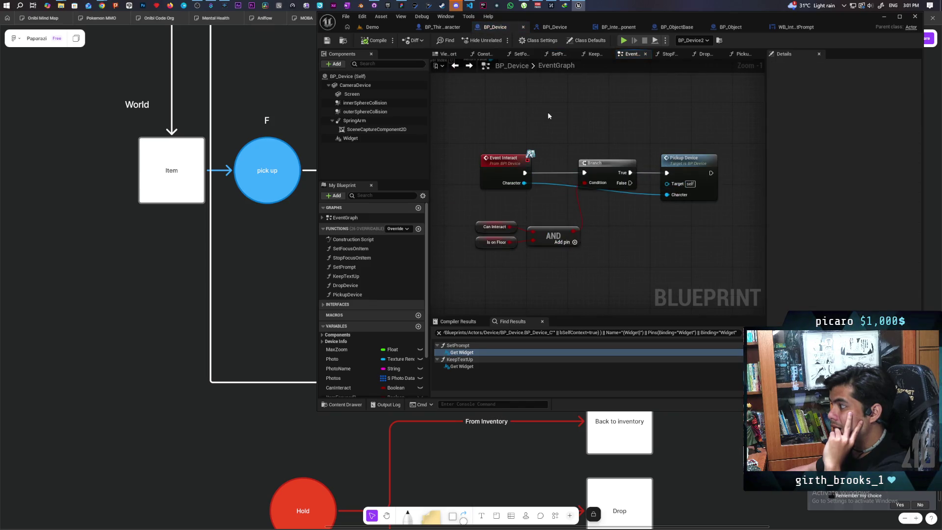
pyautogui.scroll(-11, 549, 115)
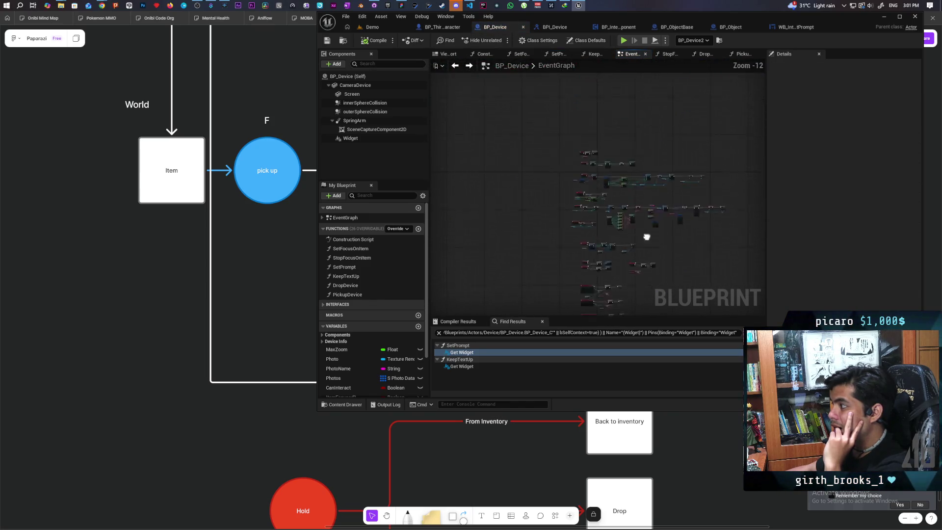
pyautogui.scroll(11, 567, 265)
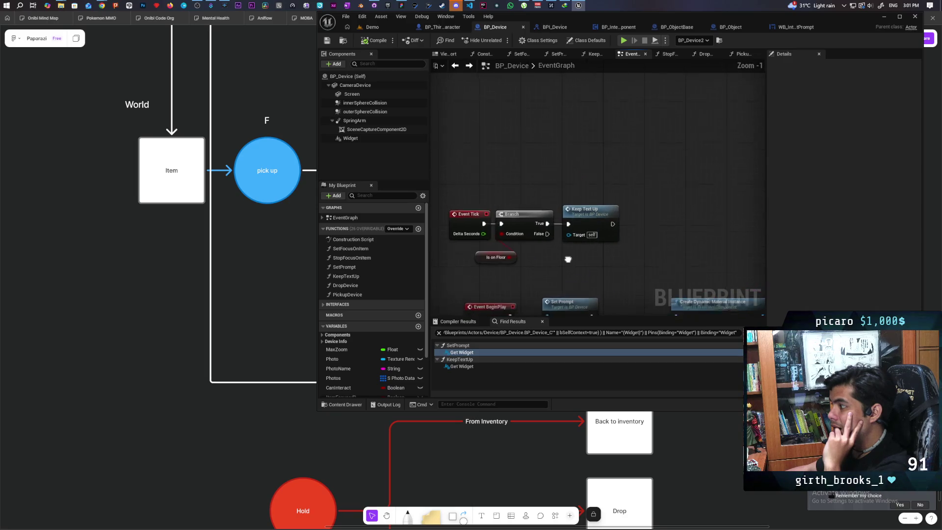
pyautogui.moveTo(567, 265); pyautogui.dragTo(580, 153)
pyautogui.click(484, 54)
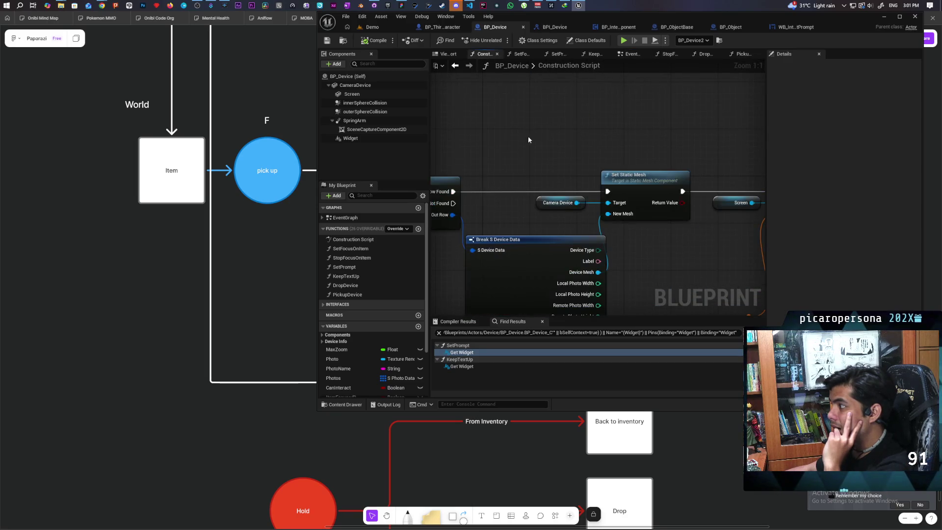
pyautogui.moveTo(560, 209); pyautogui.dragTo(660, 207)
pyautogui.moveTo(529, 219); pyautogui.dragTo(614, 207)
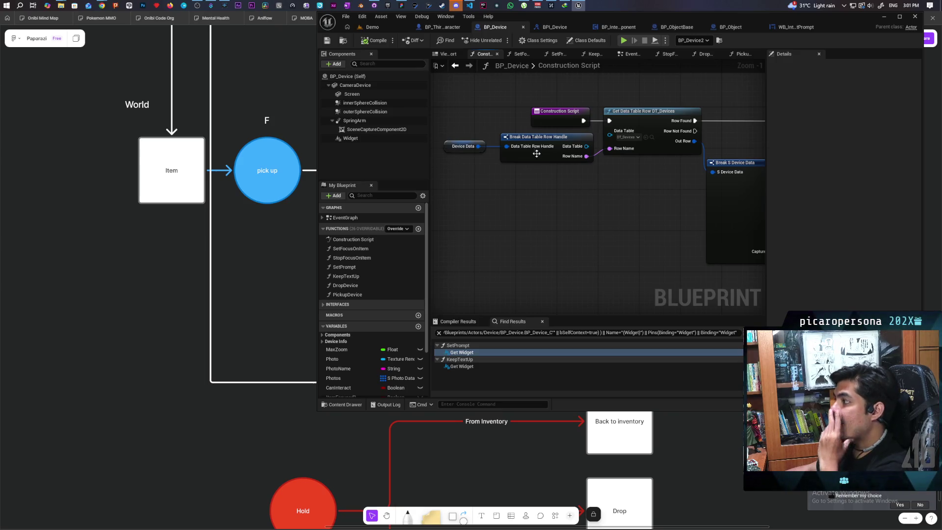
# Open the KeepTextUp function from the Event Tick branch in the EventGraph
pyautogui.click(458, 68)
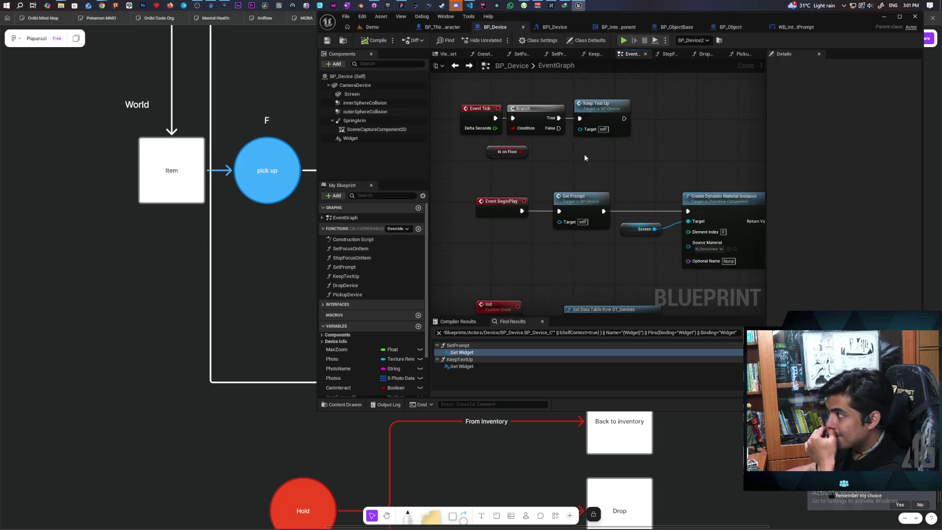
pyautogui.moveTo(617, 134); pyautogui.dragTo(531, 161)
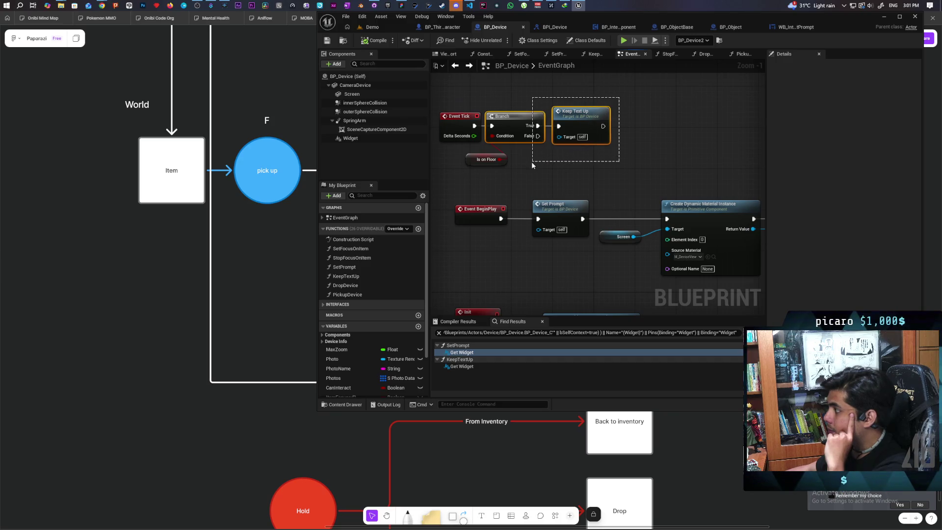
pyautogui.moveTo(479, 173)
pyautogui.mouseDown()
pyautogui.moveTo(506, 159)
pyautogui.moveTo(545, 110)
pyautogui.moveTo(613, 106)
pyautogui.mouseUp()
pyautogui.moveTo(622, 169); pyautogui.dragTo(611, 143)
pyautogui.doubleClick(564, 93)
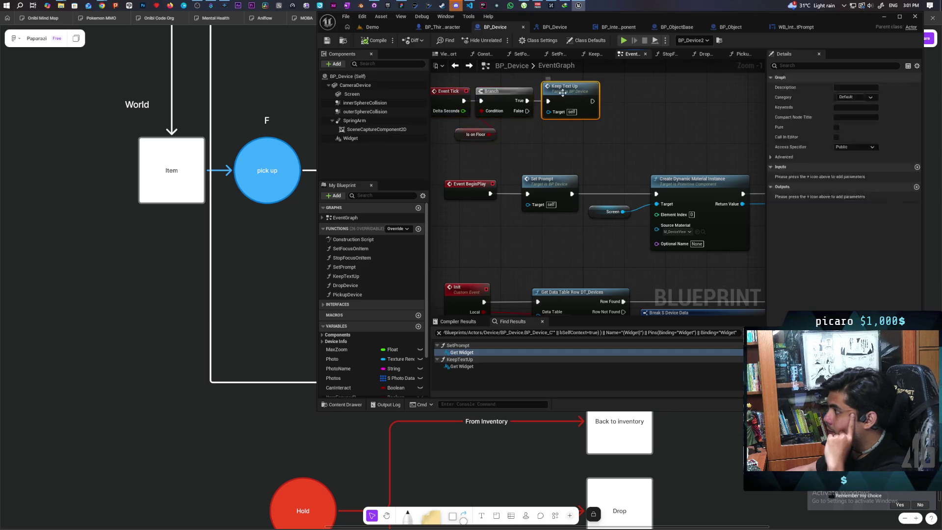
pyautogui.scroll(2, 608, 144)
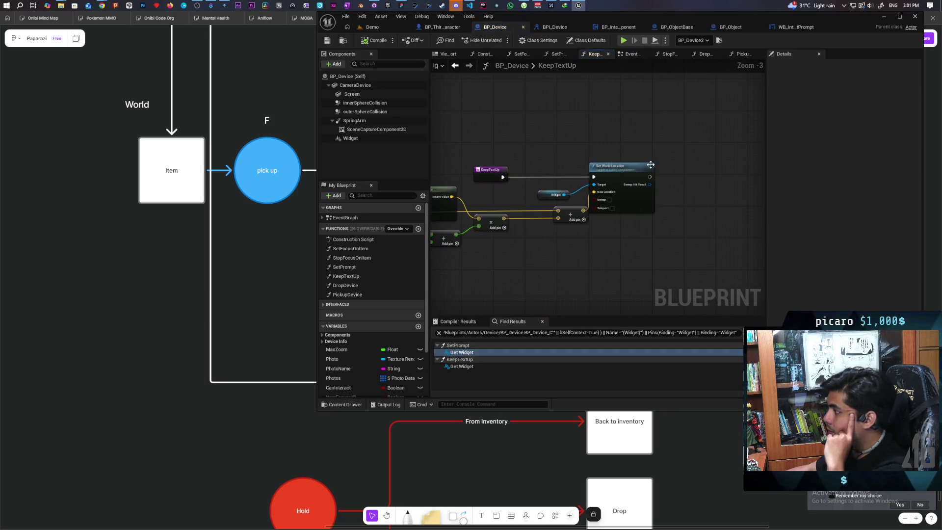
# Review KeepTextUp's Set World Location, Add and bounds-based offset nodes
pyautogui.moveTo(682, 147)
pyautogui.mouseDown()
pyautogui.moveTo(579, 234)
pyautogui.moveTo(540, 237)
pyautogui.moveTo(648, 213)
pyautogui.mouseUp()
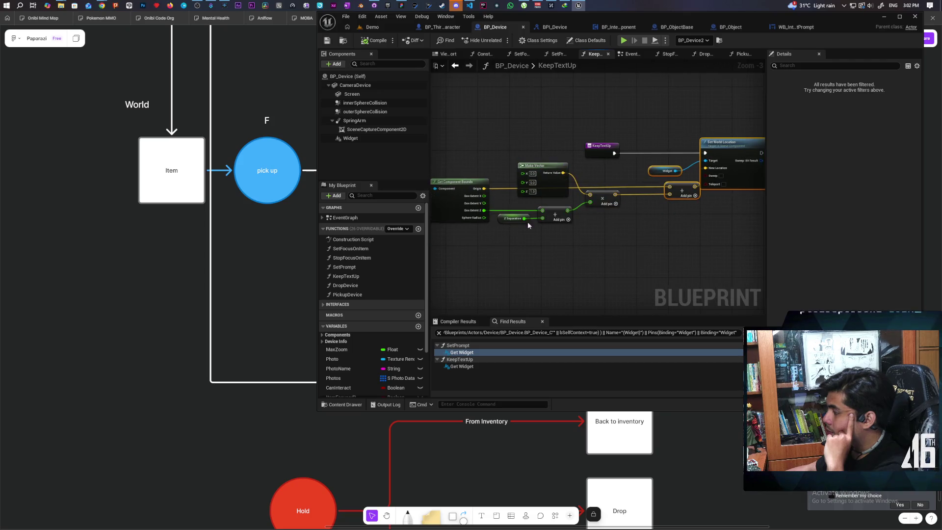
pyautogui.moveTo(491, 234)
pyautogui.mouseDown()
pyautogui.moveTo(520, 229)
pyautogui.moveTo(508, 222)
pyautogui.mouseUp()
pyautogui.moveTo(444, 218)
pyautogui.mouseDown()
pyautogui.moveTo(573, 179)
pyautogui.moveTo(697, 162)
pyautogui.moveTo(726, 190)
pyautogui.moveTo(621, 206)
pyautogui.mouseUp()
pyautogui.click(626, 130)
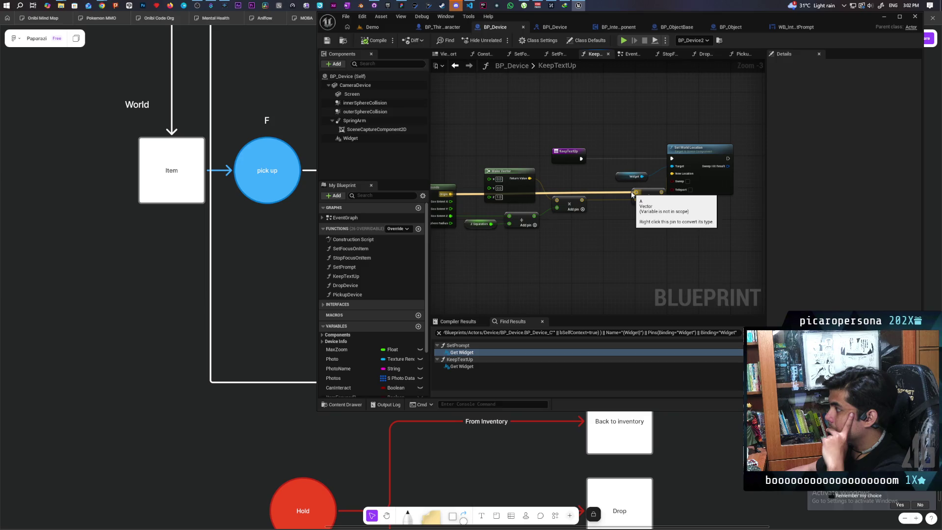
# Switch over to the BP_Object blueprint
pyautogui.scroll(-1, 657, 218)
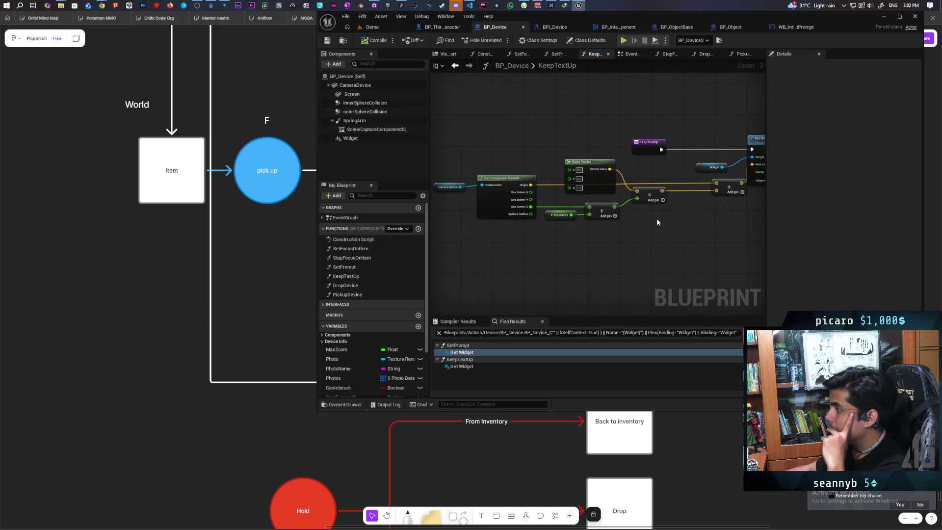
pyautogui.scroll(1, 657, 218)
pyautogui.scroll(-1, 656, 222)
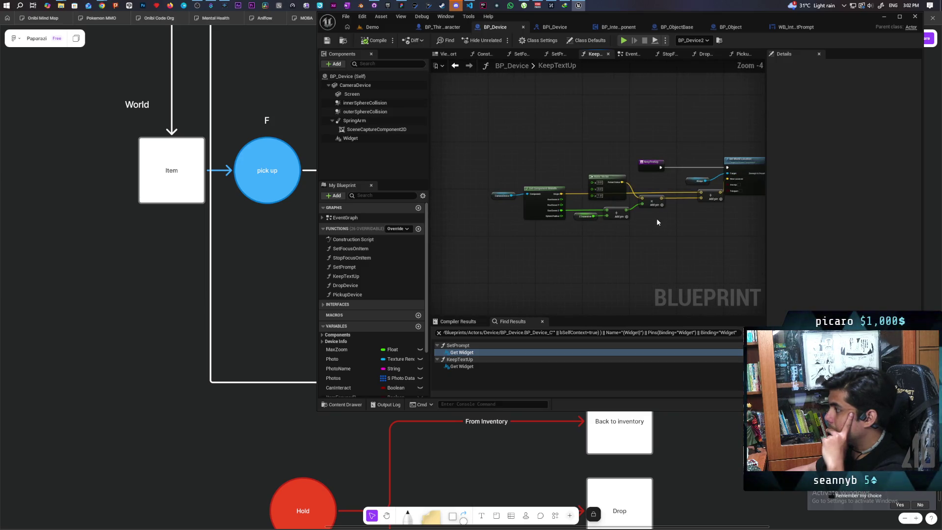
pyautogui.scroll(1, 657, 223)
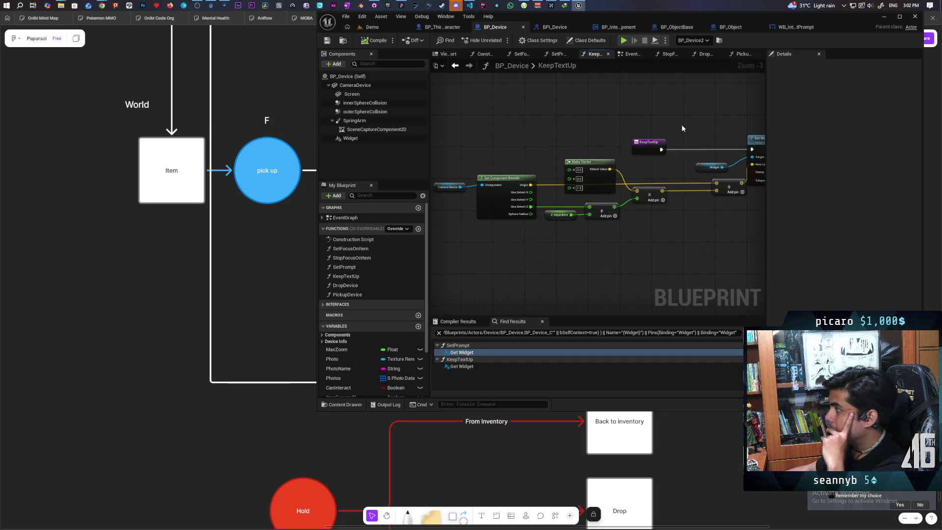
pyautogui.click(731, 27)
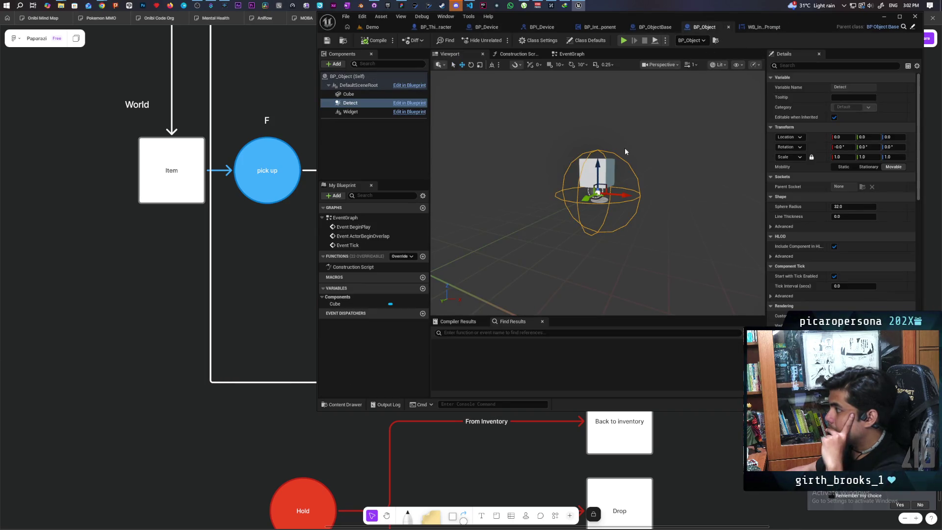
# Check BP_Object's inherited Widget, then add a Spring Arm under BP_ObjectBase's DefaultSceneRoot
pyautogui.click(350, 112)
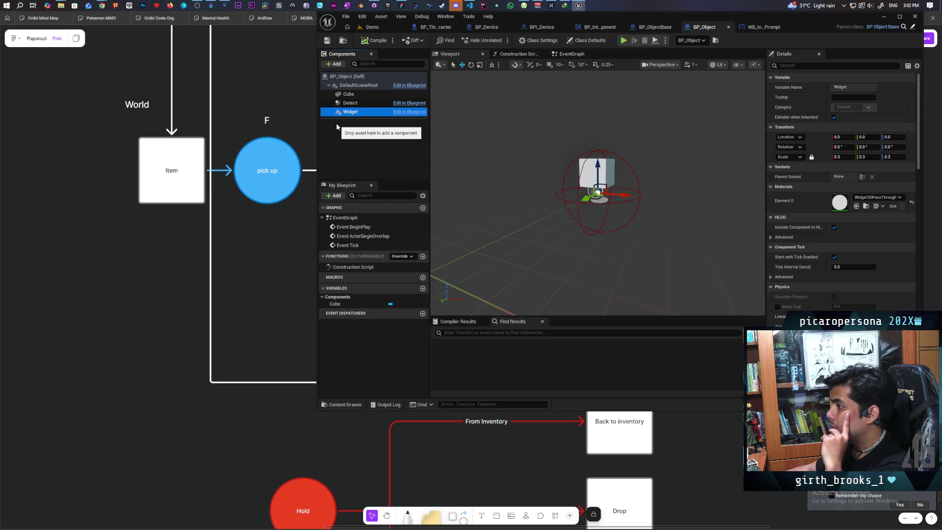
pyautogui.click(660, 27)
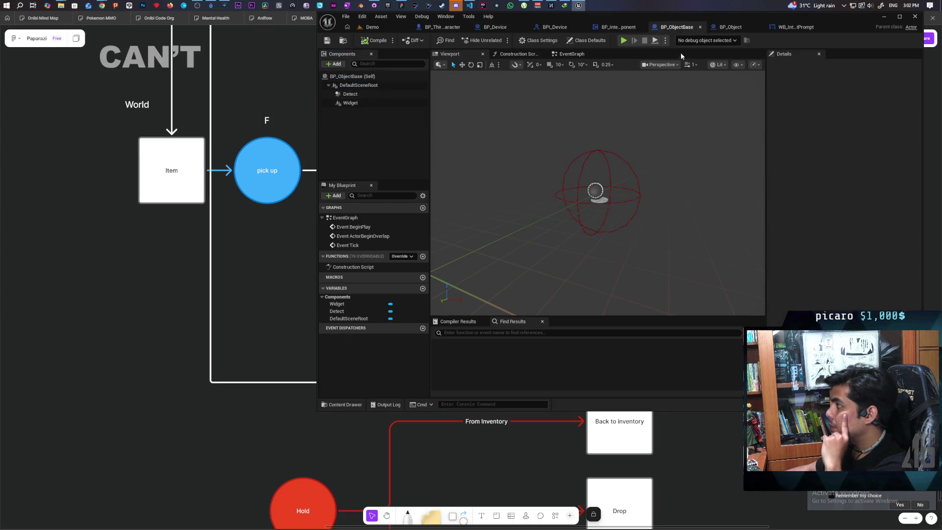
pyautogui.click(361, 87)
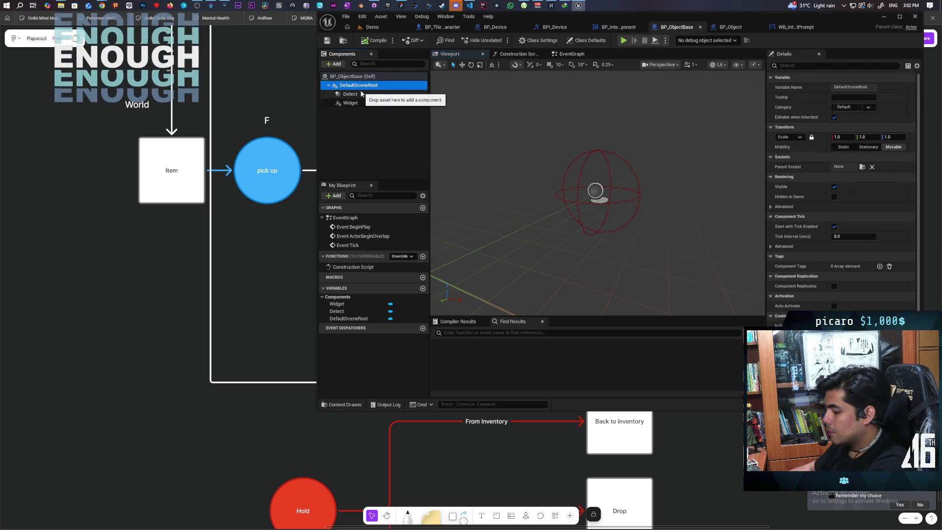
pyautogui.click(335, 64)
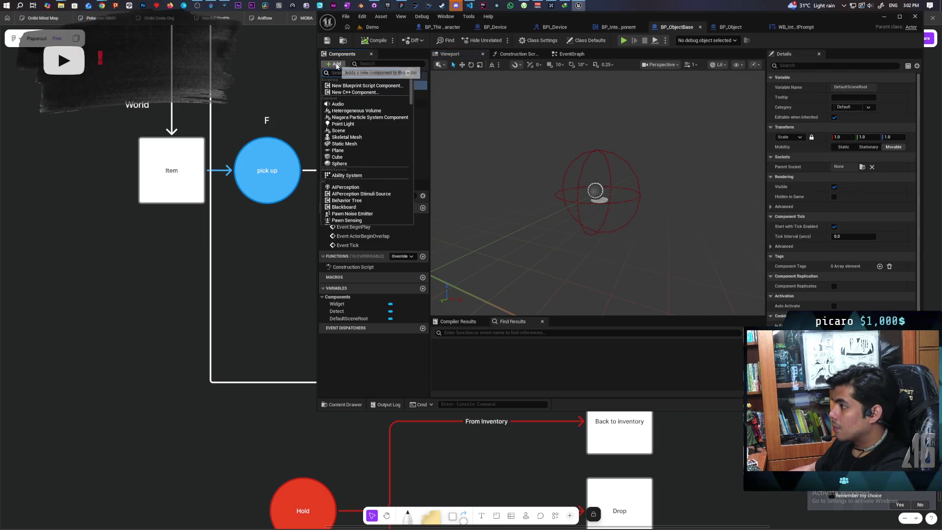
pyautogui.write('spring')
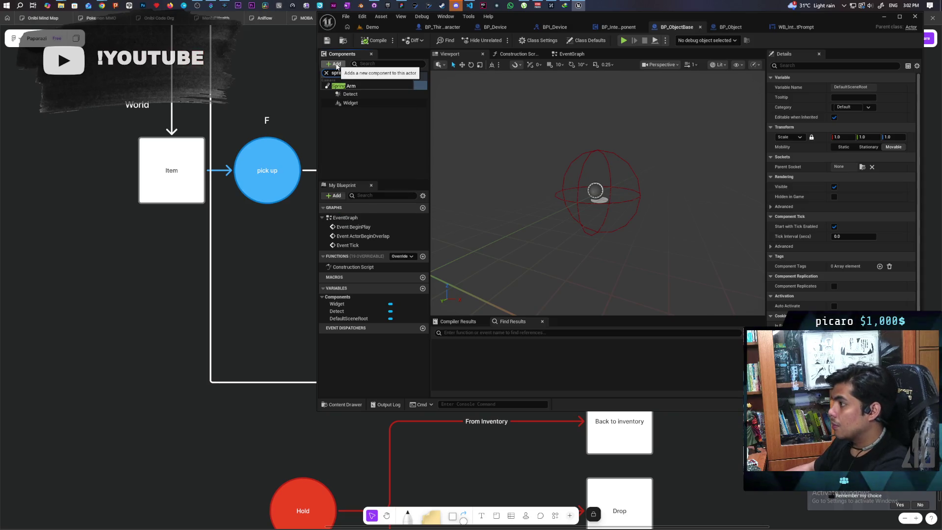
pyautogui.press('Return')
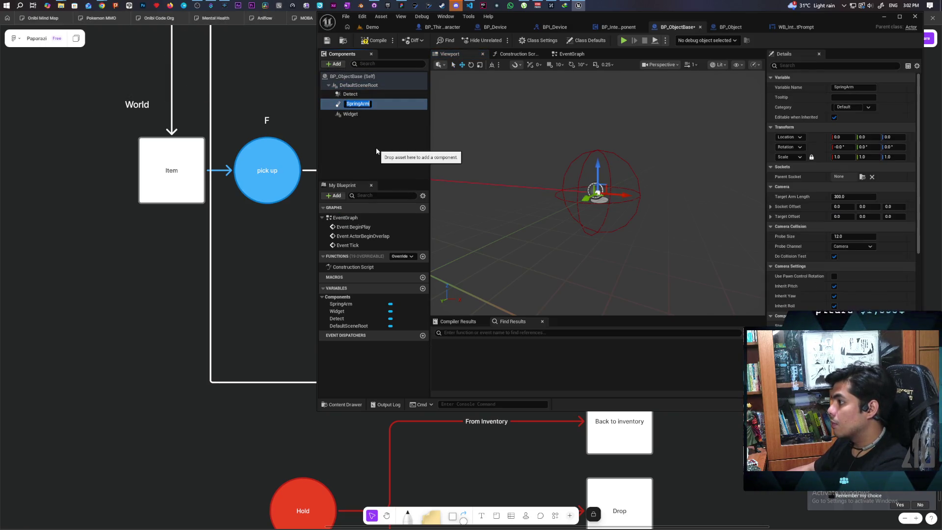
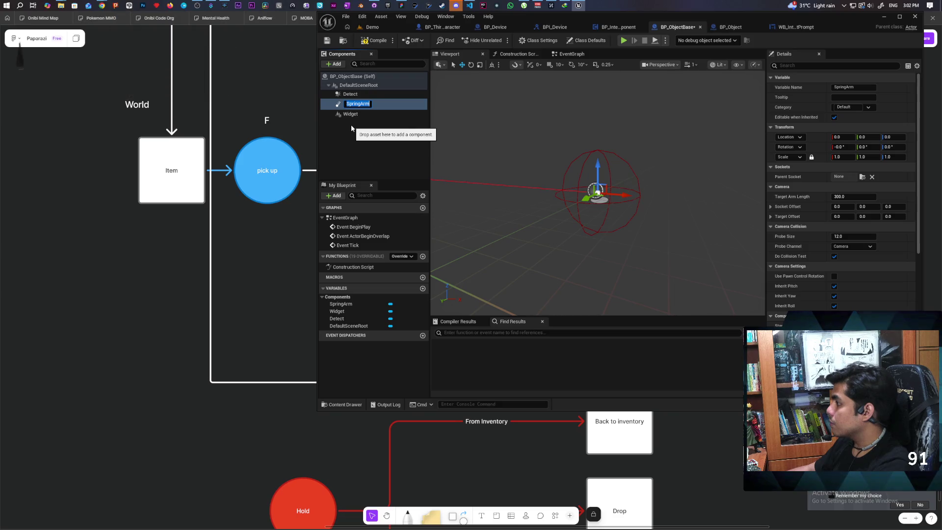
# Rotate the SpringArm to -90 yaw, shorten its arm to about 42, and parent the Widget under it
pyautogui.moveTo(861, 145); pyautogui.dragTo(878, 145)
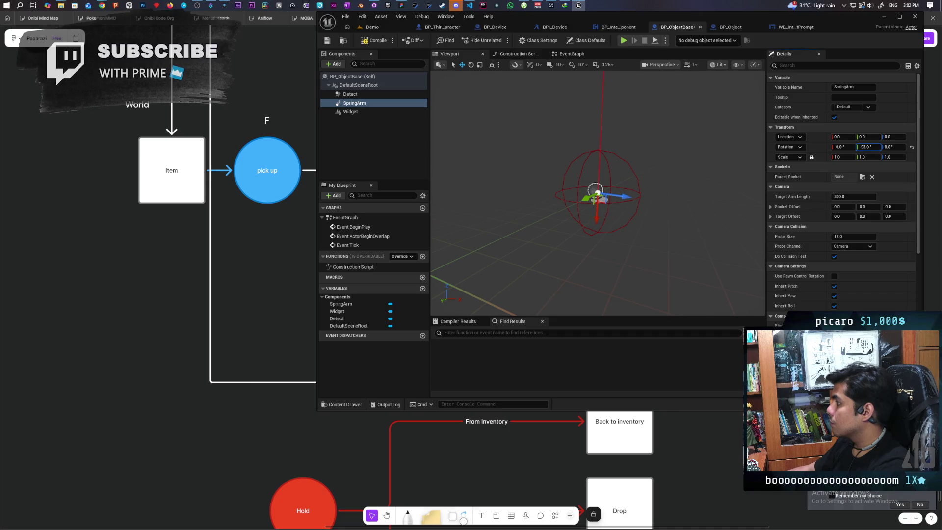
pyautogui.moveTo(878, 147); pyautogui.dragTo(882, 147)
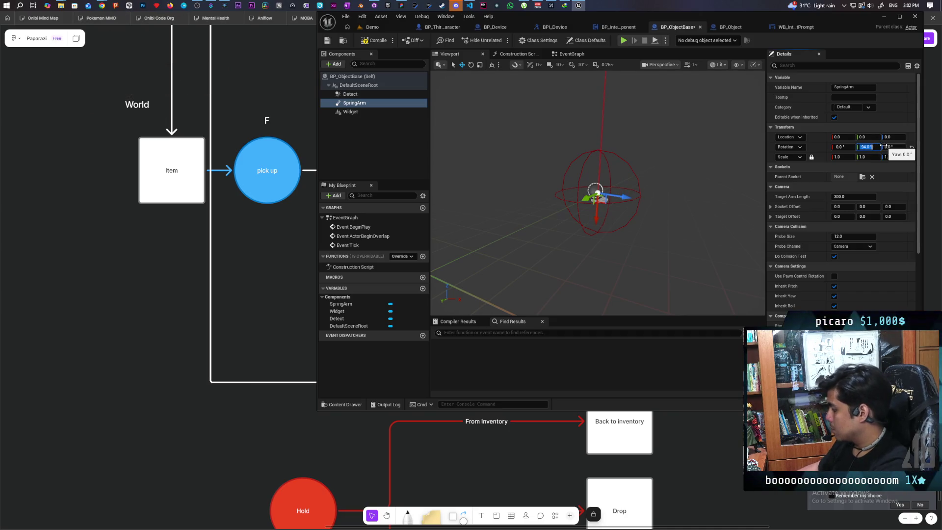
pyautogui.write('-90')
pyautogui.press('Return')
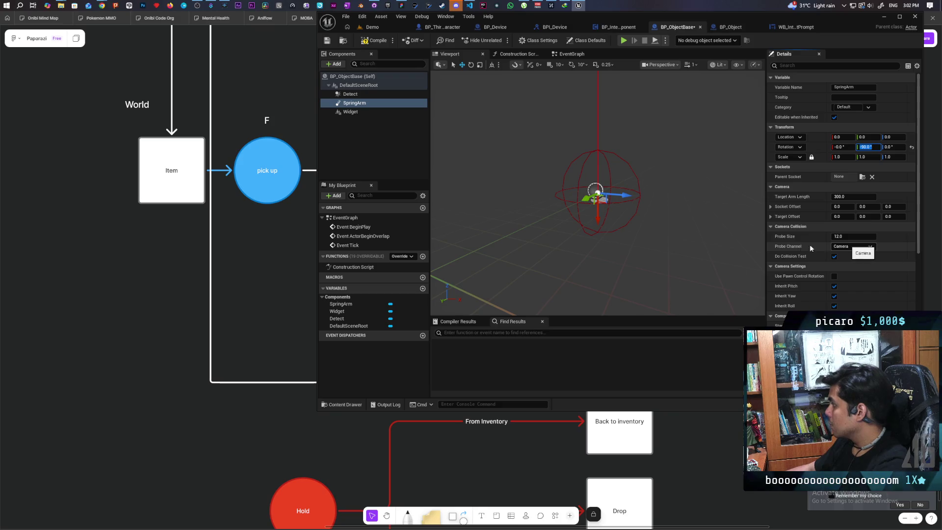
pyautogui.moveTo(854, 197); pyautogui.dragTo(834, 196)
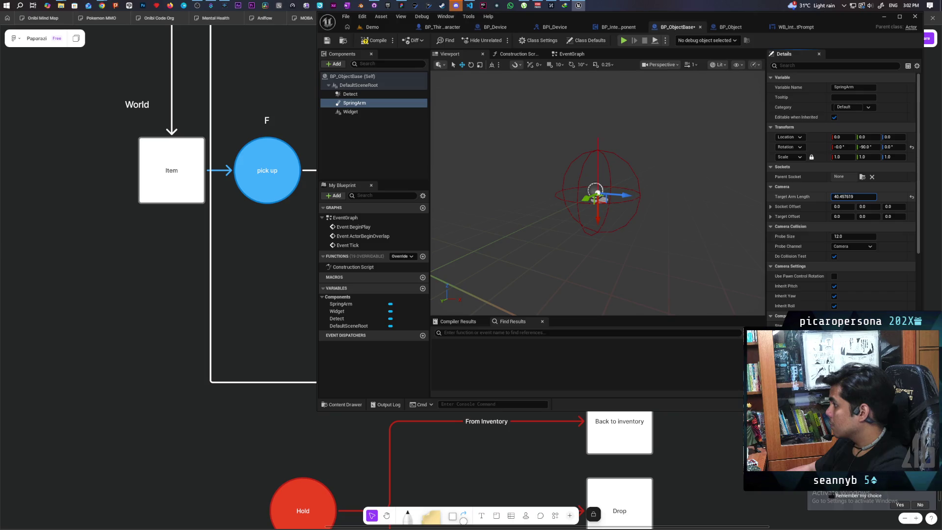
pyautogui.moveTo(344, 113); pyautogui.dragTo(351, 104)
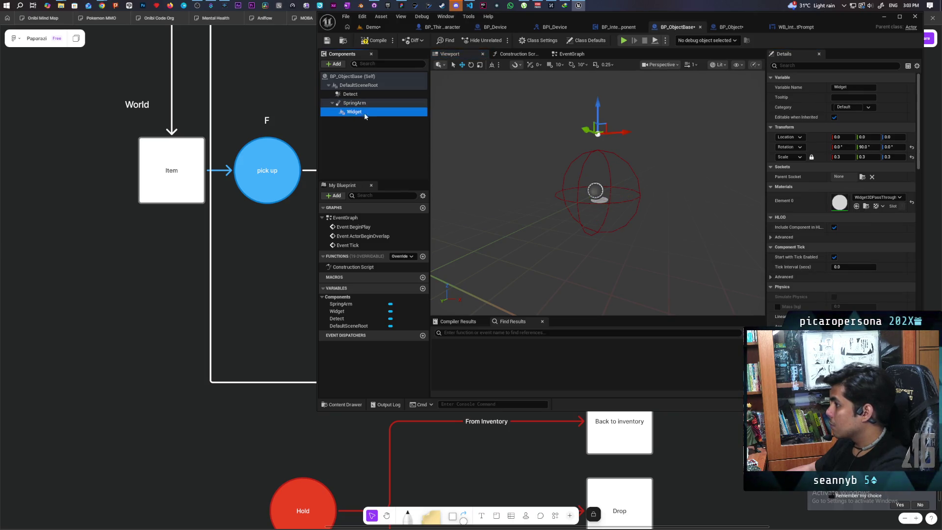
# Socket the Widget to SpringEndpoint, turn off the SpringArm's Inherit Pitch and Inherit Yaw, and save
pyautogui.click(862, 177)
pyautogui.click(868, 204)
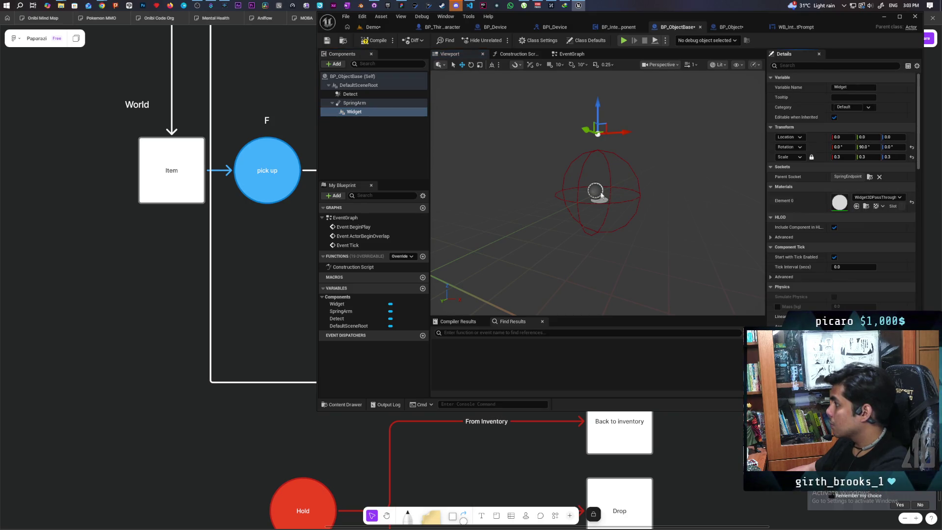
pyautogui.click(355, 103)
pyautogui.click(835, 286)
pyautogui.click(834, 296)
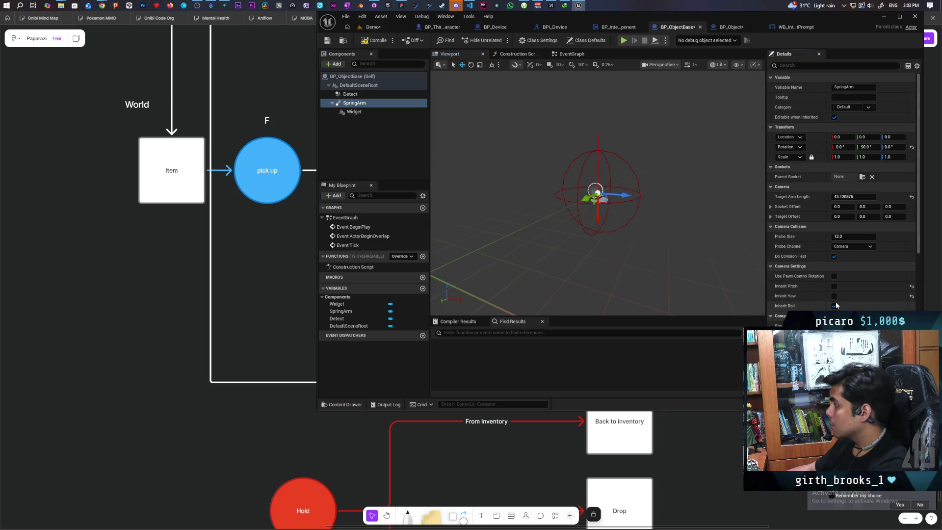
pyautogui.hotkey('ctrl', 's')
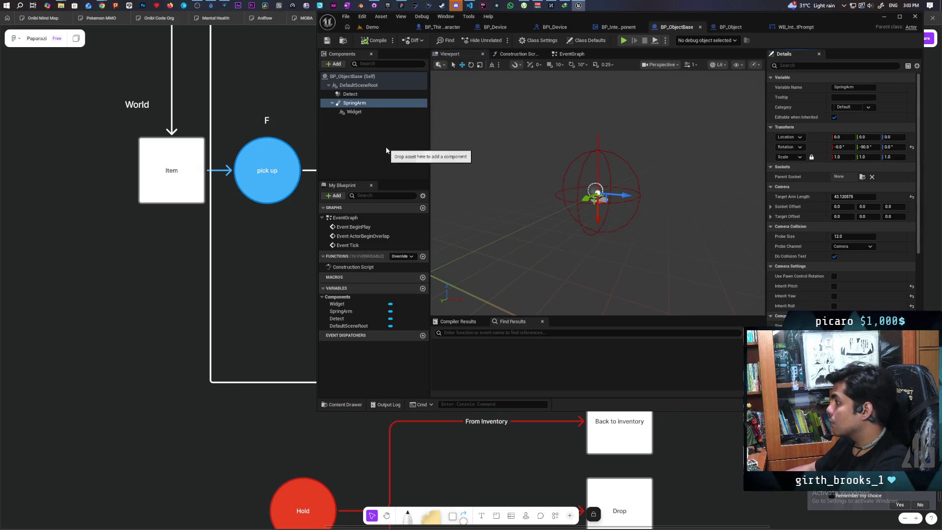
# Check the inherited Widget component in BP_Object and save that blueprint
pyautogui.click(354, 111)
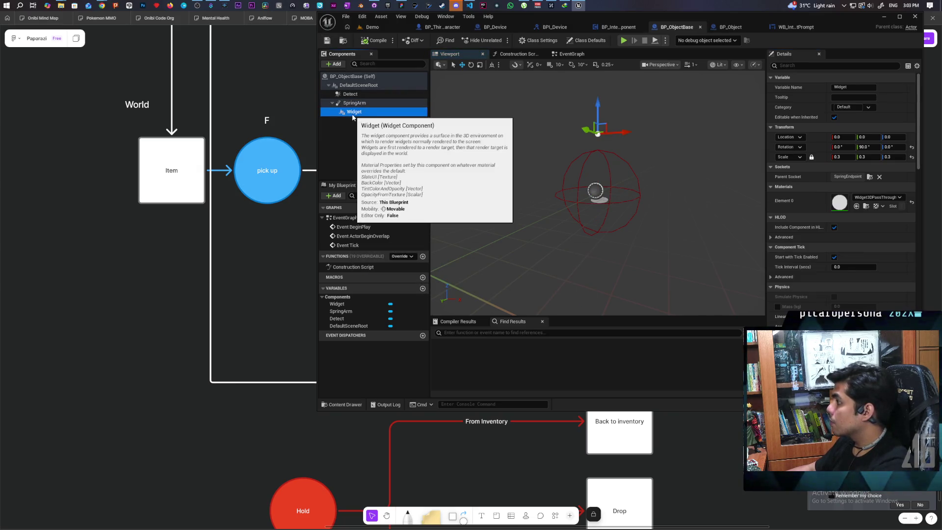
pyautogui.click(729, 27)
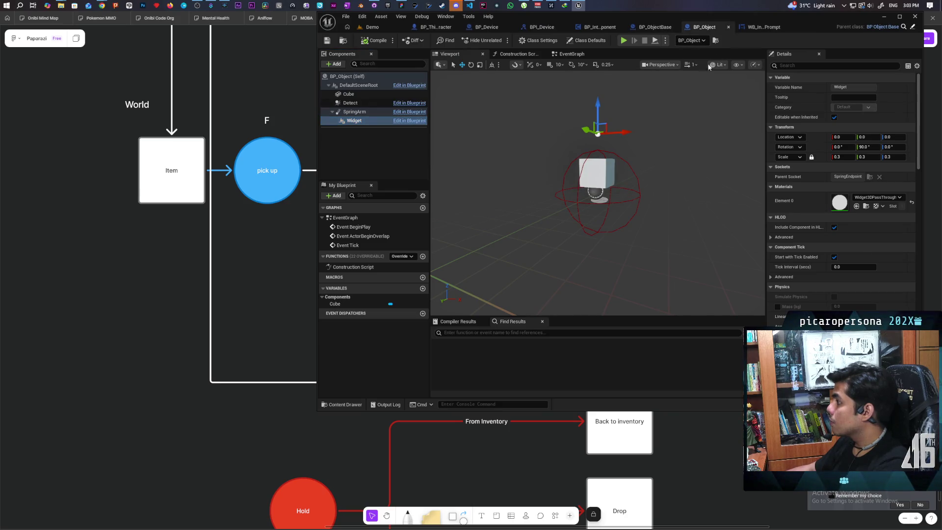
pyautogui.click(358, 121)
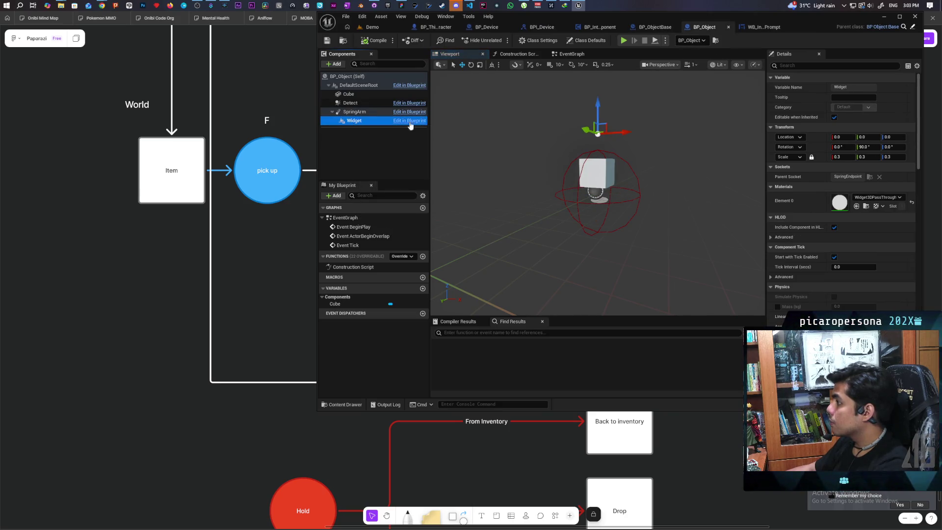
pyautogui.click(333, 42)
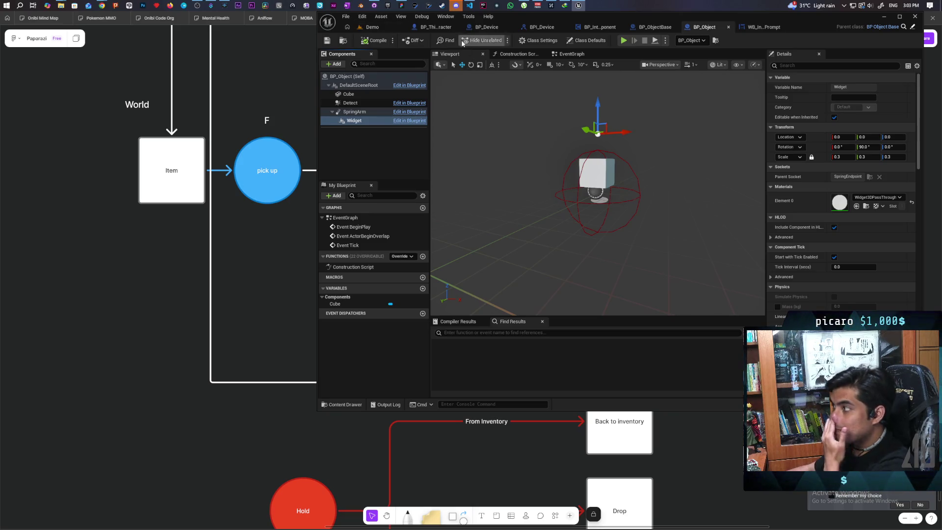
pyautogui.click(539, 29)
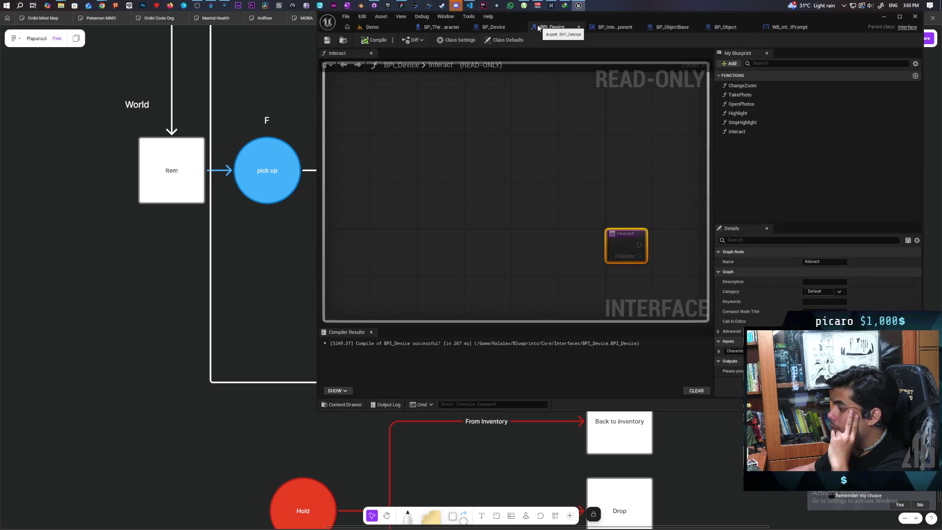
# Open the SetPrompt function graph in BP_Device
pyautogui.click(490, 28)
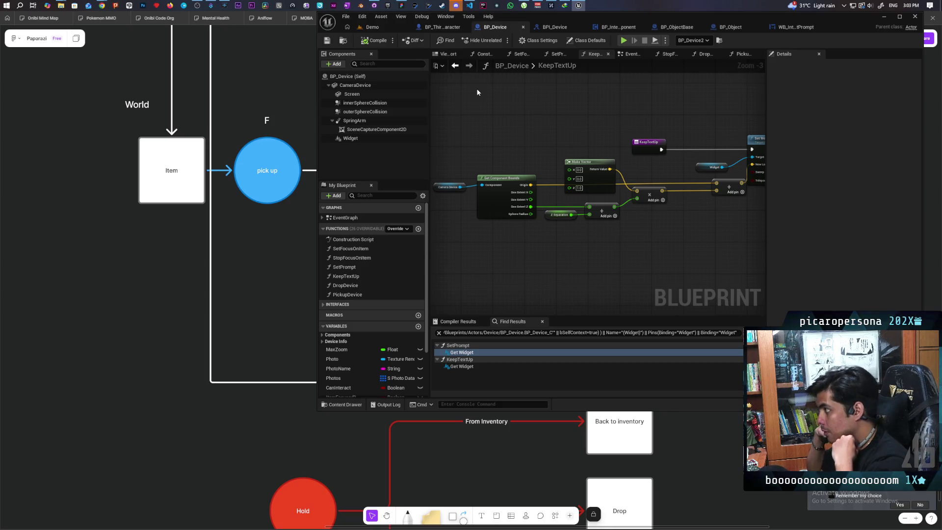
pyautogui.click(455, 65)
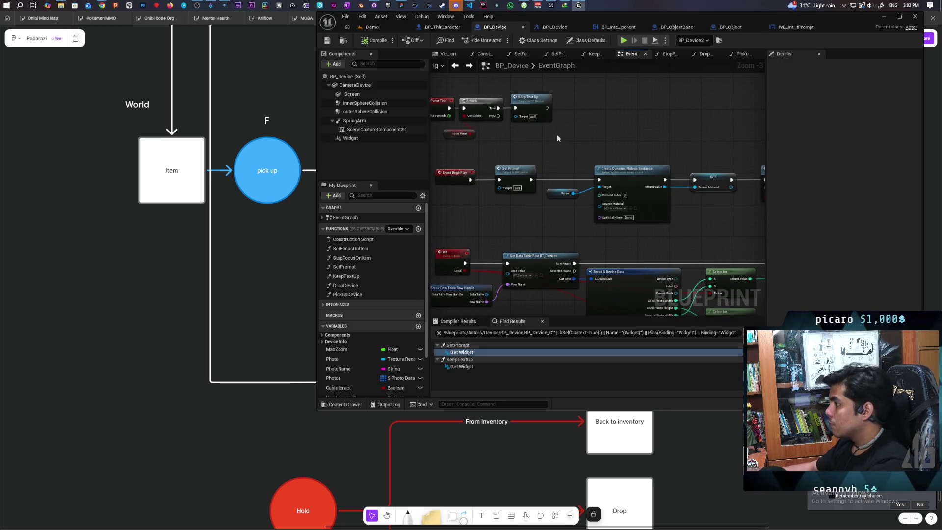
pyautogui.scroll(2, 542, 173)
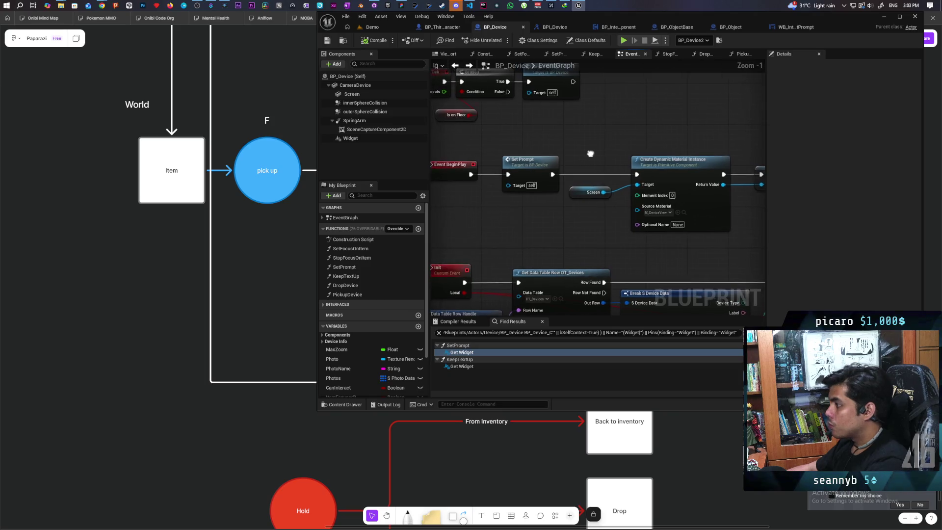
pyautogui.doubleClick(542, 161)
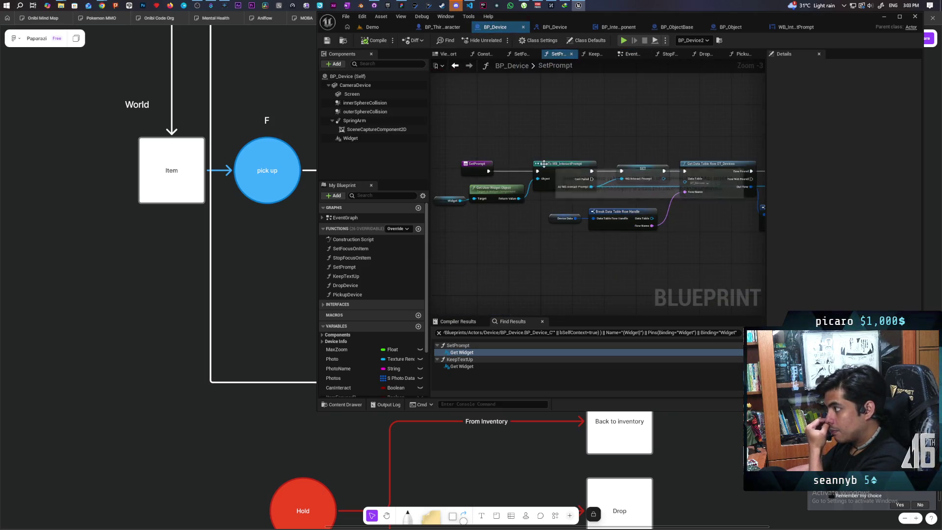
# Select SetPrompt's Get User Widget Object, Cast To WB_InteractPrompt and item-name SET nodes
pyautogui.scroll(2, 596, 211)
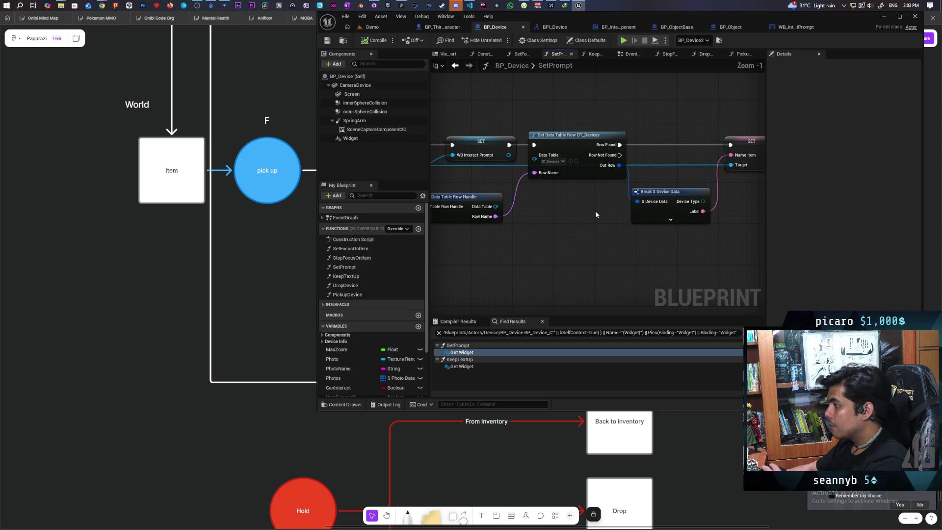
pyautogui.moveTo(596, 211); pyautogui.dragTo(555, 214)
pyautogui.scroll(-2, 555, 214)
pyautogui.moveTo(579, 175); pyautogui.dragTo(635, 224)
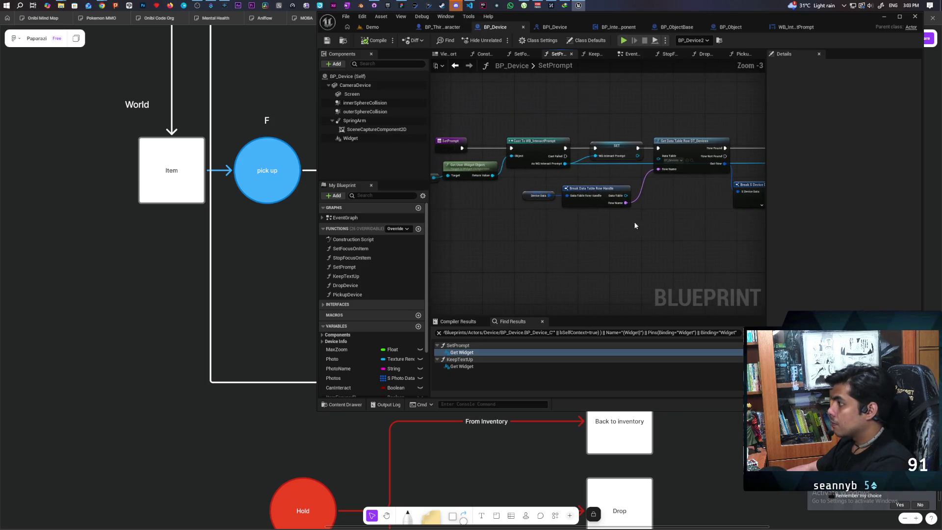
pyautogui.moveTo(533, 212); pyautogui.dragTo(486, 214)
pyautogui.moveTo(596, 194); pyautogui.dragTo(497, 234)
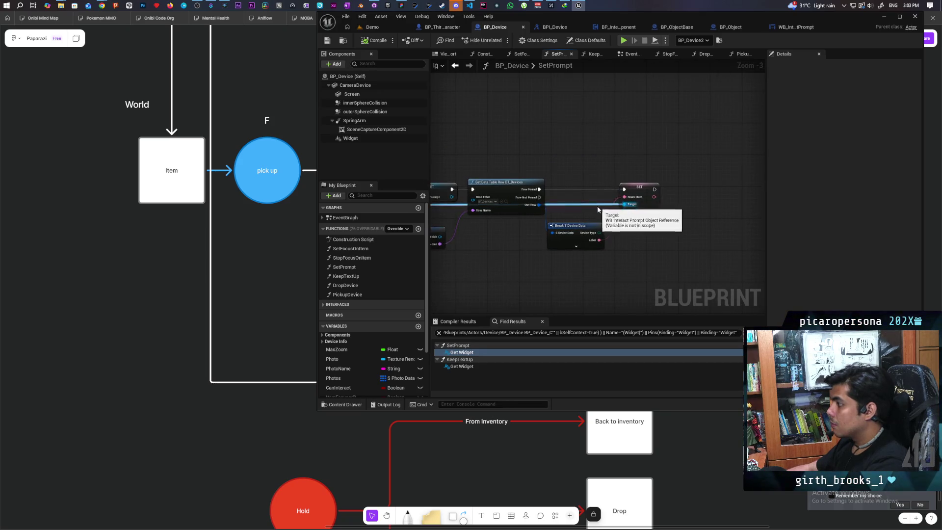
pyautogui.moveTo(585, 212)
pyautogui.mouseDown()
pyautogui.moveTo(621, 189)
pyautogui.moveTo(651, 187)
pyautogui.mouseUp()
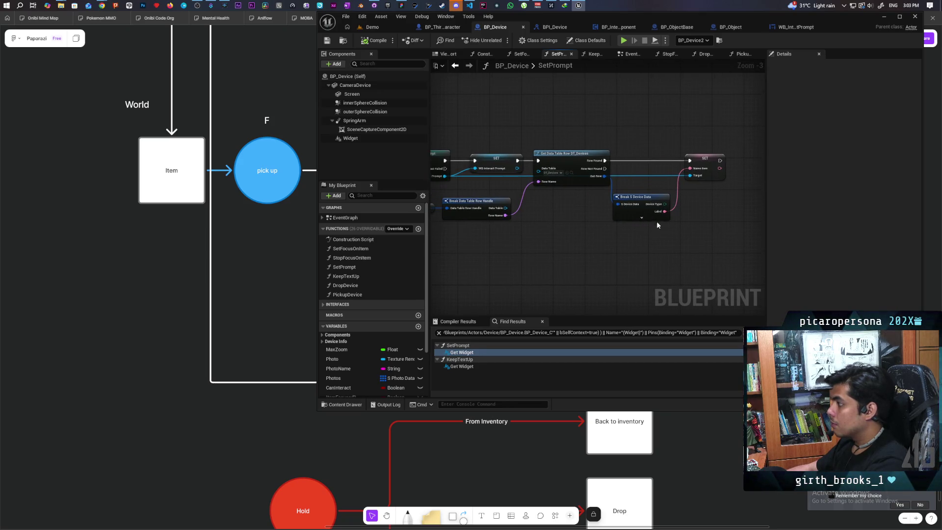
pyautogui.moveTo(573, 235); pyautogui.dragTo(594, 206)
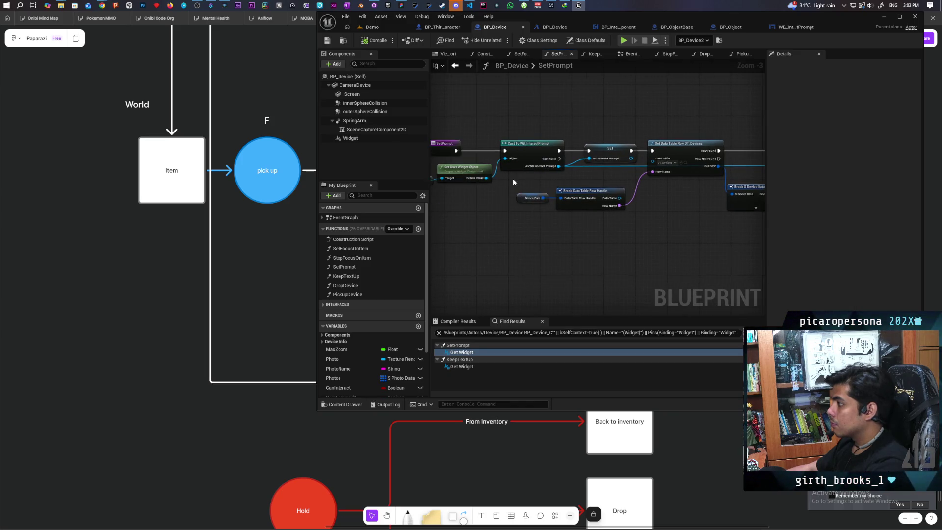
pyautogui.scroll(-1, 513, 178)
pyautogui.moveTo(474, 182)
pyautogui.mouseDown()
pyautogui.moveTo(523, 199)
pyautogui.moveTo(500, 222)
pyautogui.moveTo(495, 197)
pyautogui.moveTo(550, 185)
pyautogui.mouseUp()
pyautogui.scroll(1, 505, 201)
pyautogui.moveTo(606, 202); pyautogui.dragTo(527, 206)
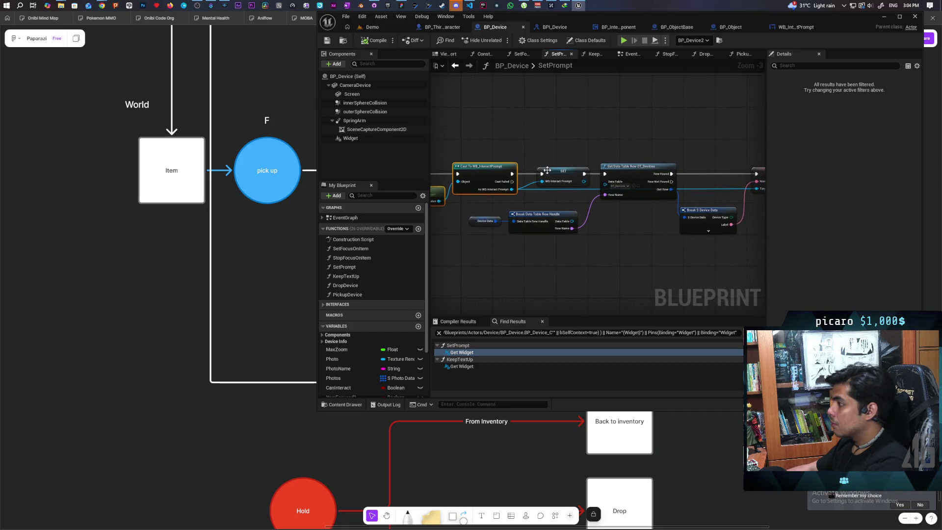
pyautogui.moveTo(768, 202); pyautogui.dragTo(680, 203)
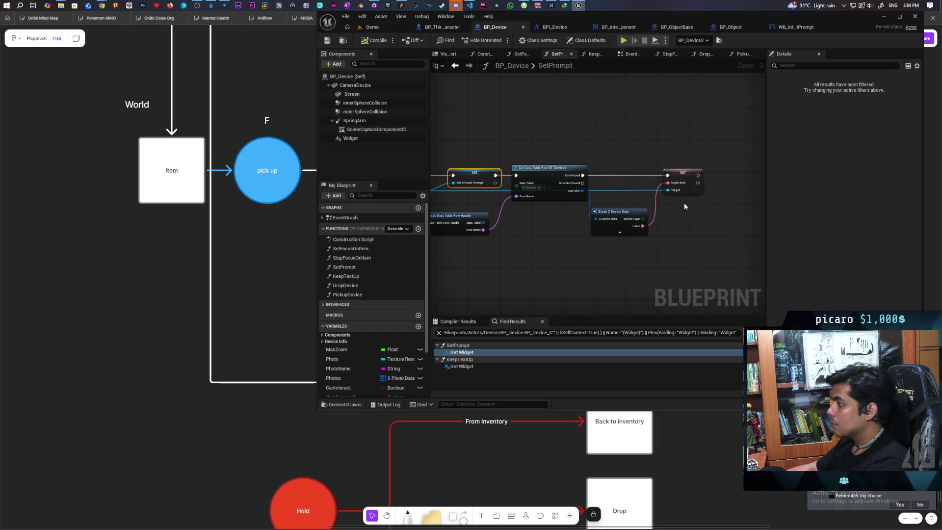
pyautogui.moveTo(711, 161); pyautogui.dragTo(686, 211)
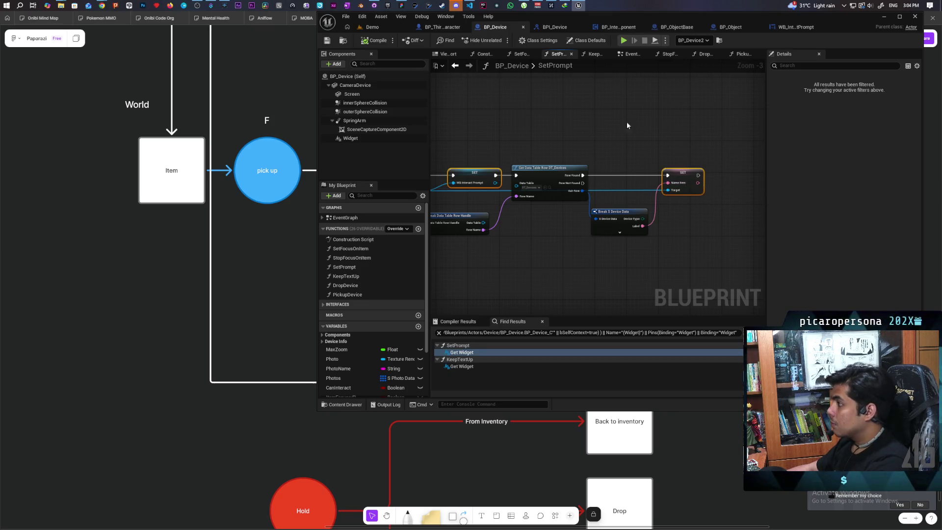
# Paste the cast and SET nodes into BP_ObjectBase's event graph and arrange them
pyautogui.click(679, 26)
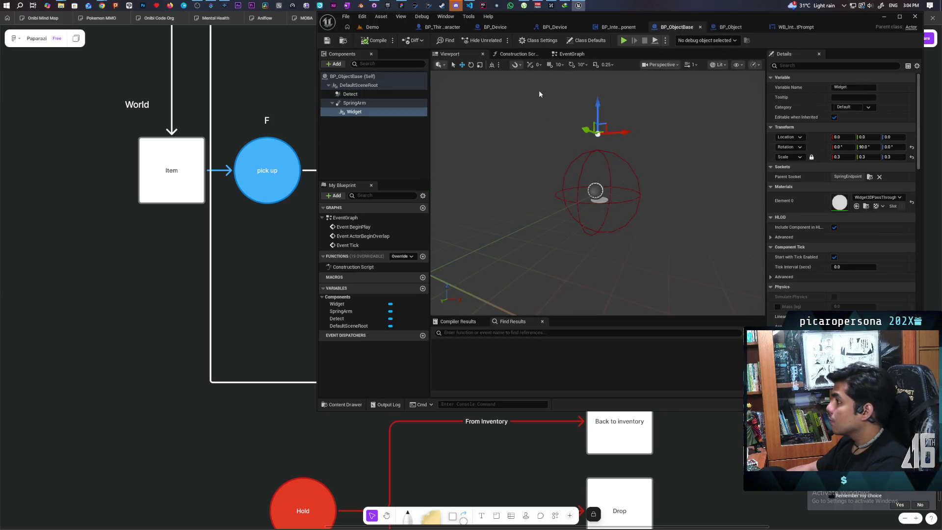
pyautogui.click(572, 54)
pyautogui.scroll(-2, 582, 195)
pyautogui.hotkey('ctrl', 'v')
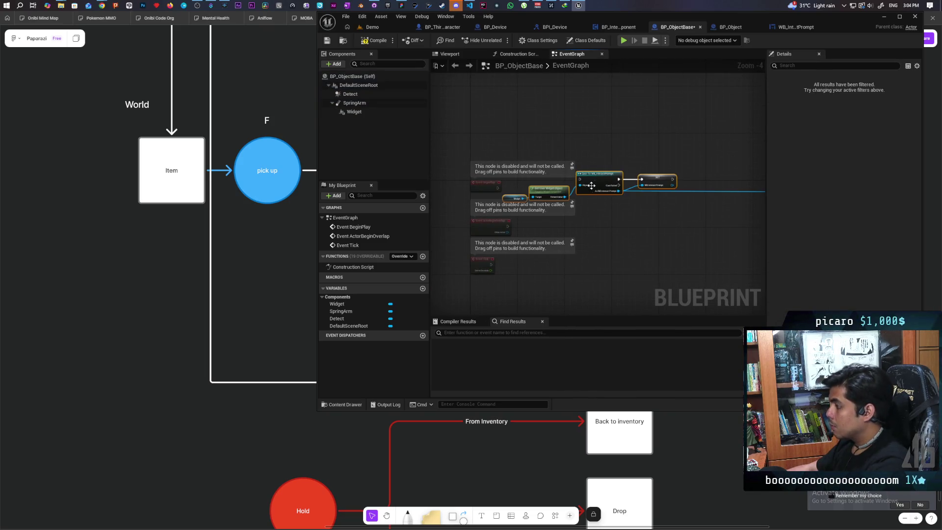
pyautogui.click(596, 159)
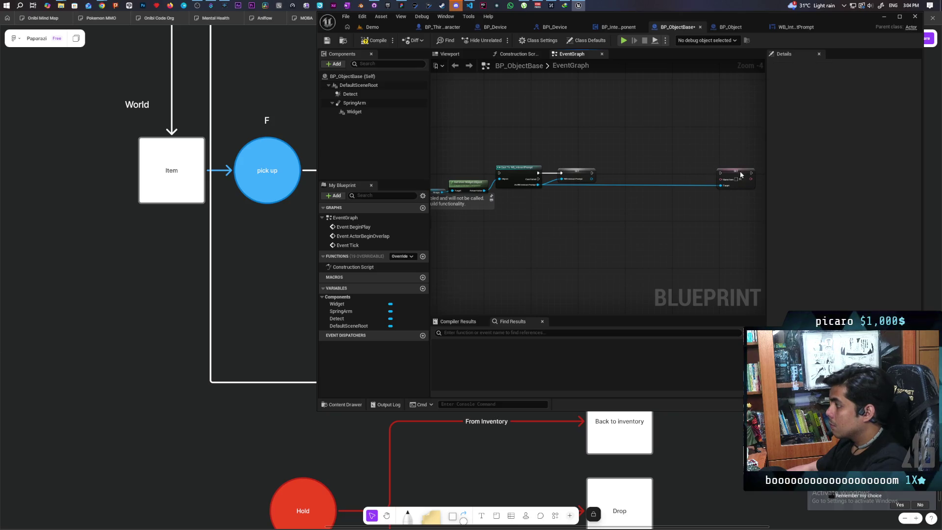
pyautogui.moveTo(741, 175); pyautogui.dragTo(636, 172)
pyautogui.scroll(3, 600, 161)
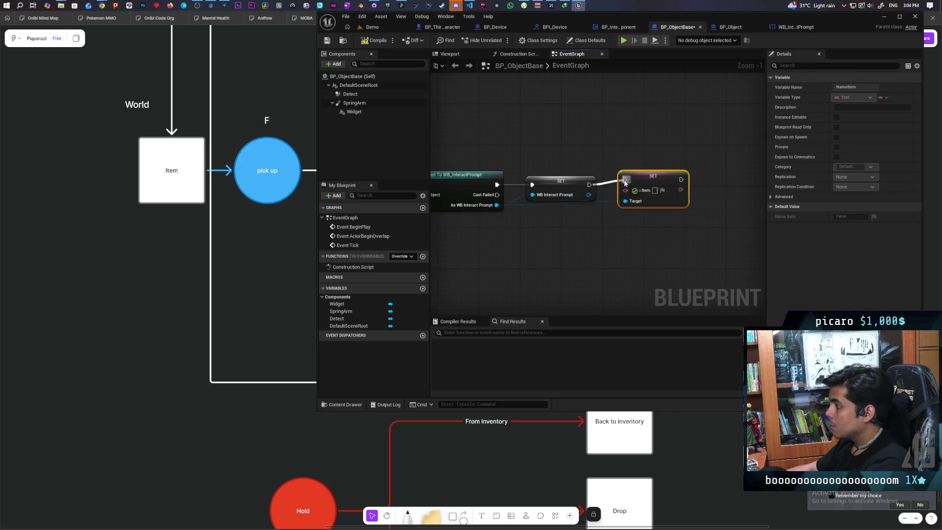
pyautogui.scroll(-2, 649, 184)
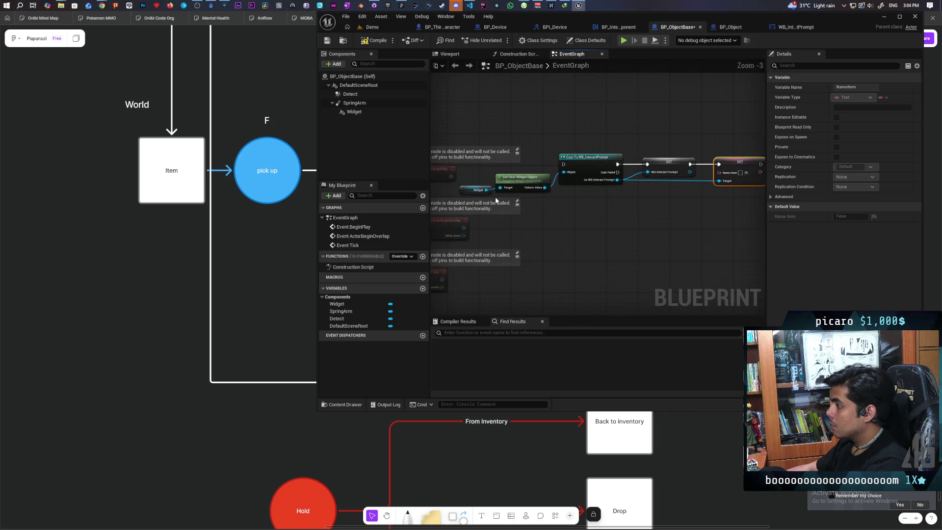
pyautogui.moveTo(422, 190); pyautogui.dragTo(483, 205)
pyautogui.click(483, 205)
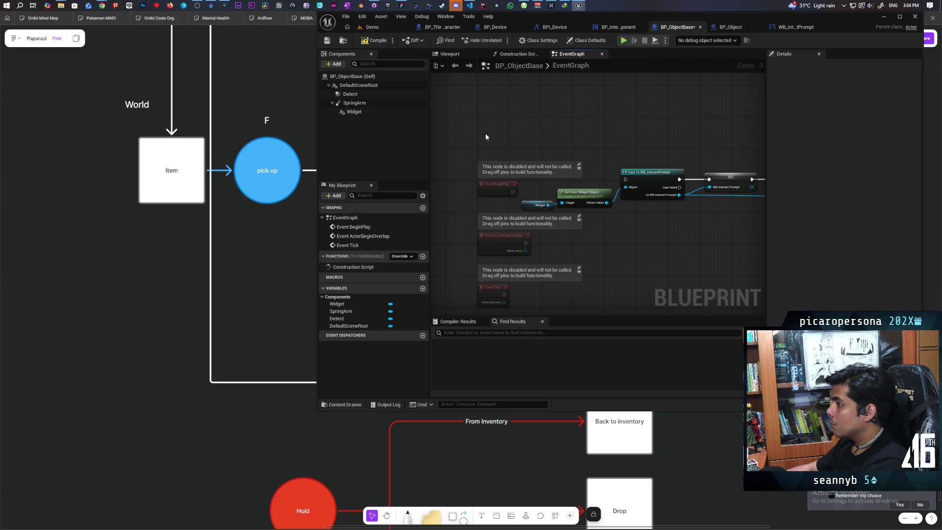
# Wire Event BeginPlay into the Cast To WB_InteractPrompt node and compile
pyautogui.moveTo(471, 137); pyautogui.dragTo(425, 118)
pyautogui.click(446, 162)
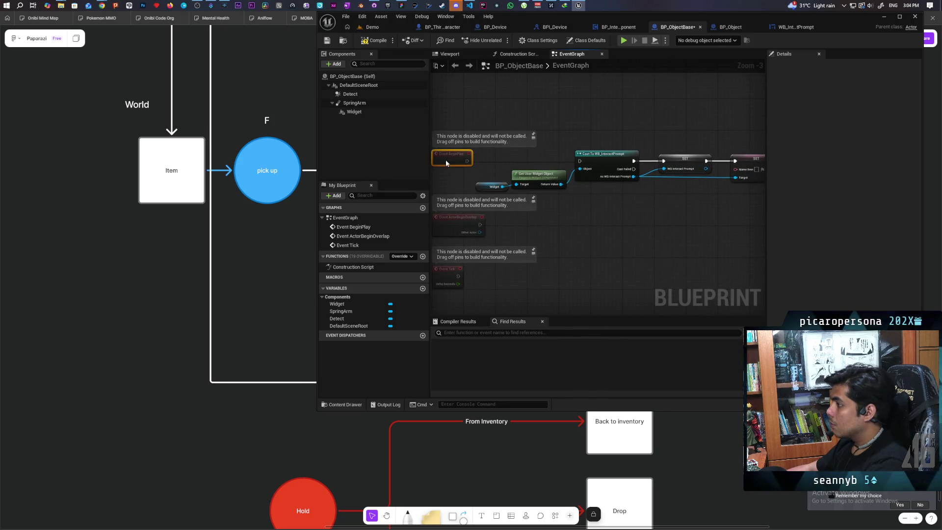
pyautogui.moveTo(467, 161); pyautogui.dragTo(580, 161)
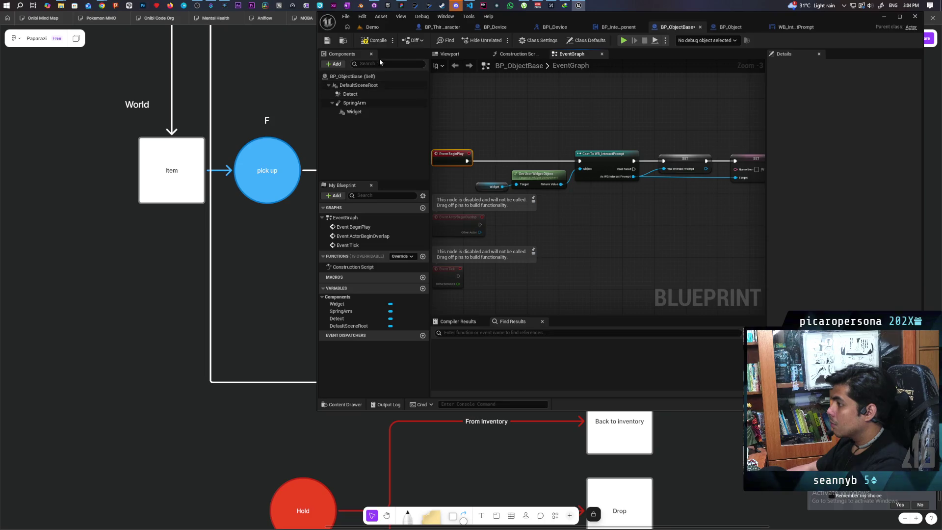
pyautogui.press('F7')
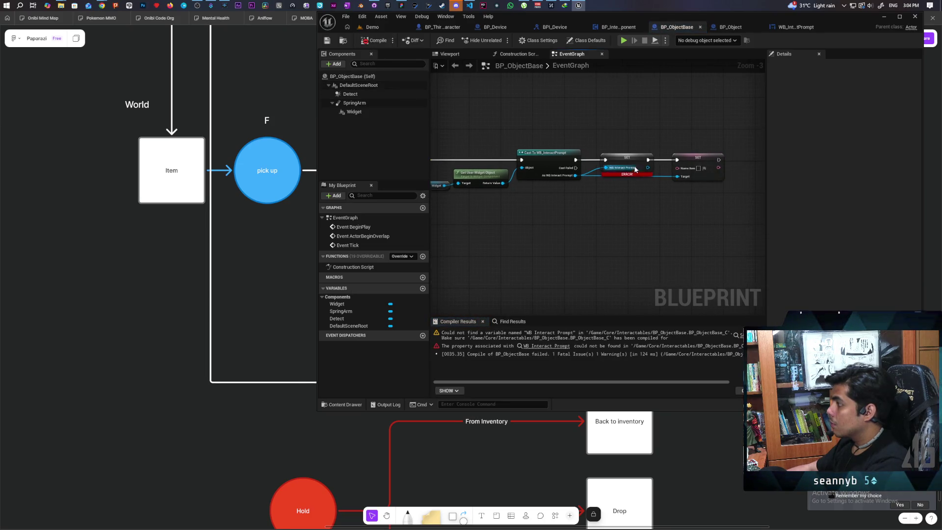
# Create the missing WB Interact Prompt variable from the SET node and recompile
pyautogui.rightClick(637, 161)
pyautogui.click(665, 177)
pyautogui.press('F7')
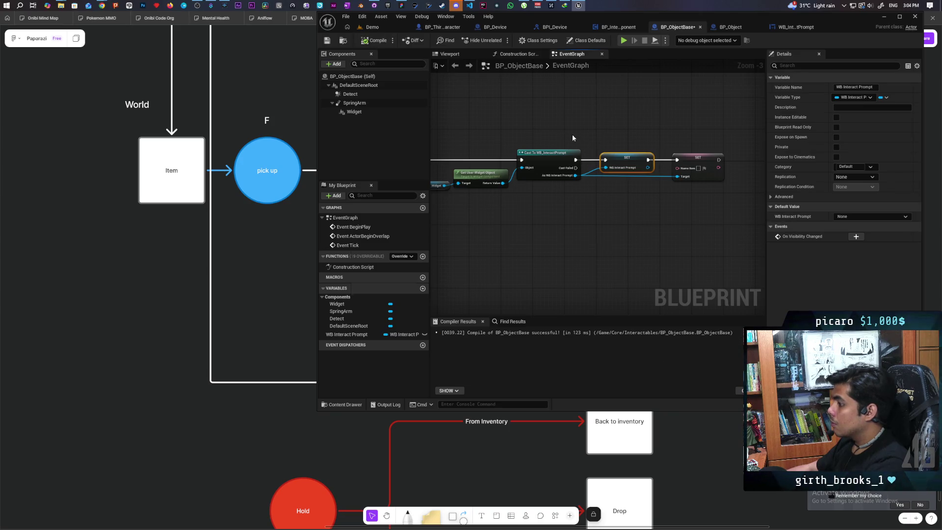
# Promote the Name Item input to a Text variable defaulting to 'Box' and save
pyautogui.scroll(2, 647, 189)
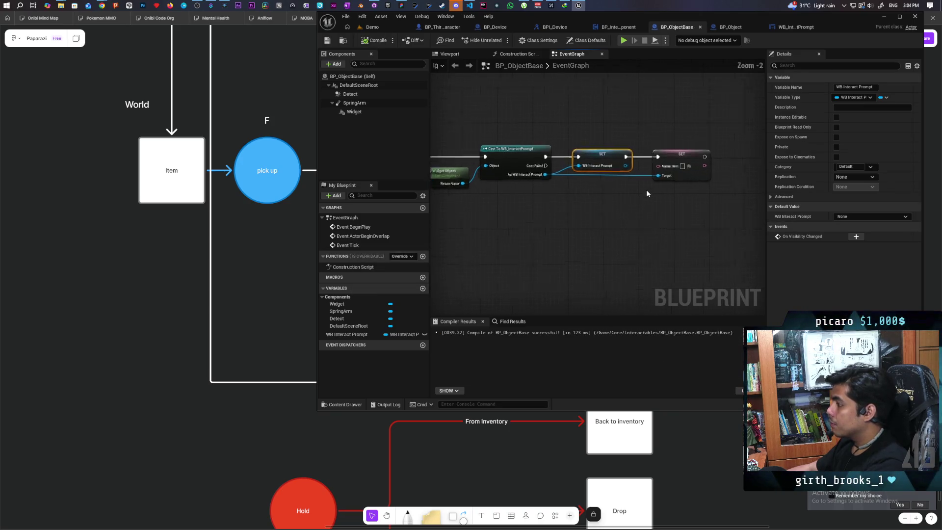
pyautogui.moveTo(660, 162); pyautogui.dragTo(640, 208)
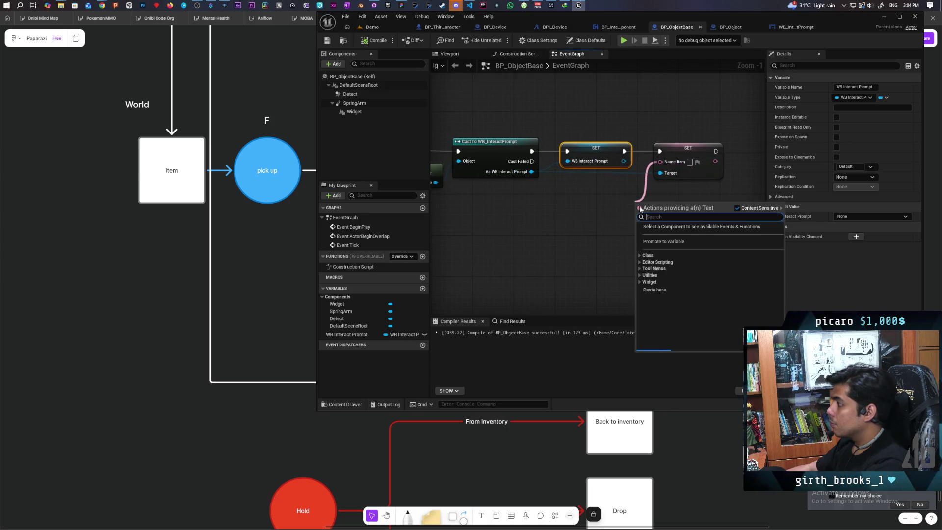
pyautogui.click(676, 242)
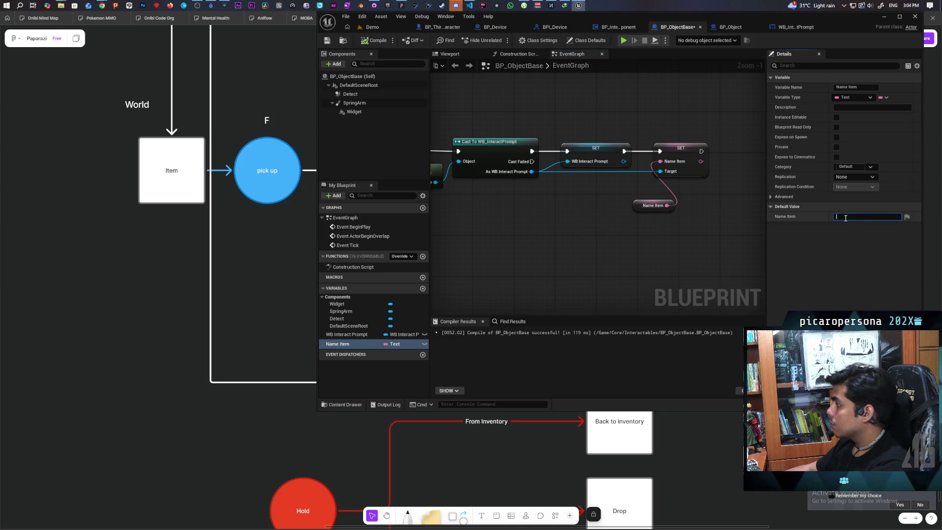
pyautogui.write('Box')
pyautogui.press('Return')
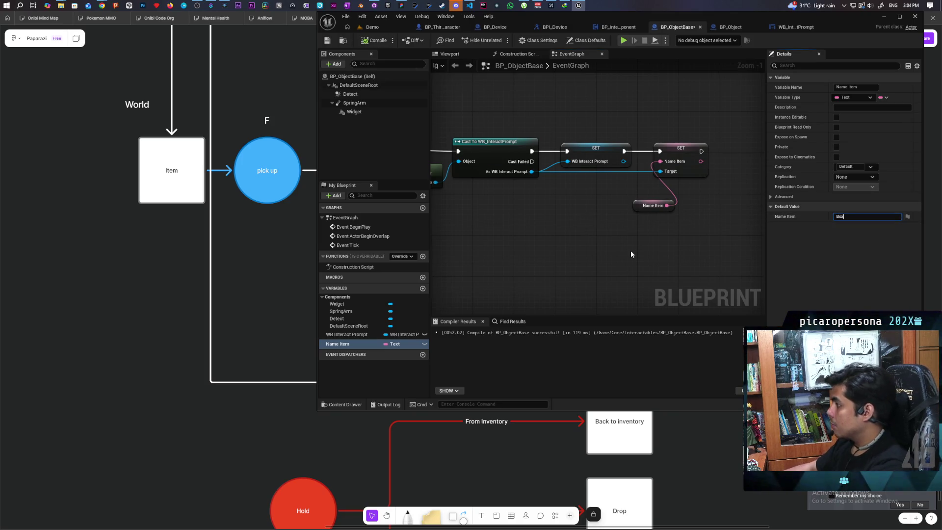
pyautogui.hotkey('ctrl', 's')
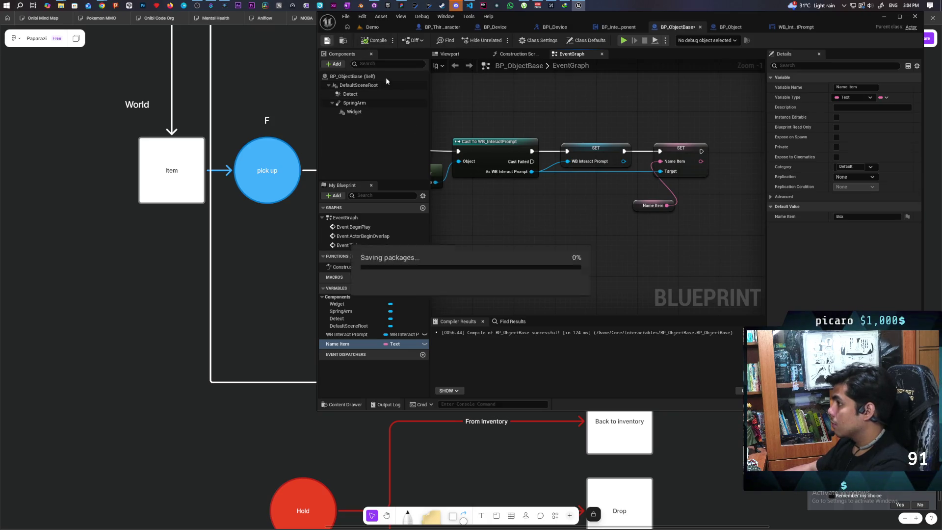
# Place the Name Item getter beside the SET node, make it Instance Editable, and save BP_ObjectBase
pyautogui.moveTo(637, 205); pyautogui.dragTo(610, 190)
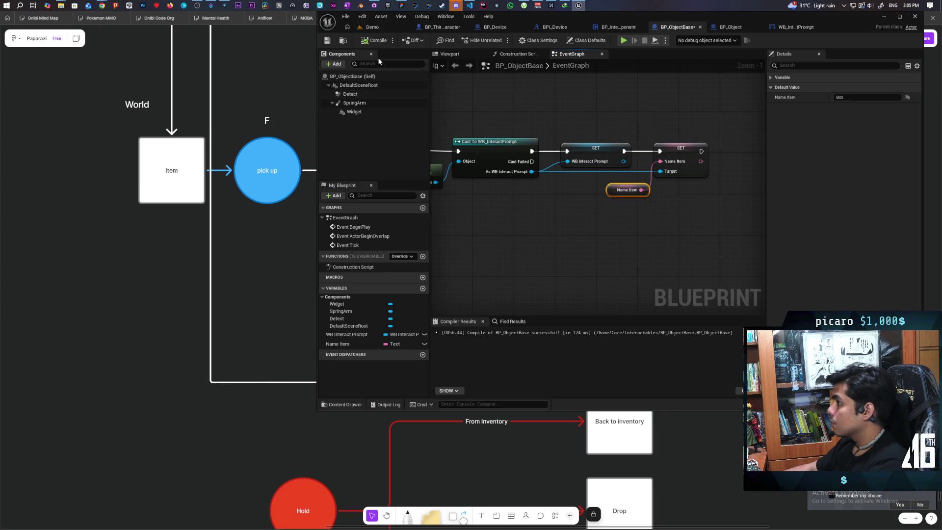
pyautogui.click(610, 197)
pyautogui.click(624, 191)
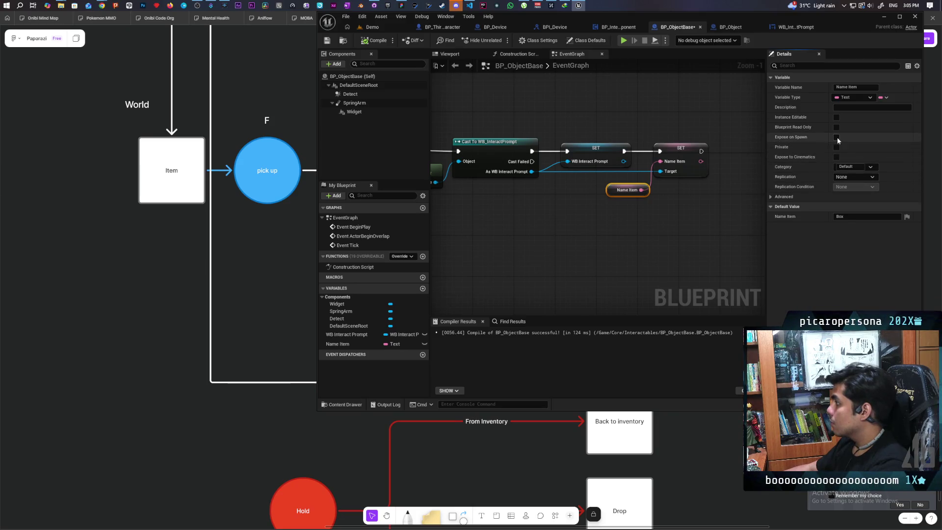
pyautogui.click(566, 210)
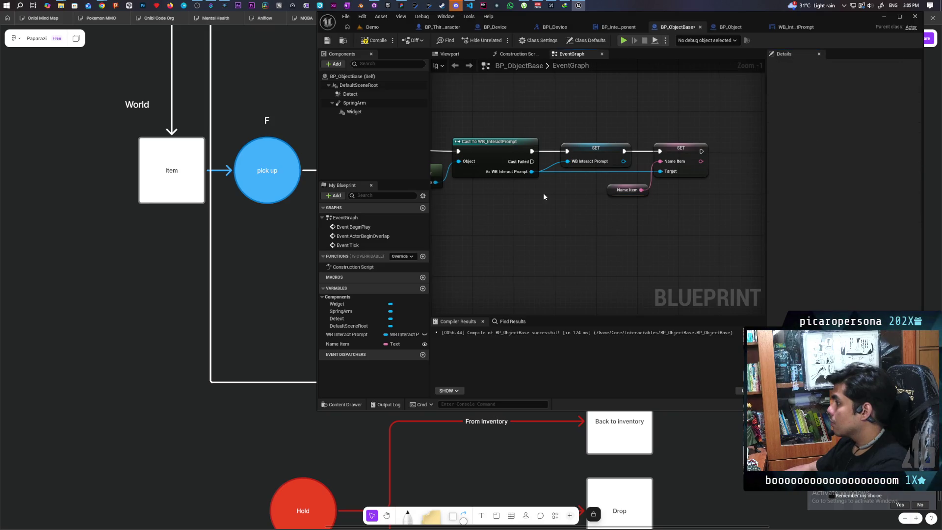
pyautogui.click(332, 41)
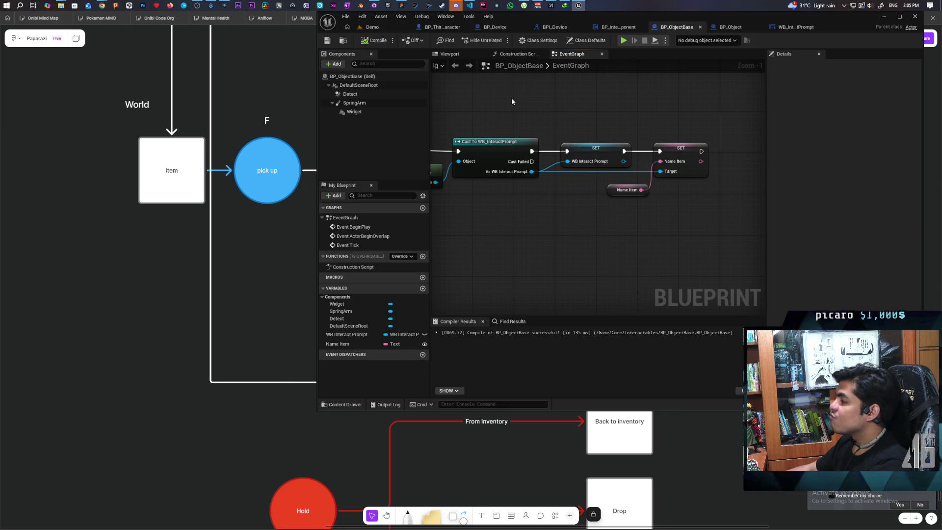
pyautogui.scroll(-1, 522, 102)
pyautogui.moveTo(522, 103); pyautogui.dragTo(631, 111)
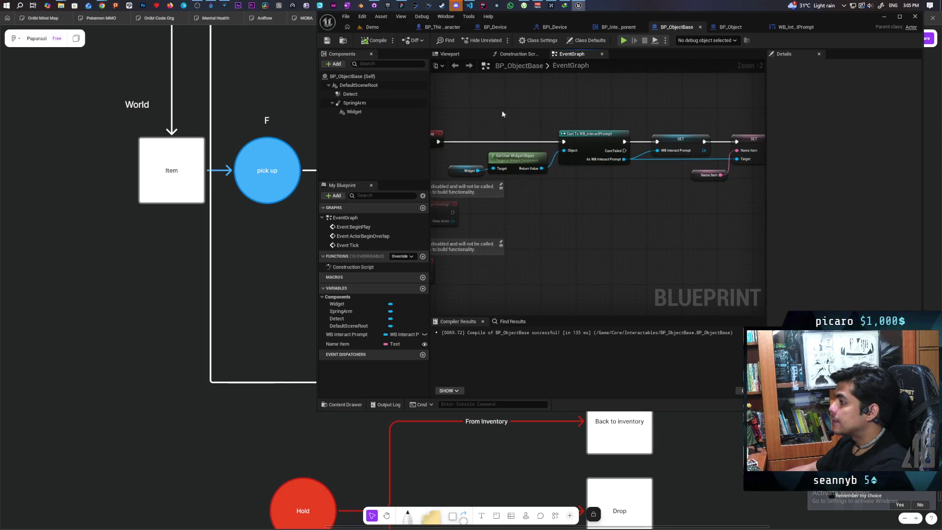
pyautogui.moveTo(514, 113); pyautogui.dragTo(490, 110)
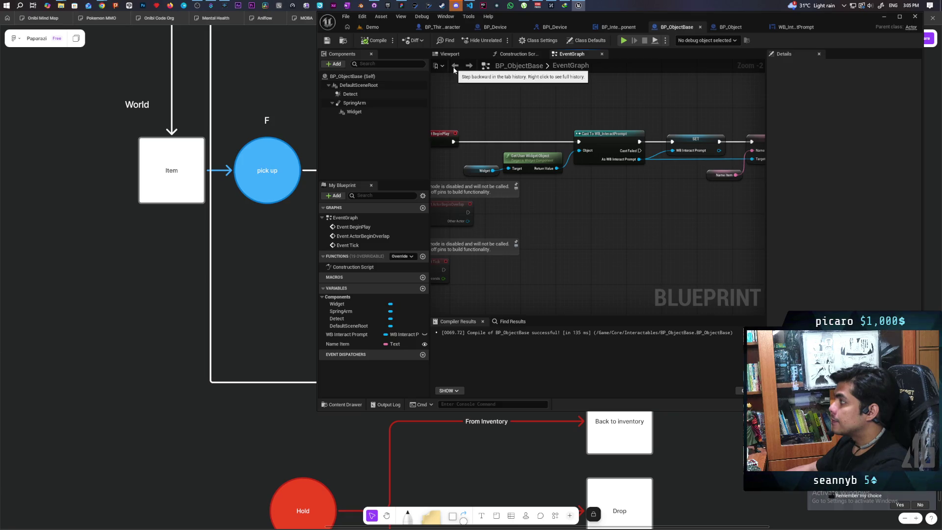
# Play-test the Demo level with three clients, then stop and return to BP_ObjectBase
pyautogui.click(388, 28)
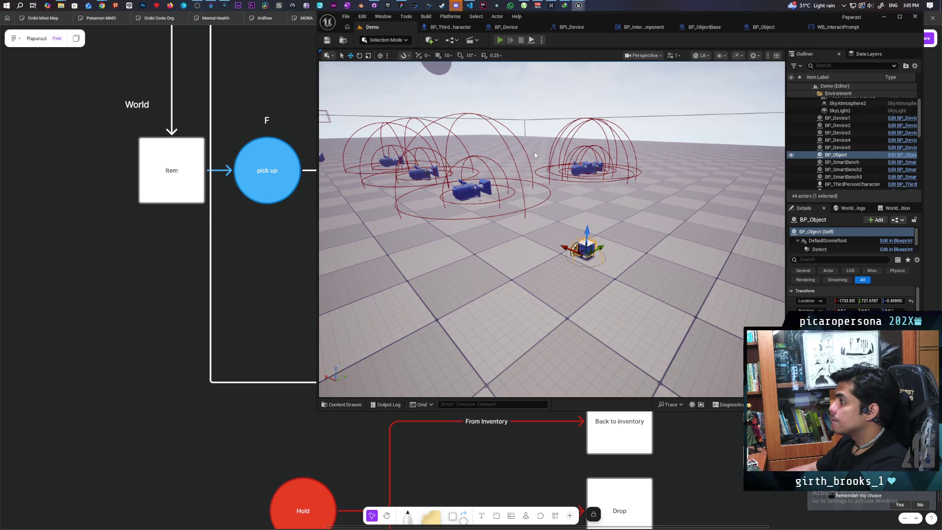
pyautogui.hotkey('alt', 'Tab')
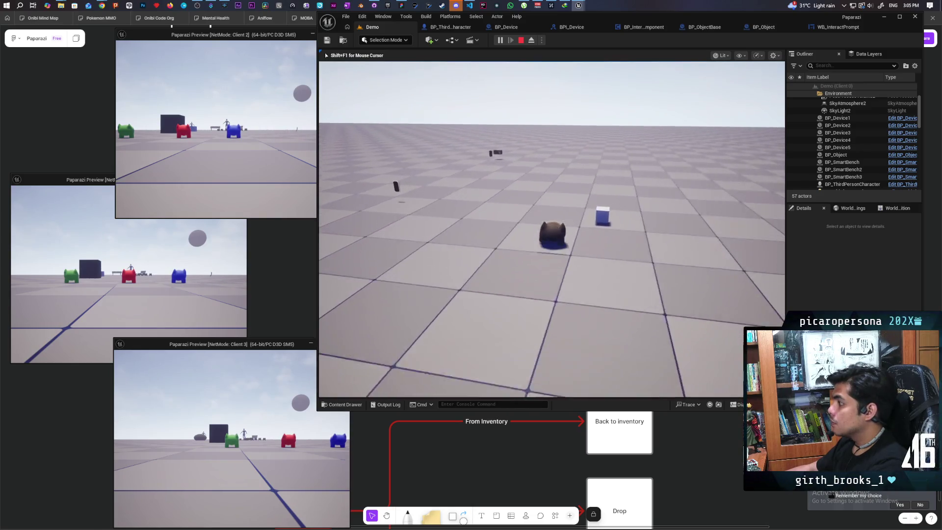
pyautogui.press('Escape')
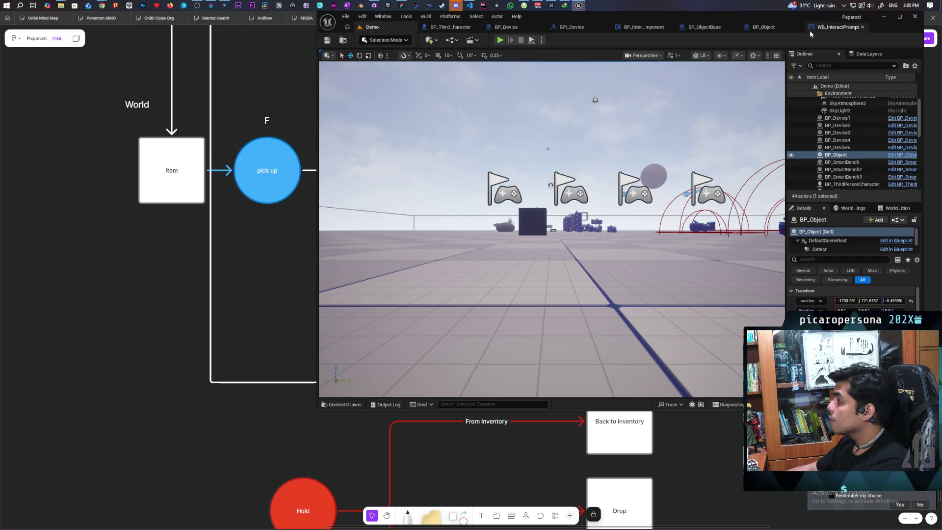
pyautogui.click(705, 28)
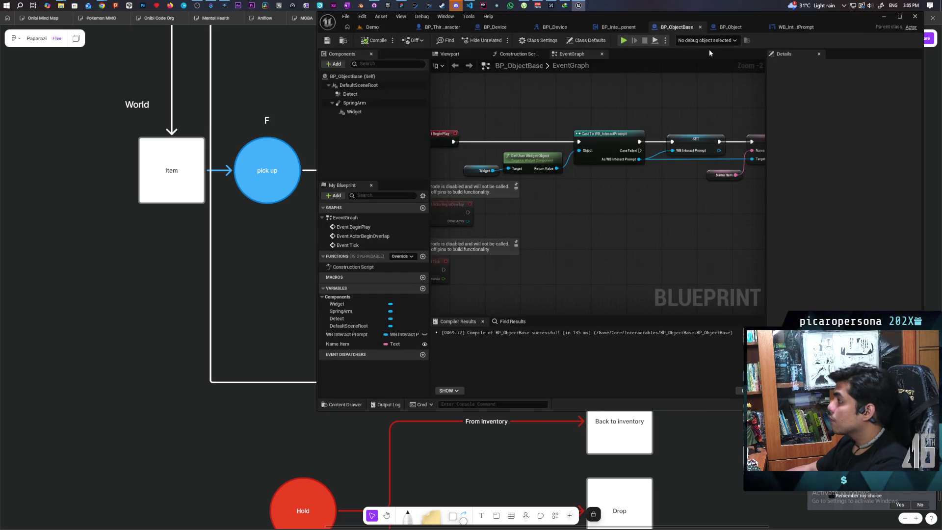
# Change Name Item's default value from 'Box' to 'Item' and recompile BP_ObjectBase
pyautogui.click(712, 177)
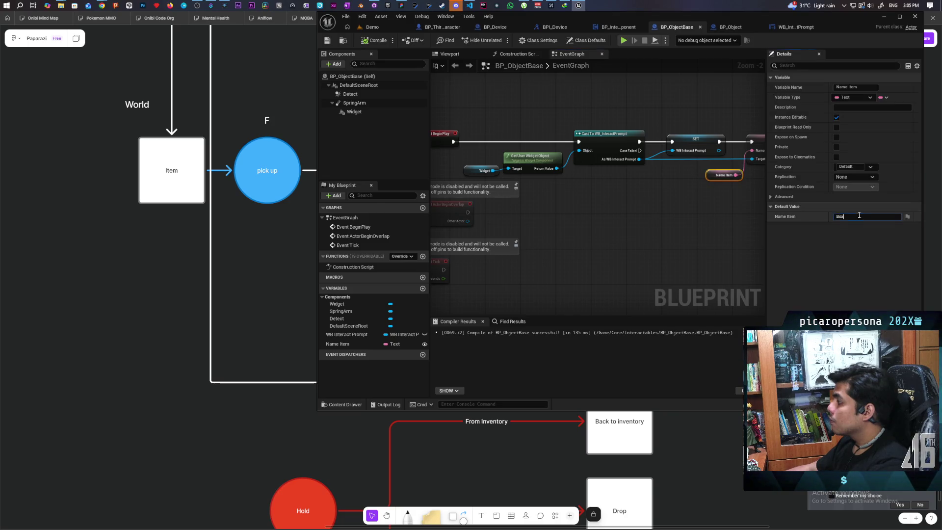
pyautogui.write('Itenm')
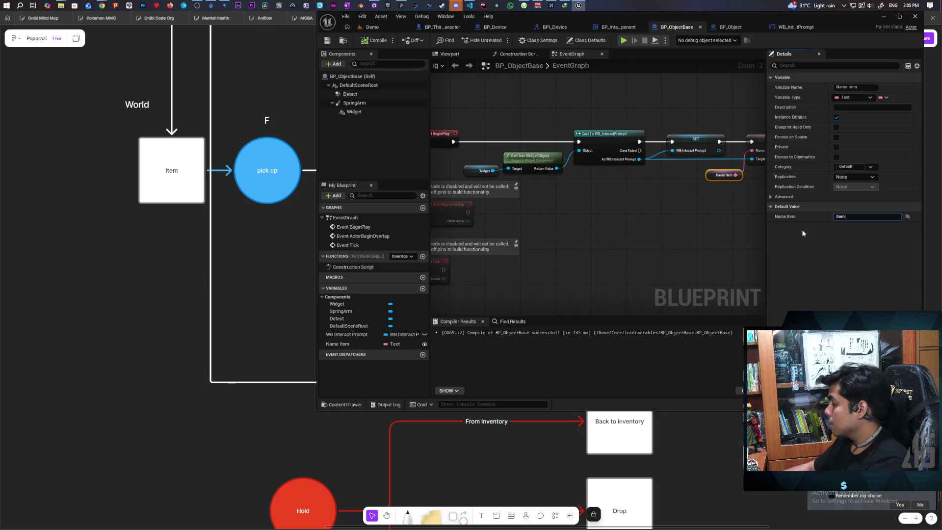
pyautogui.click(631, 227)
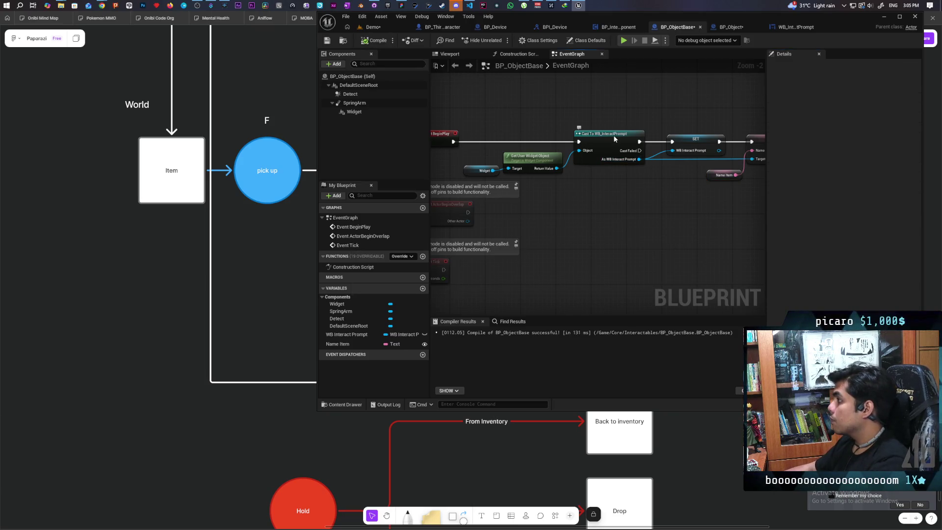
pyautogui.moveTo(614, 135)
pyautogui.mouseDown()
pyautogui.moveTo(575, 120)
pyautogui.moveTo(599, 116)
pyautogui.mouseUp()
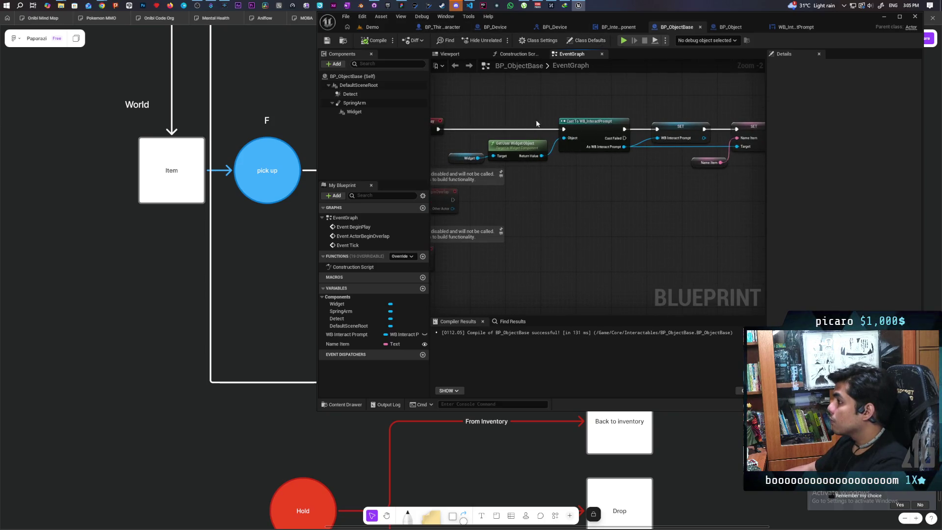
pyautogui.click(384, 28)
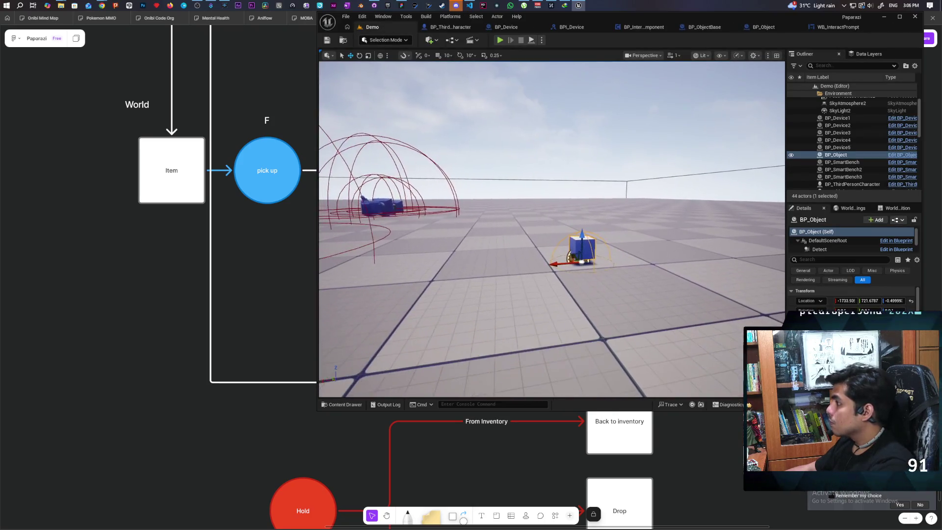
pyautogui.click(450, 27)
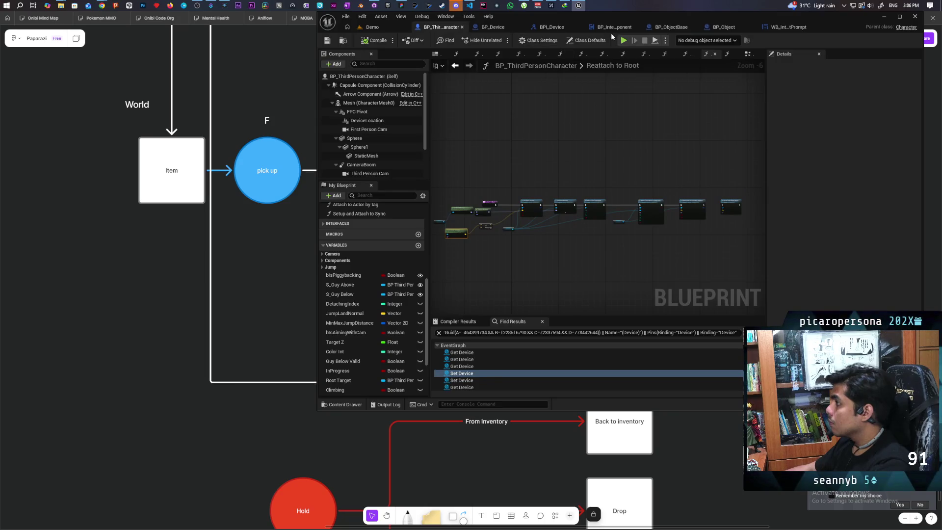
# Find all references to WB Interact Prompt from BP_Device's SetPrompt graph
pyautogui.click(511, 27)
pyautogui.scroll(2, 605, 142)
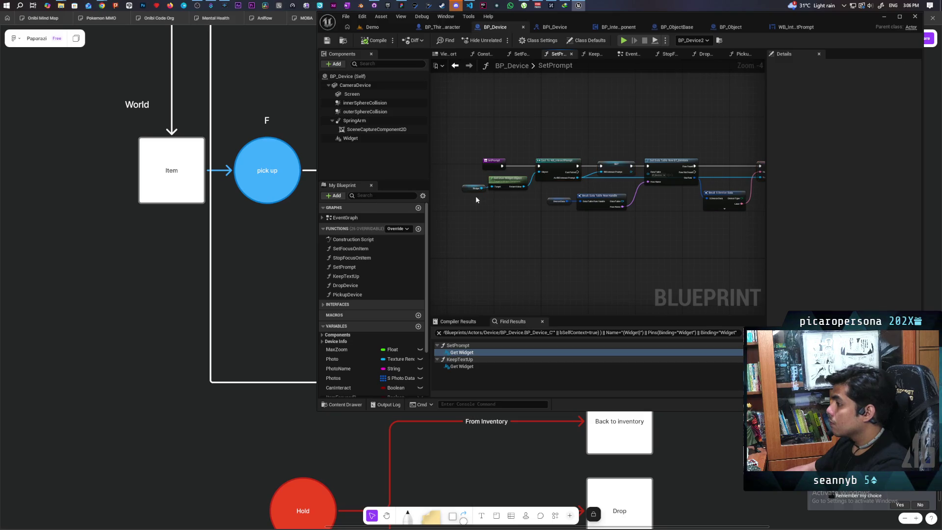
pyautogui.click(469, 188)
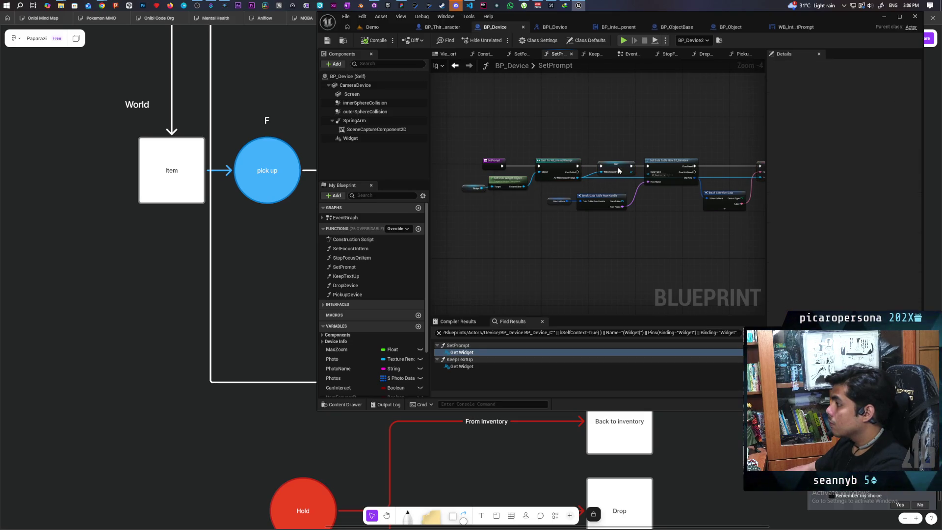
pyautogui.rightClick(615, 166)
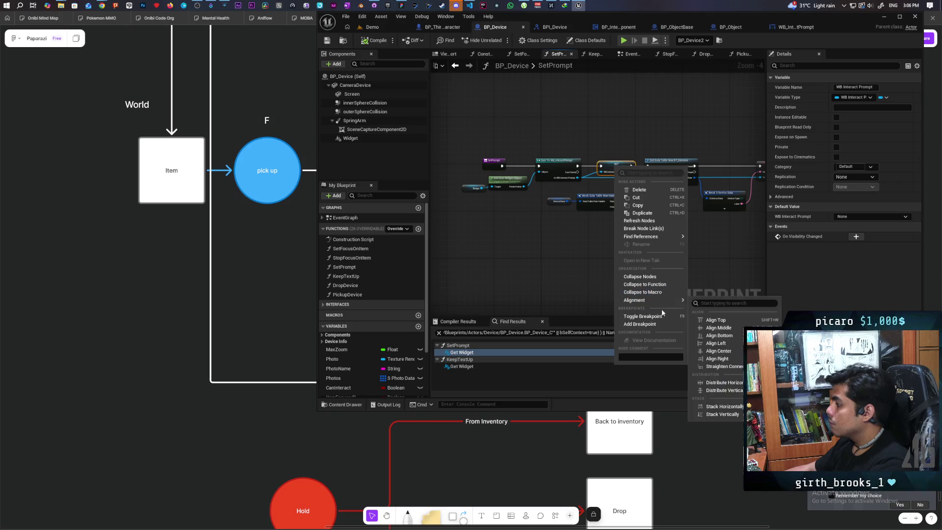
pyautogui.moveTo(666, 239)
pyautogui.click(719, 255)
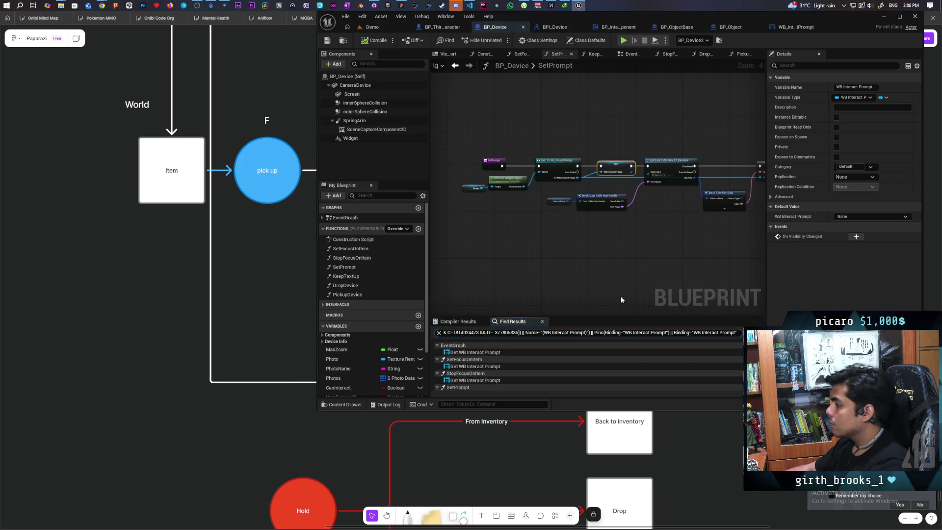
pyautogui.click(475, 353)
pyautogui.moveTo(579, 217)
pyautogui.mouseDown()
pyautogui.moveTo(563, 152)
pyautogui.moveTo(673, 141)
pyautogui.moveTo(638, 128)
pyautogui.moveTo(621, 95)
pyautogui.moveTo(587, 238)
pyautogui.moveTo(586, 211)
pyautogui.moveTo(565, 275)
pyautogui.mouseUp()
# Review the prompt references in SetFocusOnItem and StopFocusOnItem, and select the Show Interact node
pyautogui.click(484, 367)
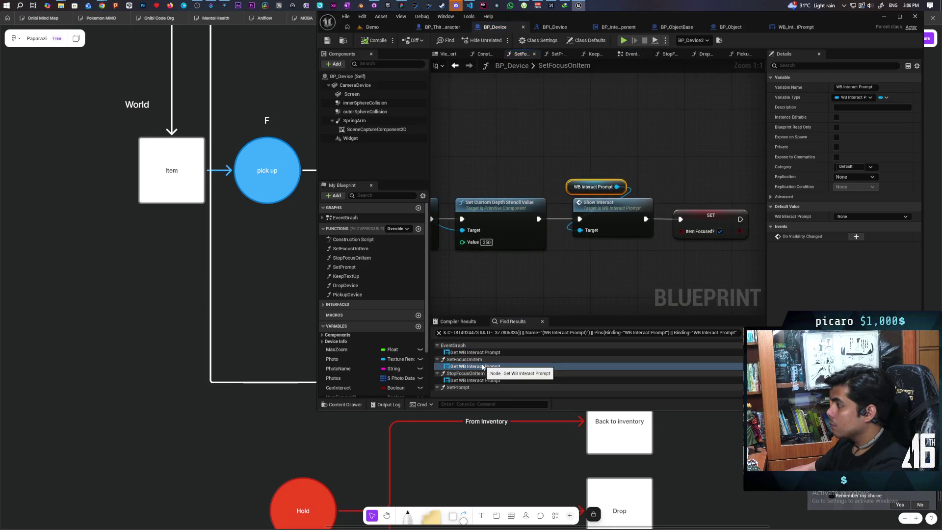
pyautogui.scroll(-3, 484, 285)
pyautogui.moveTo(483, 285)
pyautogui.mouseDown()
pyautogui.moveTo(685, 202)
pyautogui.moveTo(631, 242)
pyautogui.moveTo(574, 247)
pyautogui.moveTo(621, 262)
pyautogui.mouseUp()
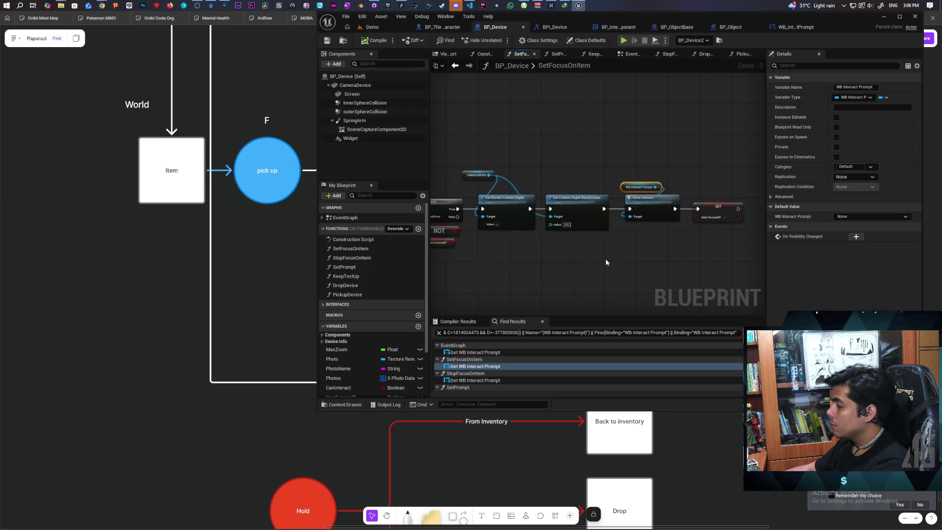
pyautogui.scroll(1, 589, 261)
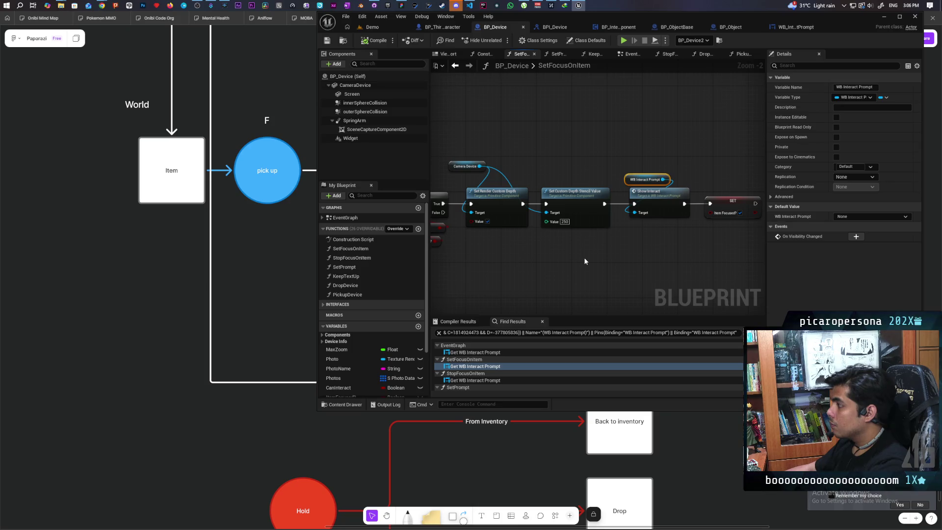
pyautogui.doubleClick(477, 382)
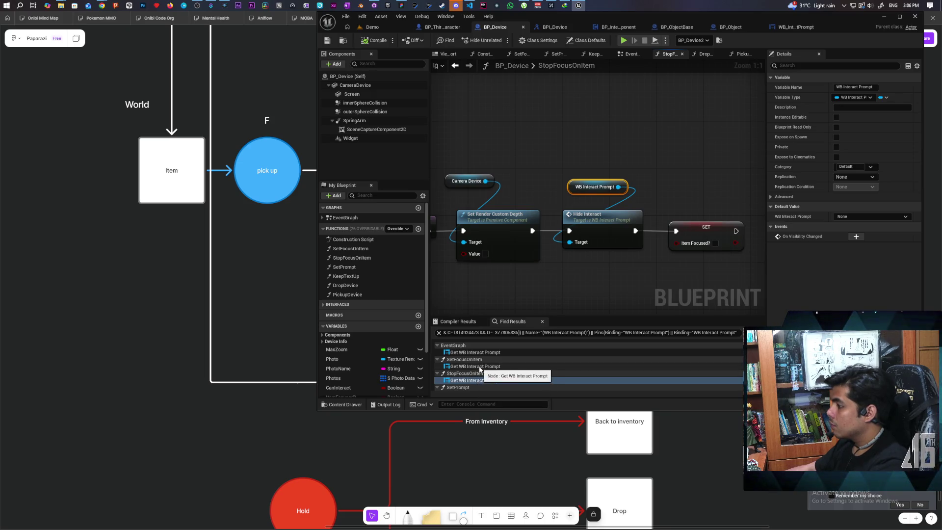
pyautogui.doubleClick(480, 367)
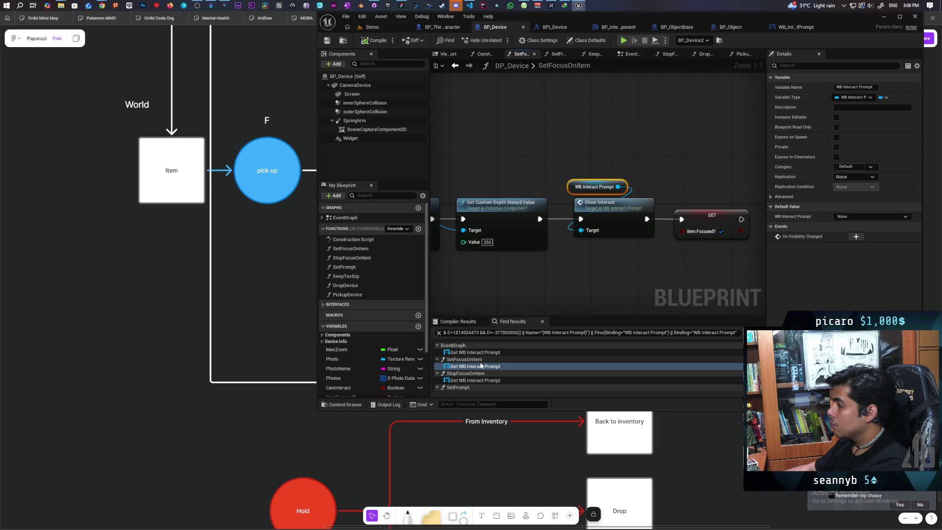
pyautogui.moveTo(594, 247); pyautogui.dragTo(625, 278)
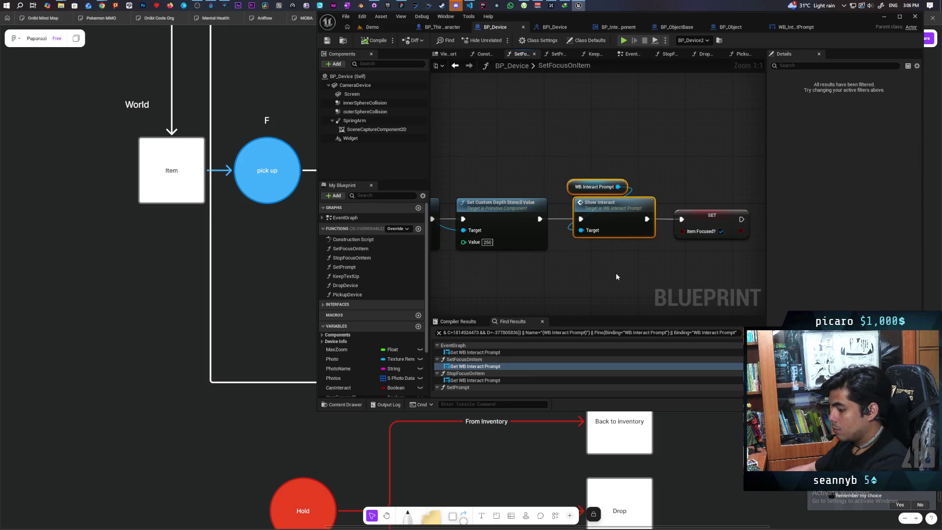
pyautogui.click(795, 27)
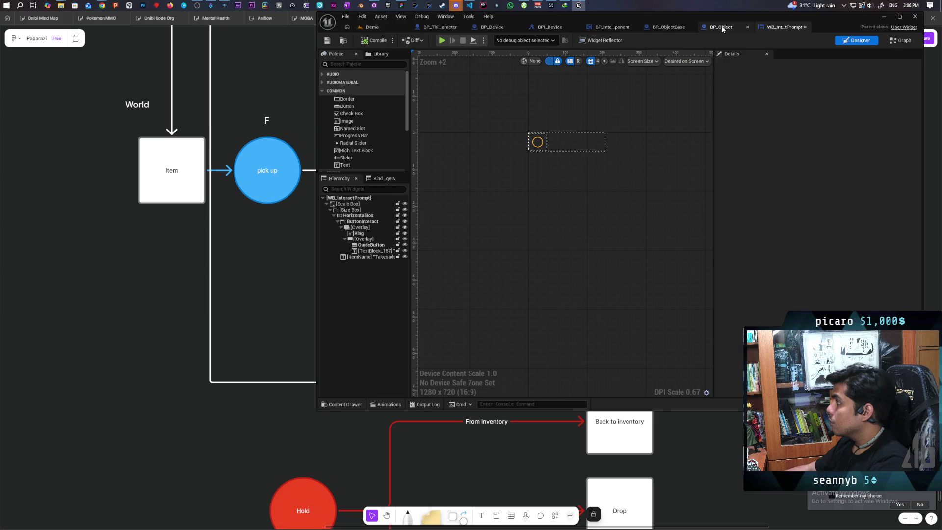
# Paste the WB Interact Prompt getter and Show Interact node into BP_ObjectBase's event graph
pyautogui.click(722, 27)
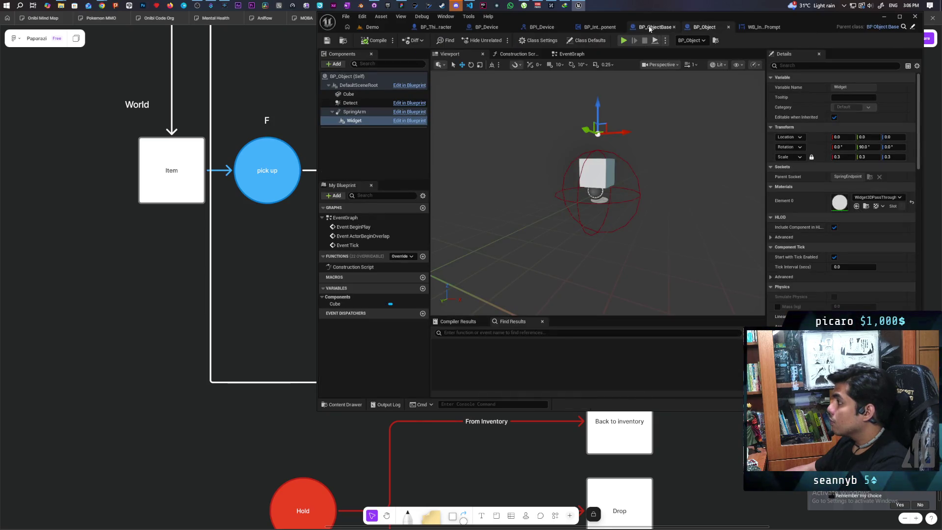
pyautogui.click(651, 28)
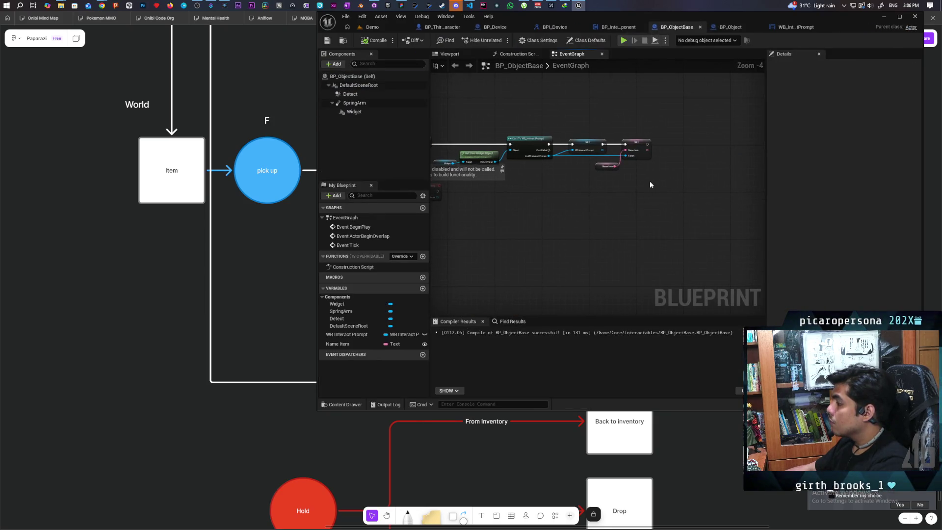
pyautogui.hotkey('ctrl', 'v')
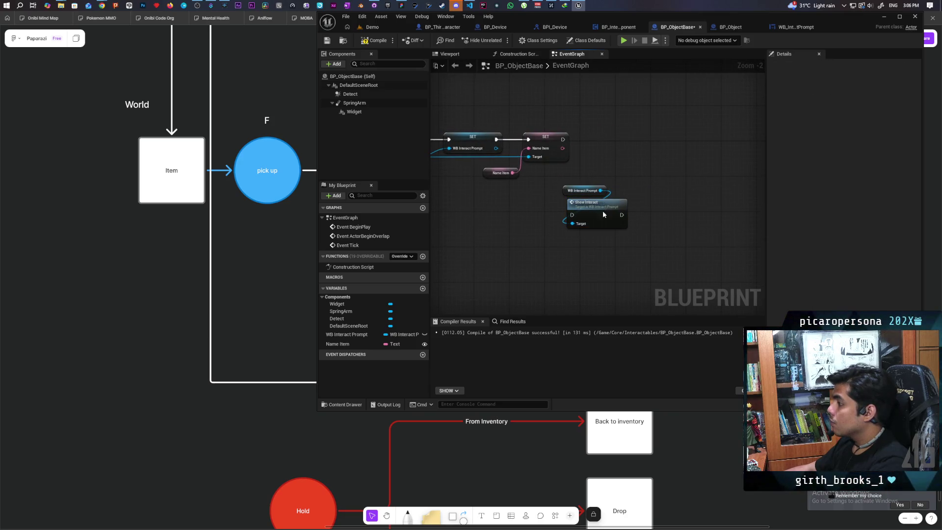
pyautogui.moveTo(595, 217); pyautogui.dragTo(652, 138)
pyautogui.scroll(2, 589, 158)
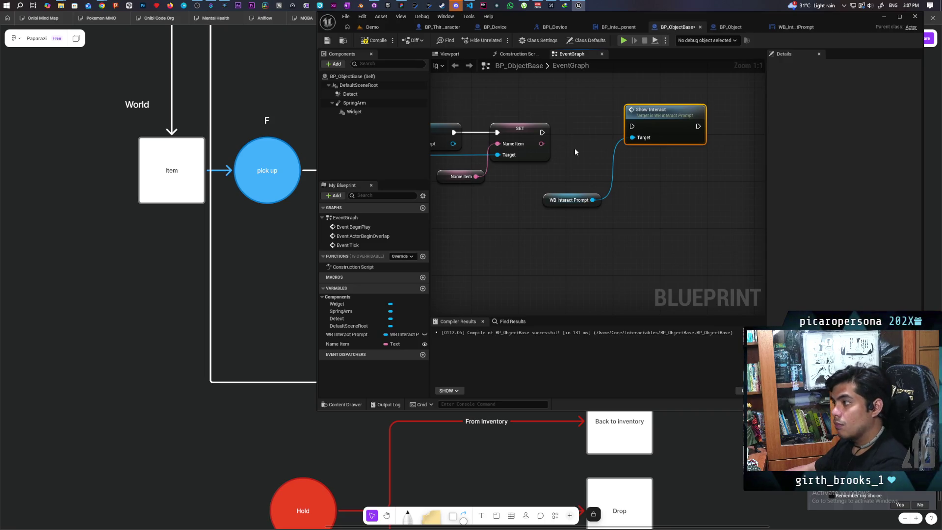
# Connect the item-name SET's exec output to Show Interact, compile, and launch a multiplayer test
pyautogui.moveTo(542, 133); pyautogui.dragTo(649, 126)
pyautogui.moveTo(542, 132); pyautogui.dragTo(655, 131)
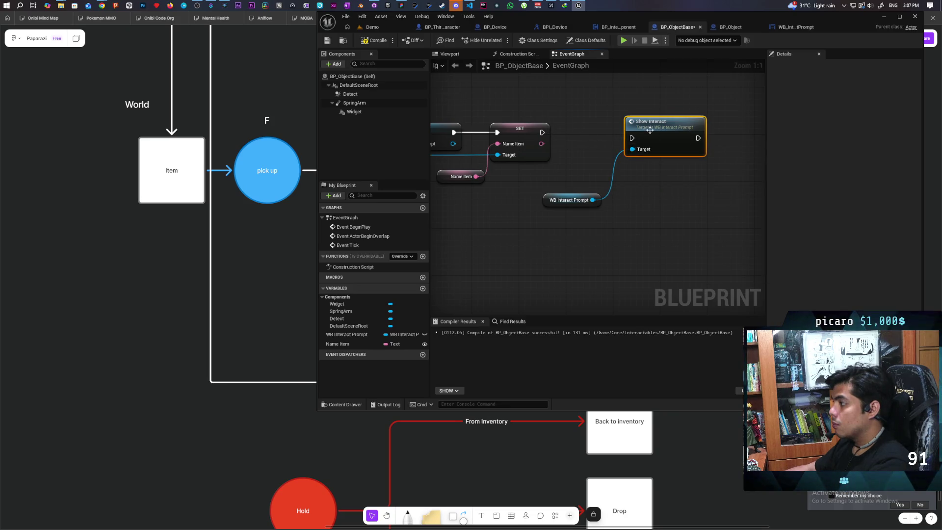
pyautogui.moveTo(543, 132); pyautogui.dragTo(658, 131)
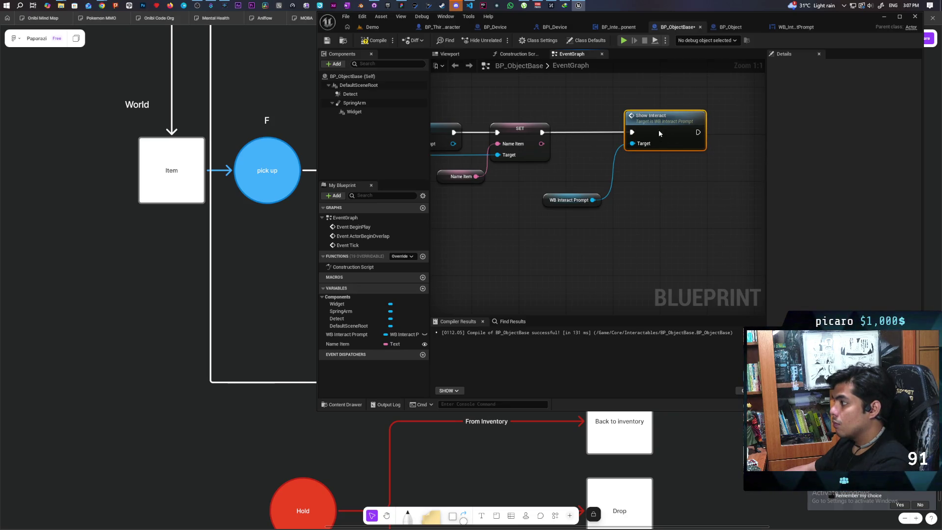
pyautogui.click(375, 40)
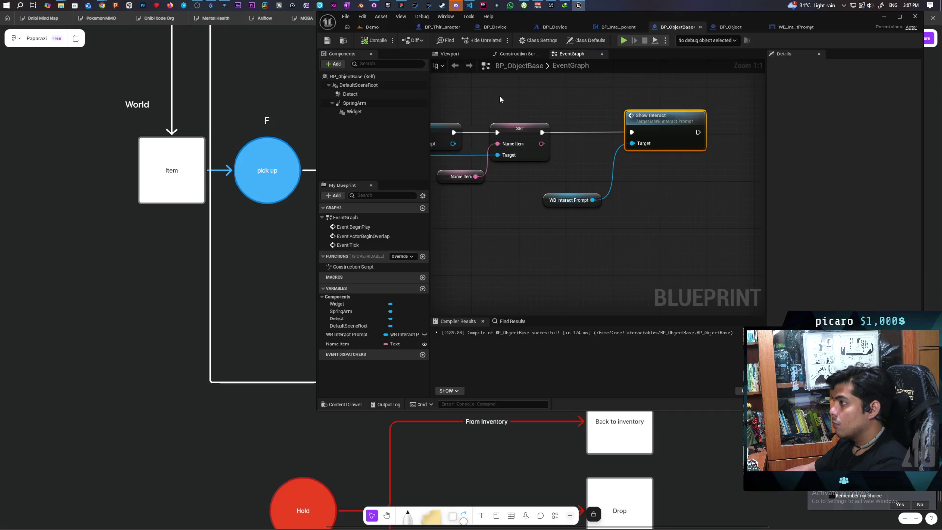
pyautogui.click(387, 113)
pyautogui.click(801, 66)
pyautogui.write('visi')
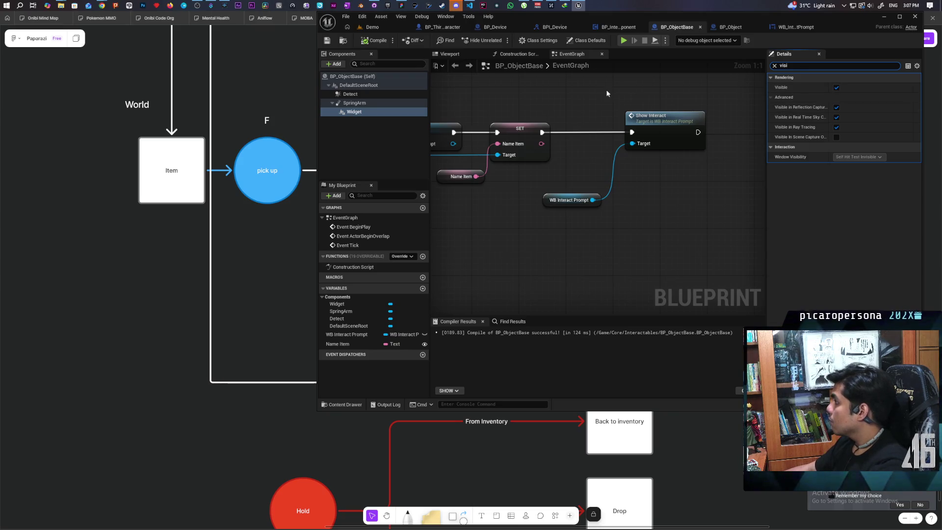
pyautogui.click(372, 27)
pyautogui.click(510, 36)
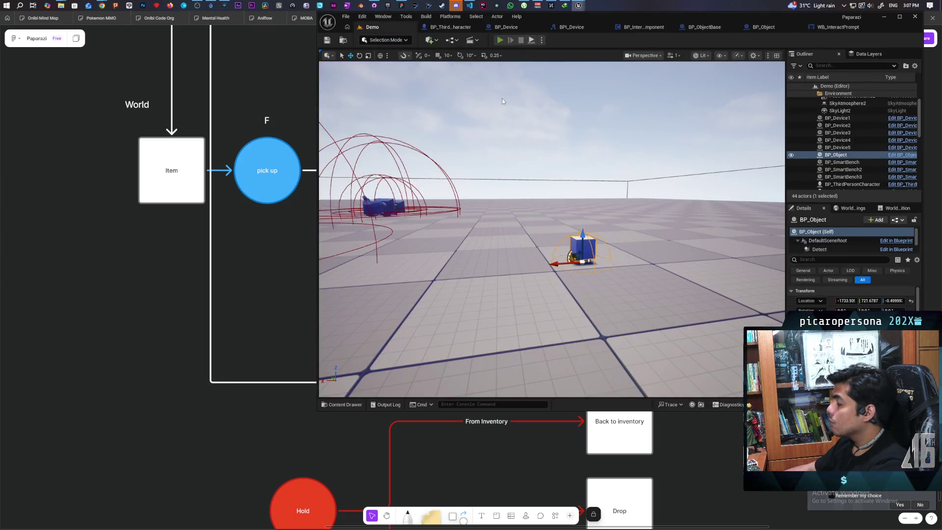
# Walk a client character to the blue cube in the three-client play test, then stop play
pyautogui.hotkey('alt', 'Tab')
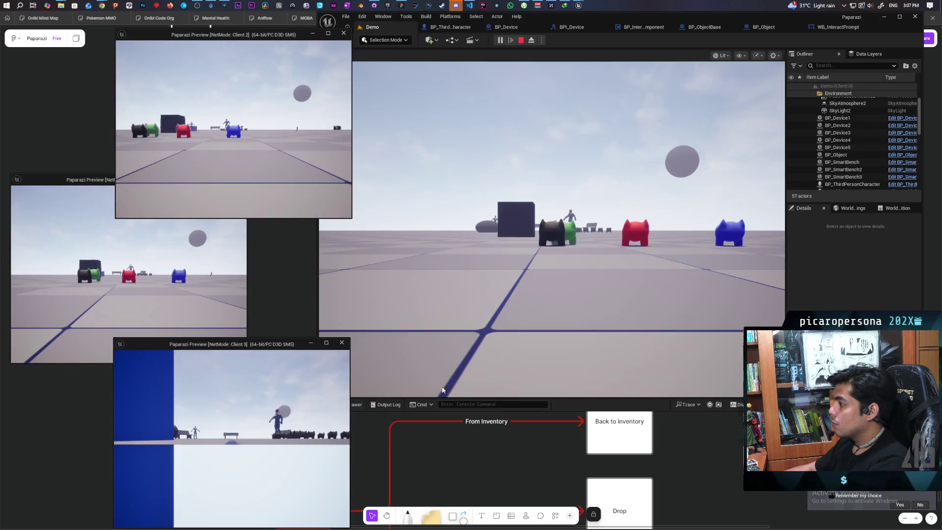
pyautogui.click(548, 302)
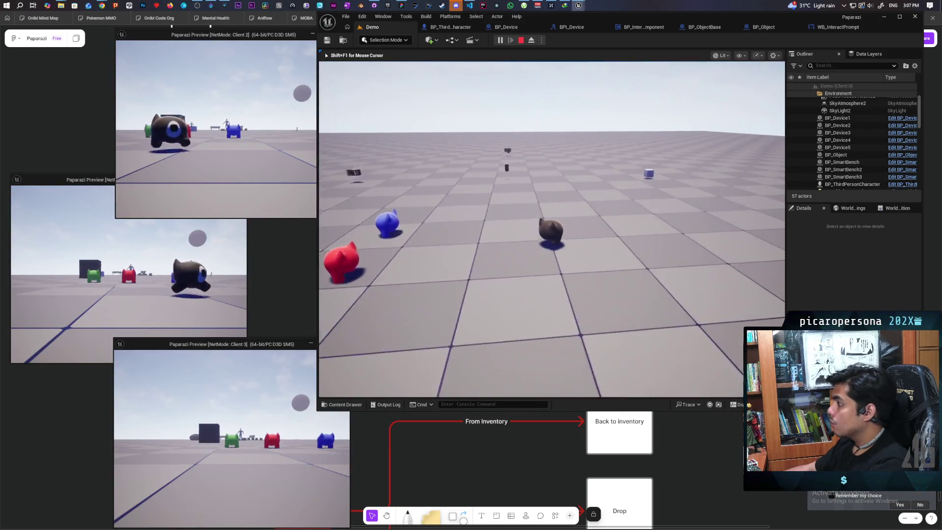
pyautogui.press('w')
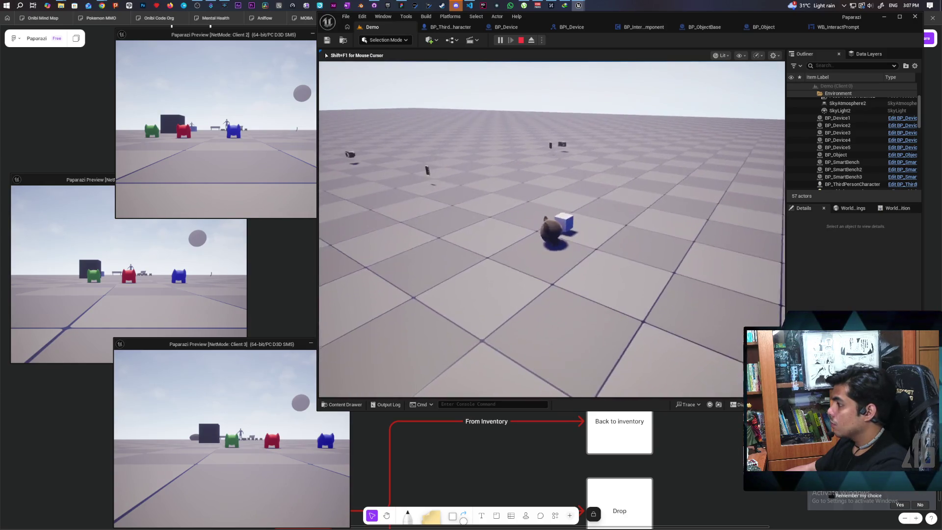
pyautogui.press('Escape')
pyautogui.click(826, 26)
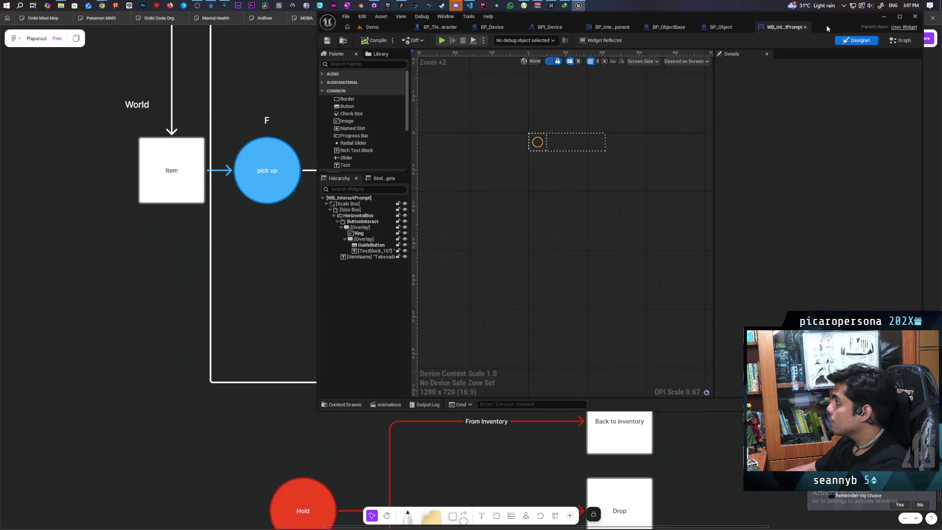
# Trace BP_ObjectBase's Show Interact call into the prompt widget's ShowInteract animation nodes
pyautogui.click(706, 27)
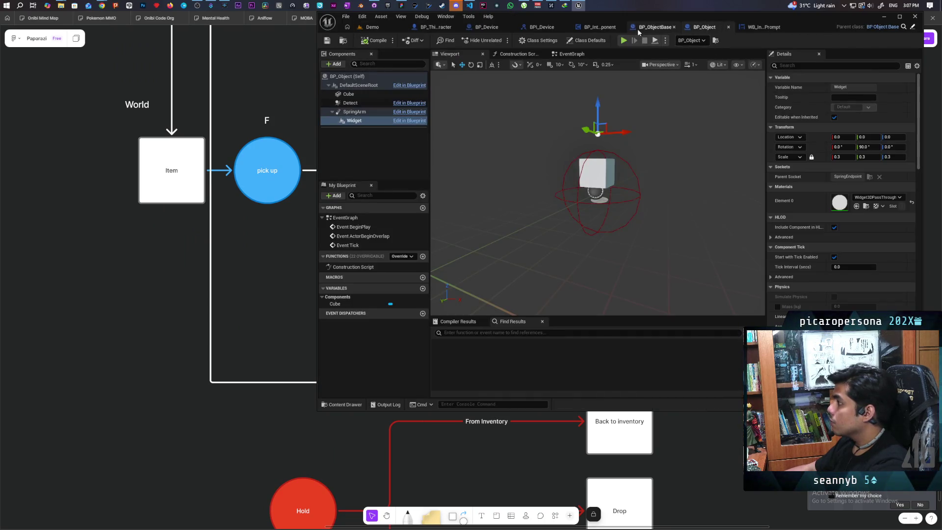
pyautogui.click(655, 27)
pyautogui.scroll(-2, 575, 178)
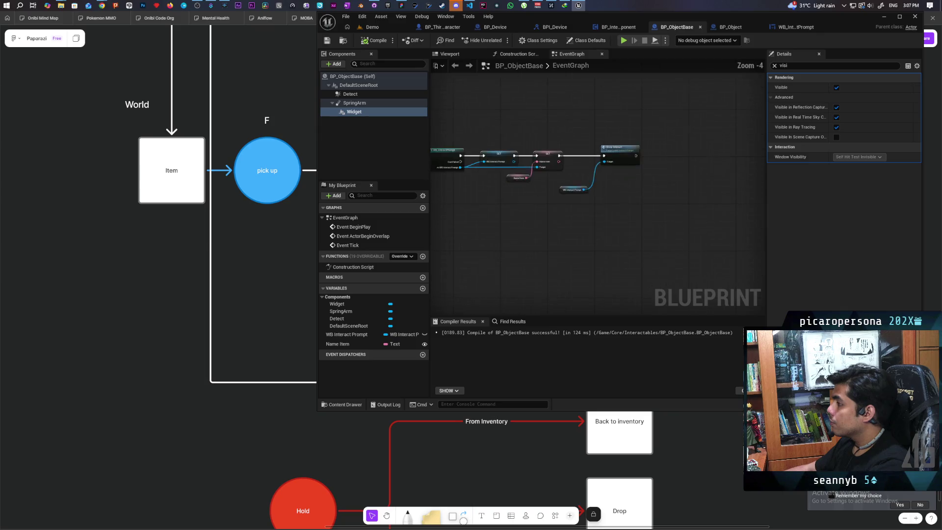
pyautogui.moveTo(594, 229)
pyautogui.mouseDown()
pyautogui.moveTo(669, 227)
pyautogui.moveTo(480, 247)
pyautogui.moveTo(496, 235)
pyautogui.mouseUp()
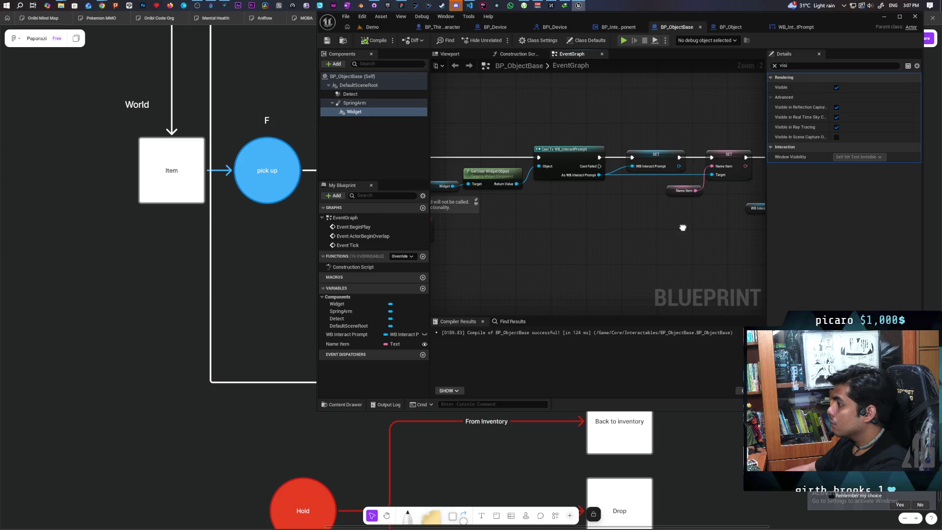
pyautogui.moveTo(588, 196); pyautogui.dragTo(604, 188)
pyautogui.doubleClick(663, 149)
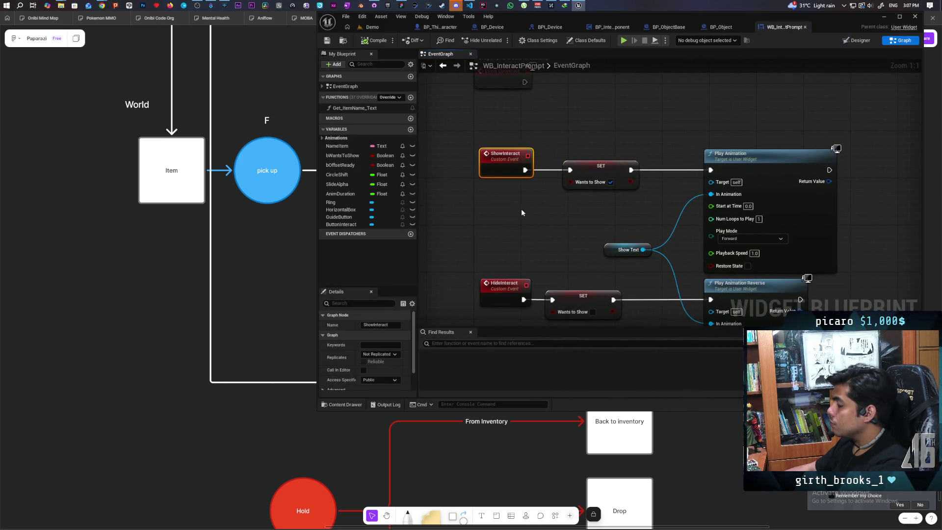
pyautogui.moveTo(473, 160)
pyautogui.mouseDown()
pyautogui.moveTo(479, 143)
pyautogui.moveTo(517, 146)
pyautogui.moveTo(537, 167)
pyautogui.moveTo(507, 187)
pyautogui.moveTo(573, 237)
pyautogui.mouseUp()
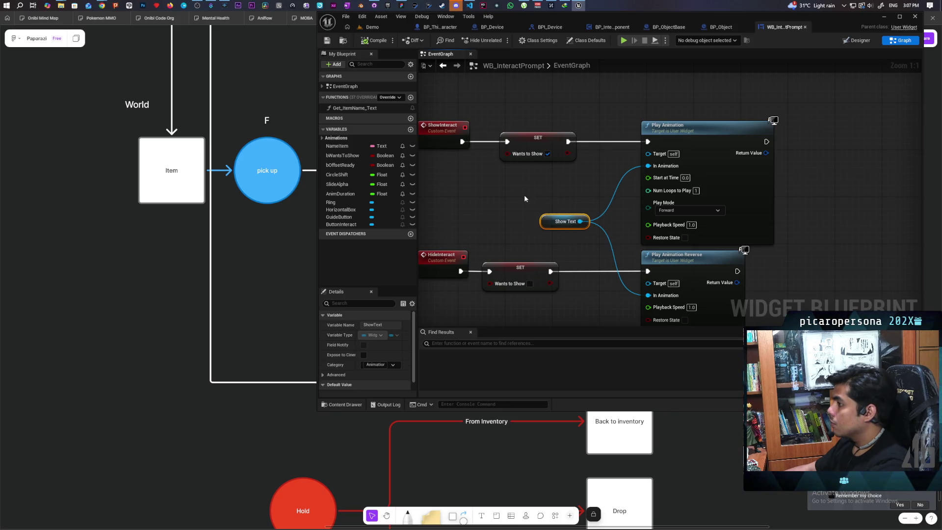
pyautogui.scroll(-5, 508, 195)
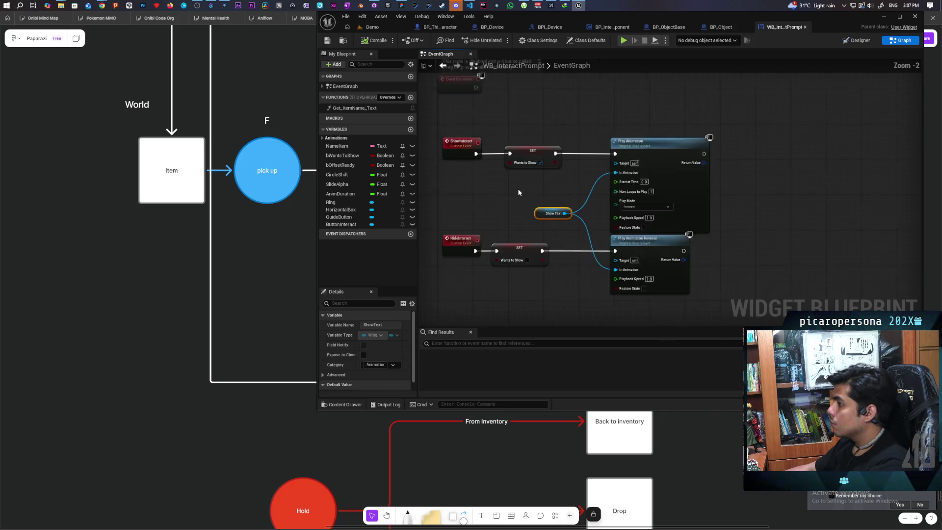
# Set the NameItem text variable's default value to 'Item'
pyautogui.click(344, 146)
pyautogui.scroll(-5, 375, 363)
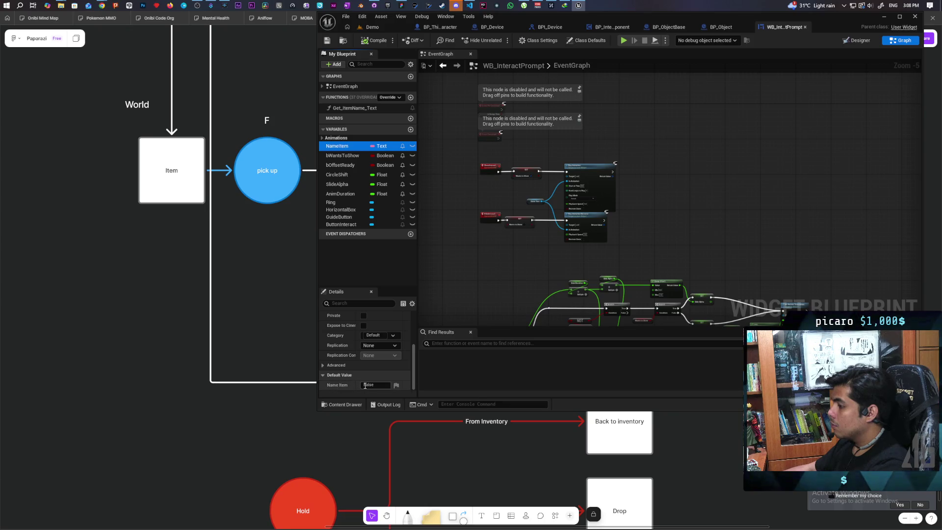
pyautogui.click(365, 385)
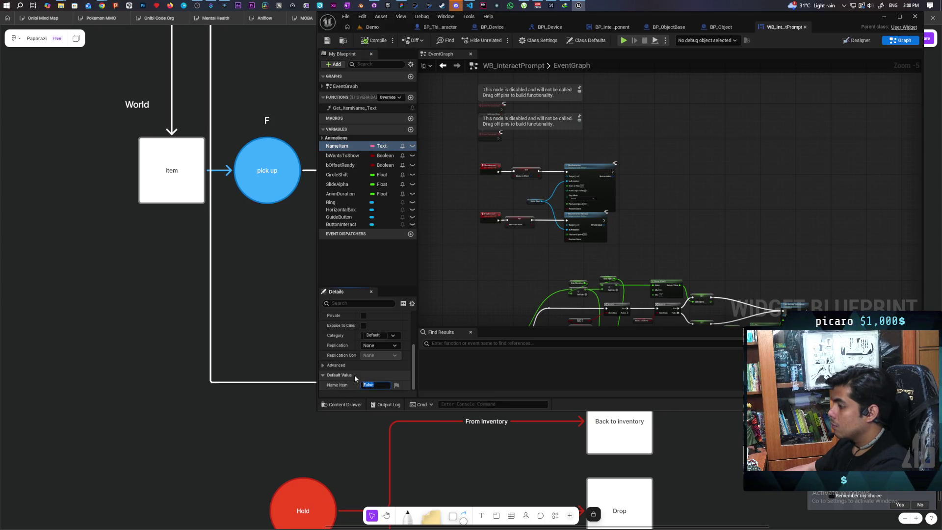
pyautogui.write('Item')
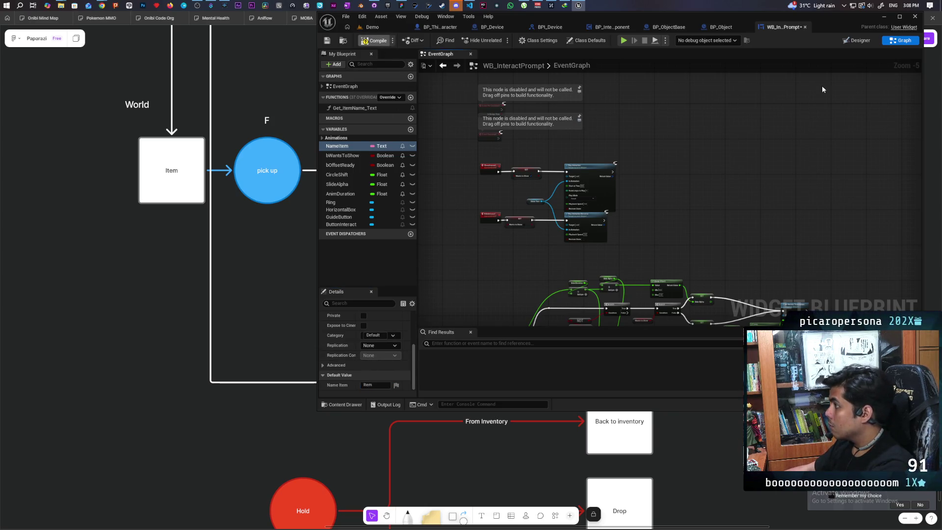
# Preview the ShowText fade-in animation twice in the Designer, then close the timeline
pyautogui.click(862, 42)
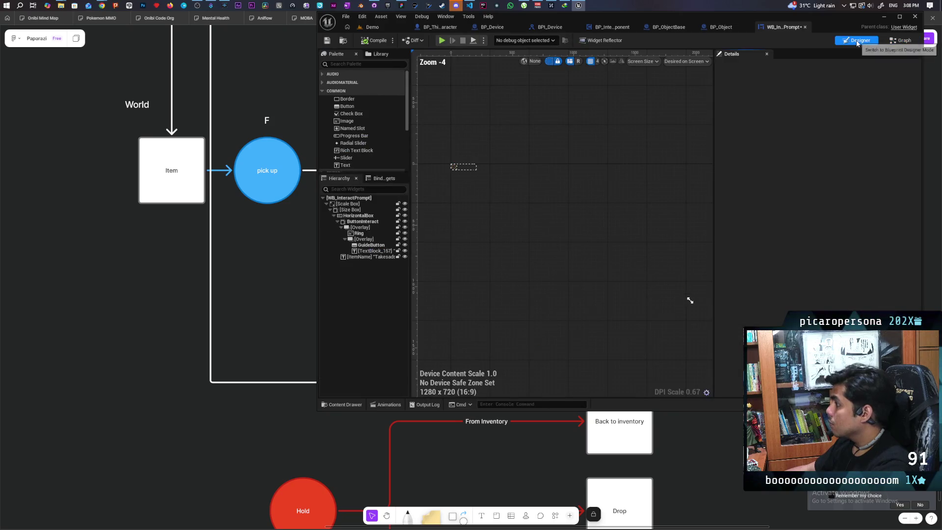
pyautogui.click(386, 405)
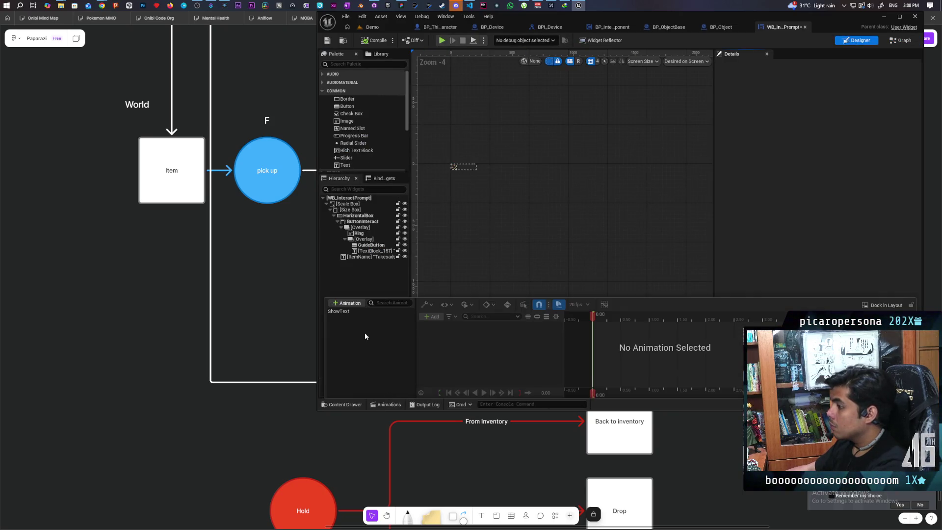
pyautogui.click(354, 311)
pyautogui.press('space')
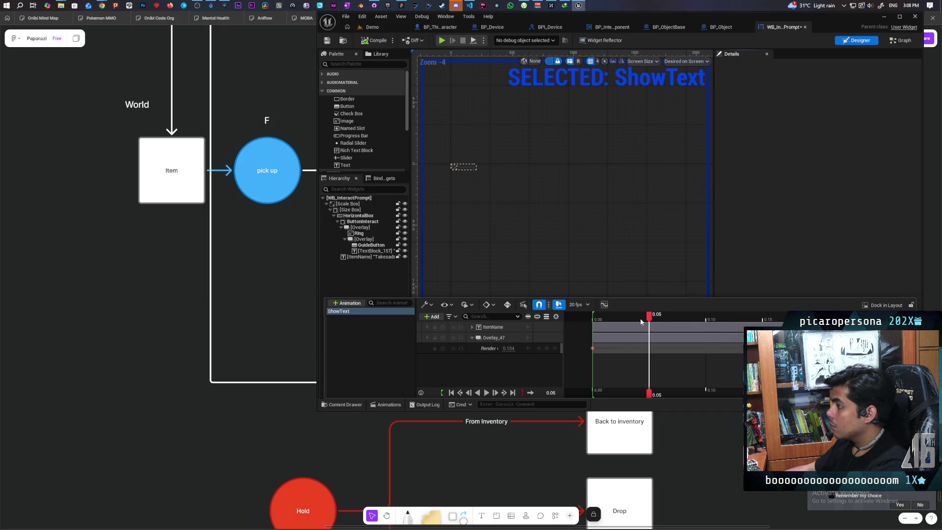
pyautogui.scroll(4, 467, 175)
pyautogui.scroll(1, 469, 177)
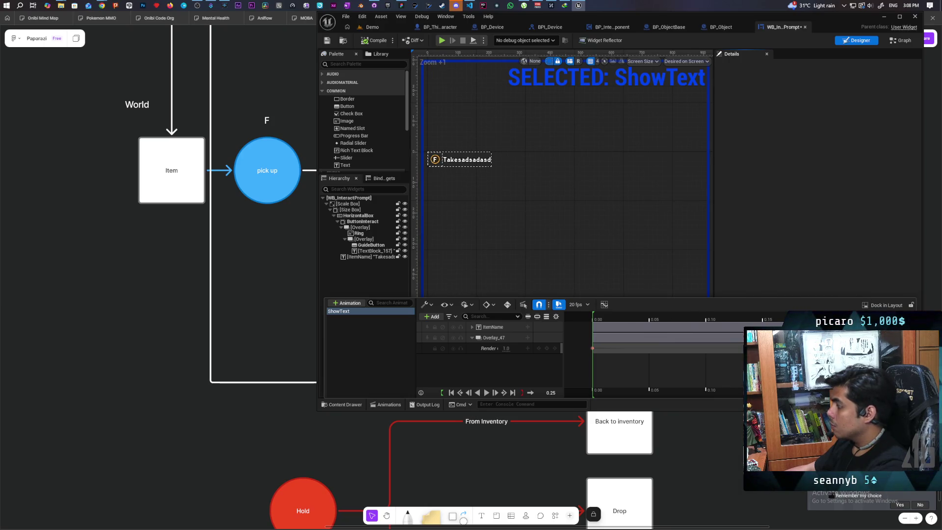
pyautogui.press('space')
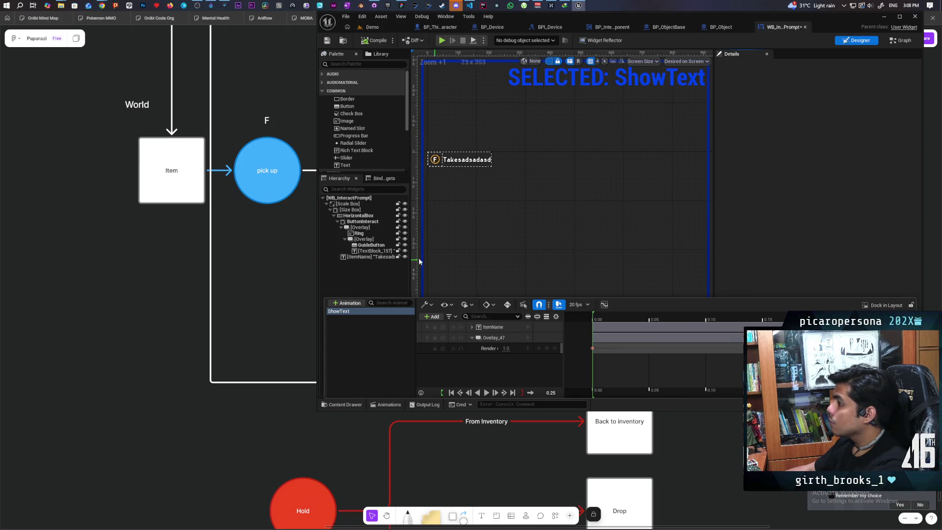
pyautogui.click(375, 250)
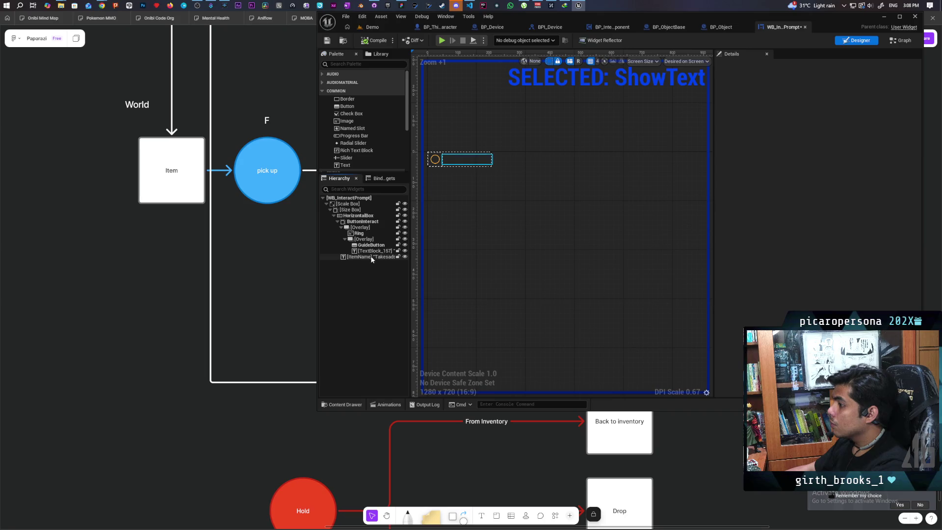
# Remove the text binding from the ItemName text block and compile and save the widget
pyautogui.click(370, 256)
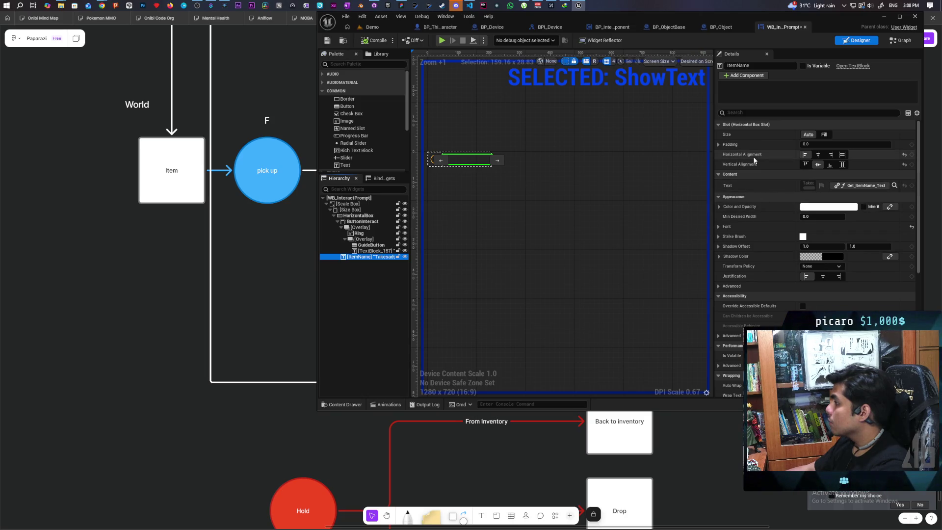
pyautogui.click(869, 187)
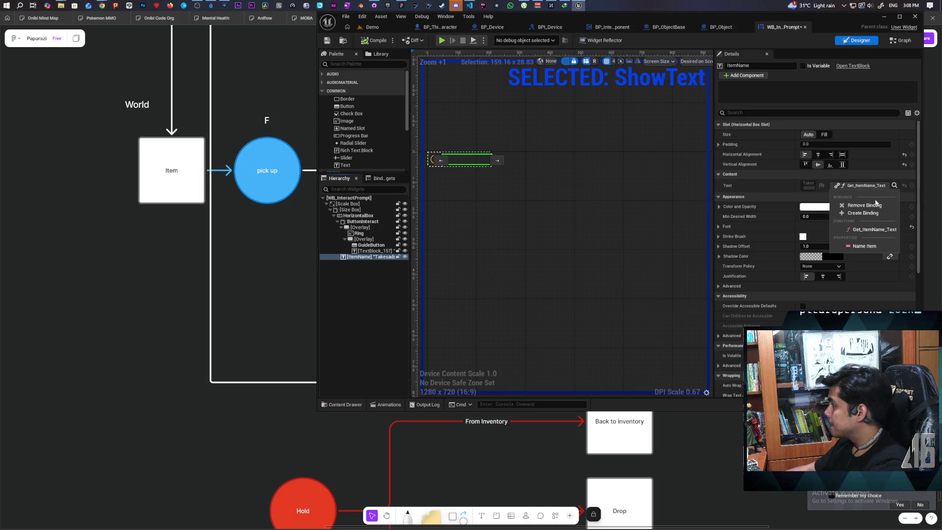
pyautogui.click(871, 208)
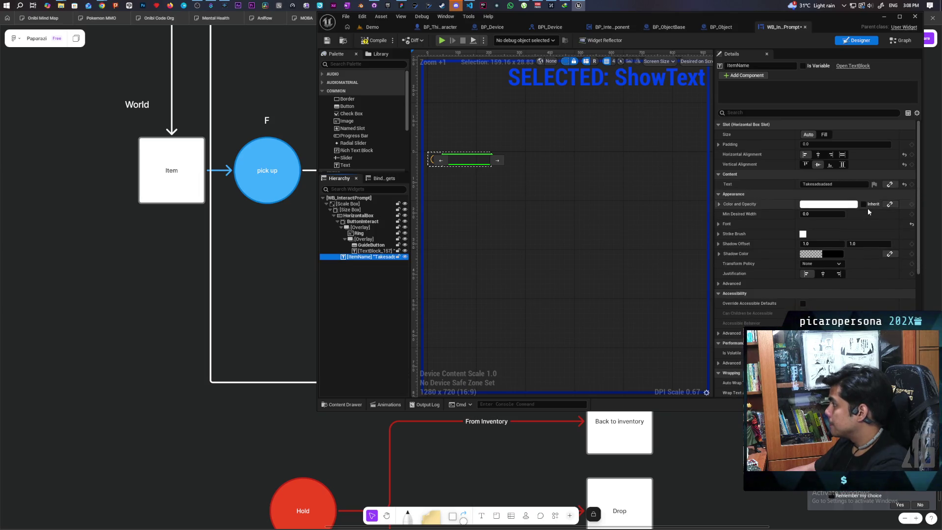
pyautogui.hotkey('ctrl', 's')
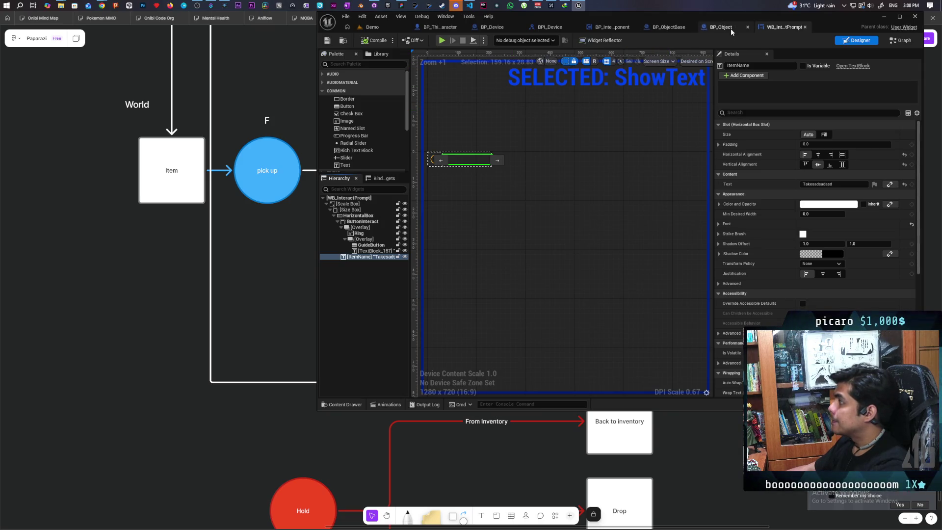
# Survey the widget's event graph to see the ShowInteract and HideInteract nodes
pyautogui.click(901, 42)
pyautogui.moveTo(643, 209)
pyautogui.mouseDown()
pyautogui.moveTo(644, 135)
pyautogui.moveTo(651, 145)
pyautogui.moveTo(641, 123)
pyautogui.moveTo(634, 136)
pyautogui.mouseUp()
pyautogui.scroll(-1, 634, 136)
pyautogui.scroll(-1, 537, 181)
pyautogui.moveTo(561, 183); pyautogui.dragTo(555, 324)
# Move Event Pre Construct into open space and add a Get NameItem node beside it
pyautogui.scroll(4, 558, 243)
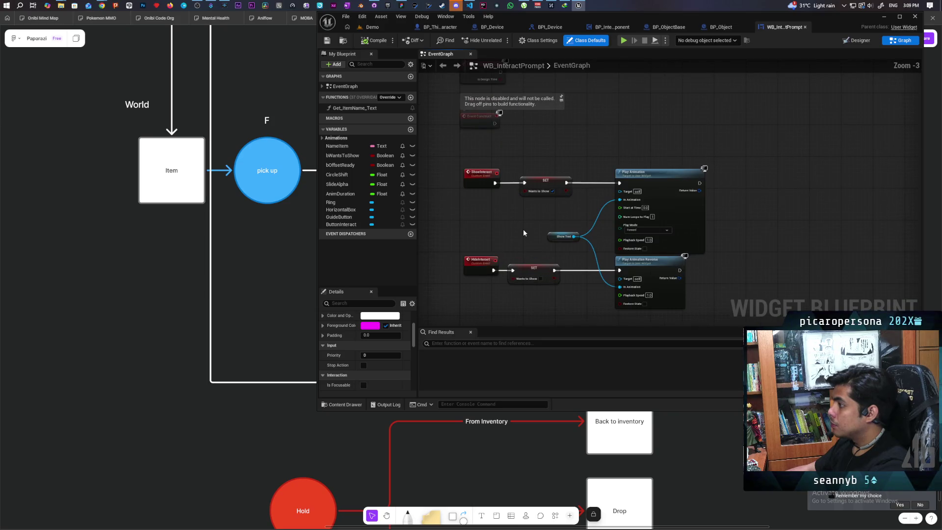
pyautogui.moveTo(523, 228); pyautogui.dragTo(514, 276)
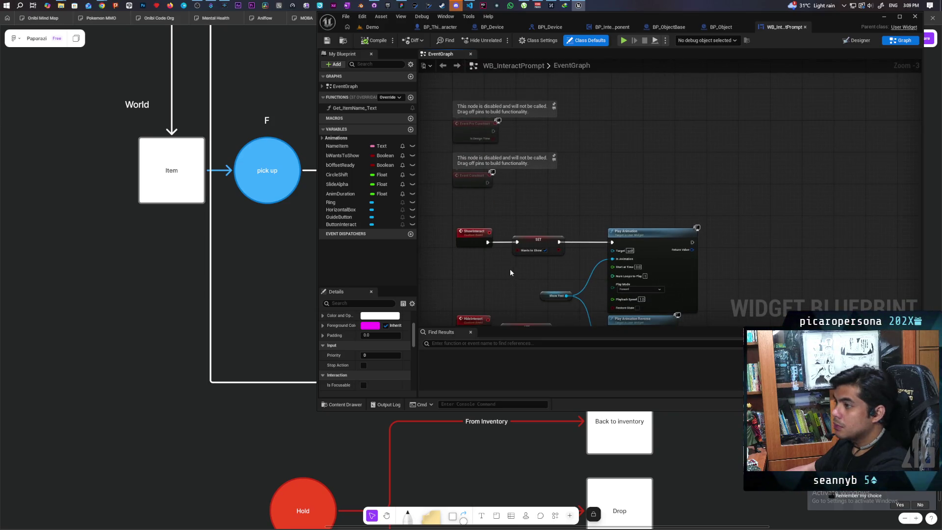
pyautogui.moveTo(507, 269)
pyautogui.mouseDown()
pyautogui.moveTo(536, 261)
pyautogui.moveTo(511, 260)
pyautogui.moveTo(556, 261)
pyautogui.mouseUp()
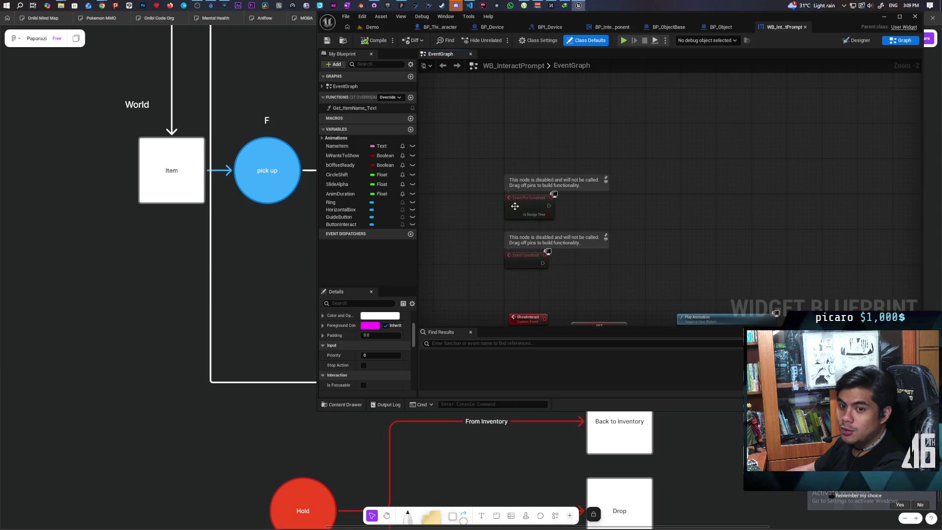
pyautogui.moveTo(519, 209); pyautogui.dragTo(513, 102)
pyautogui.click(429, 166)
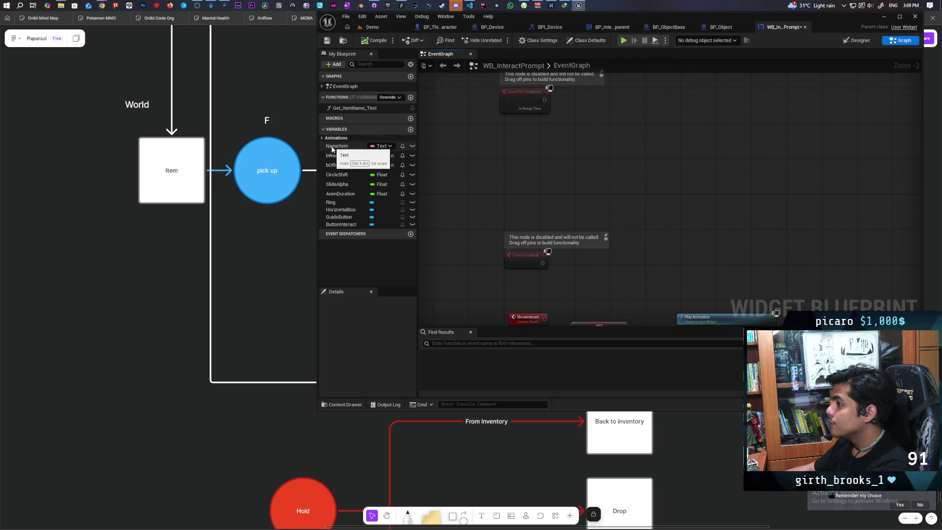
pyautogui.moveTo(332, 149)
pyautogui.mouseDown()
pyautogui.moveTo(598, 160)
pyautogui.moveTo(526, 132)
pyautogui.mouseUp()
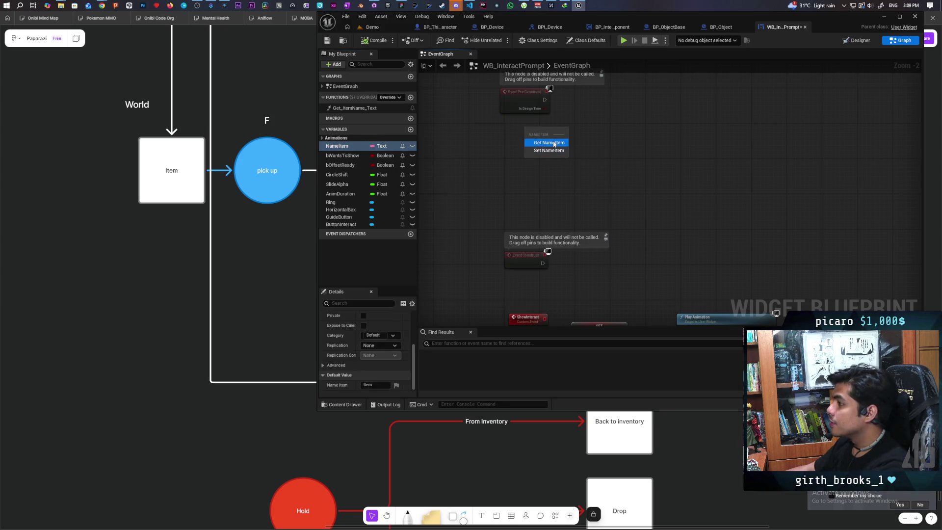
pyautogui.click(554, 143)
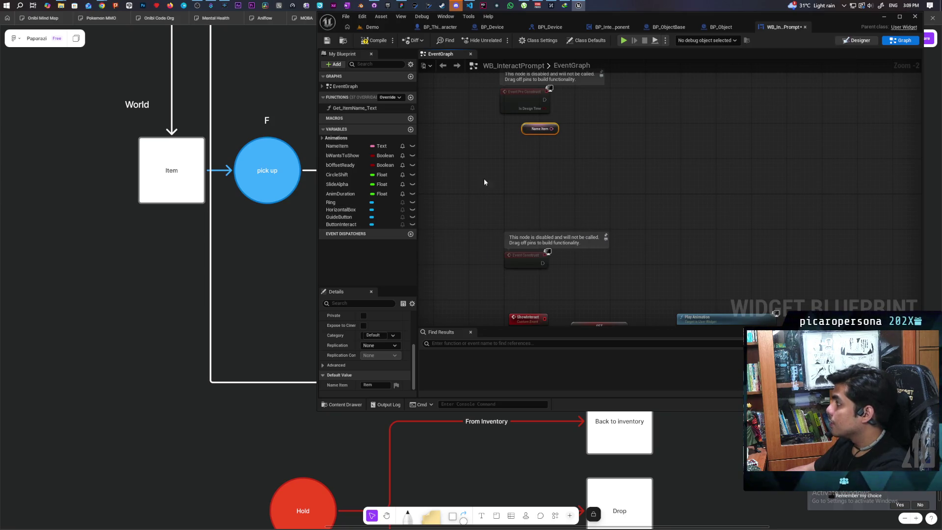
# Mark the ItemName text block as a variable in the Designer
pyautogui.click(858, 41)
pyautogui.click(375, 256)
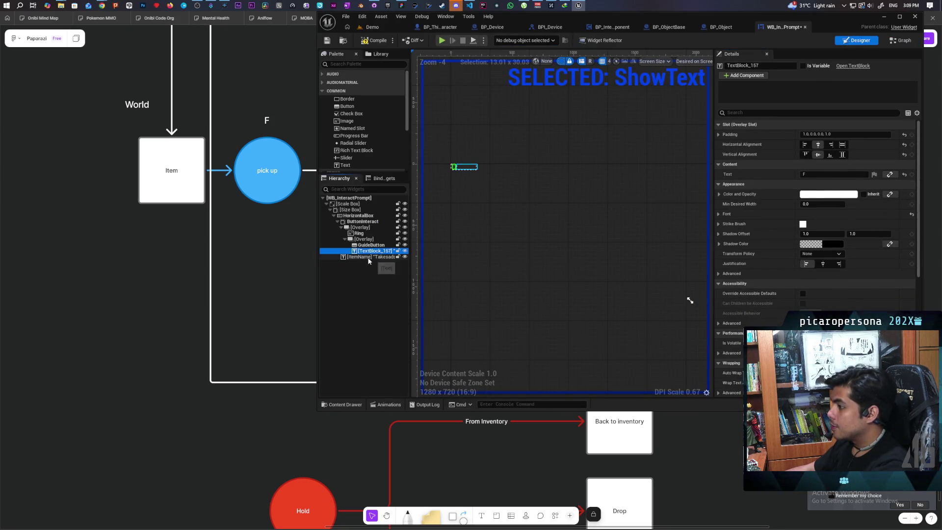
pyautogui.click(804, 66)
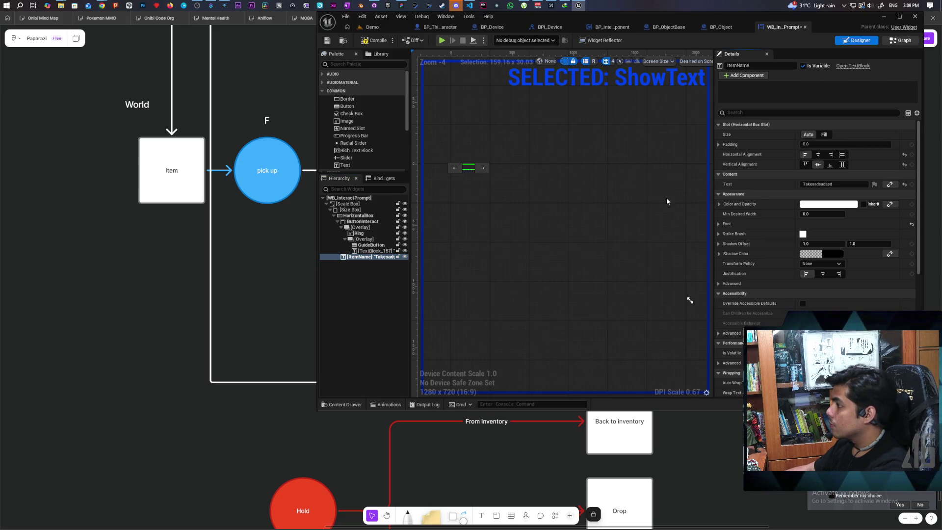
# Add an ItemName reference to the graph with a SetText (Text) node on it
pyautogui.click(901, 41)
pyautogui.moveTo(344, 210)
pyautogui.mouseDown()
pyautogui.moveTo(588, 137)
pyautogui.moveTo(547, 157)
pyautogui.moveTo(597, 145)
pyautogui.mouseUp()
pyautogui.click(571, 171)
pyautogui.write('set item')
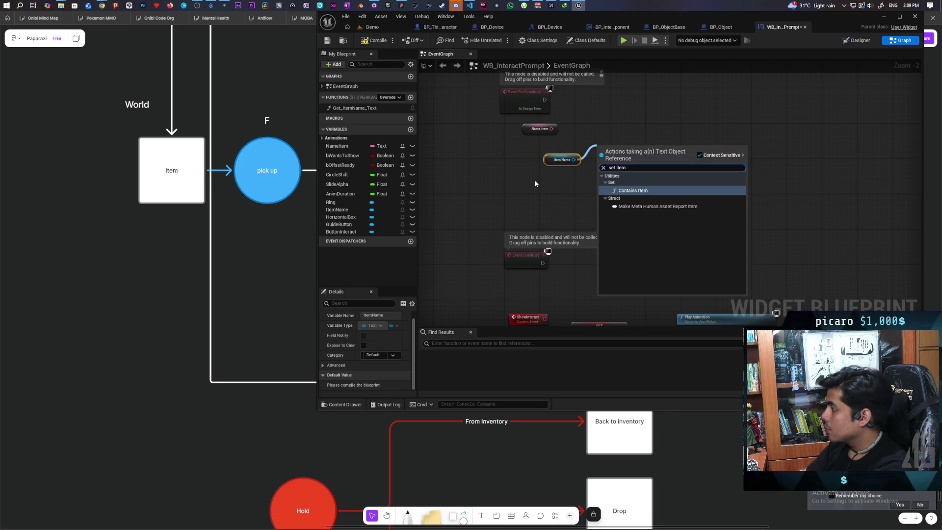
pyautogui.press('BackSpace')
pyautogui.press('BackSpace')
pyautogui.press('BackSpace')
pyautogui.write('text')
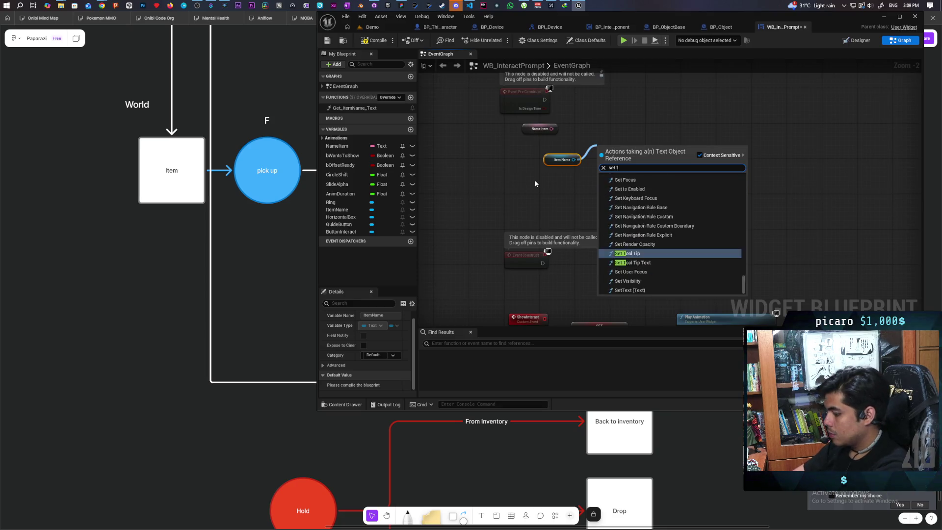
pyautogui.click(633, 290)
# Run SetText from Event Pre Construct, then add a new custom event node
pyautogui.moveTo(657, 133)
pyautogui.mouseDown()
pyautogui.moveTo(625, 193)
pyautogui.moveTo(552, 206)
pyautogui.moveTo(598, 202)
pyautogui.mouseUp()
pyautogui.moveTo(541, 177)
pyautogui.mouseDown()
pyautogui.moveTo(588, 183)
pyautogui.moveTo(617, 174)
pyautogui.mouseUp()
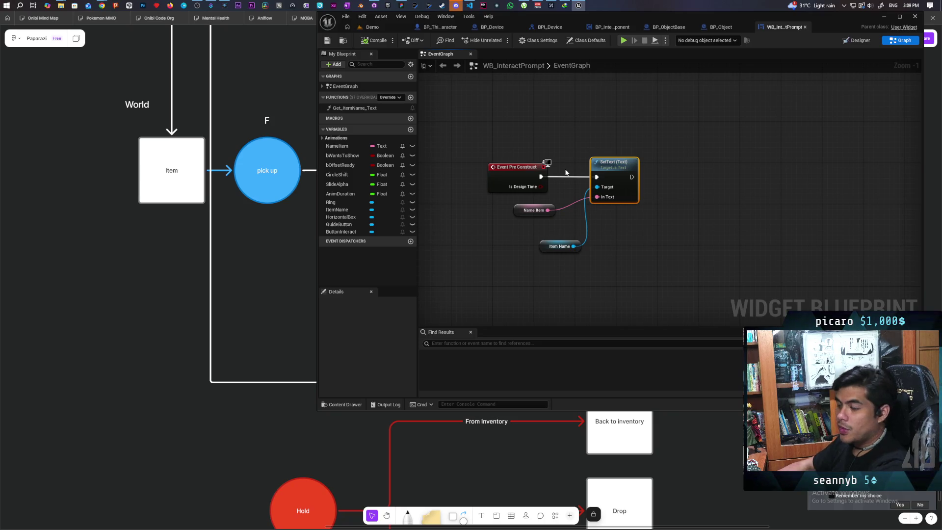
pyautogui.scroll(-3, 645, 222)
pyautogui.scroll(2, 558, 238)
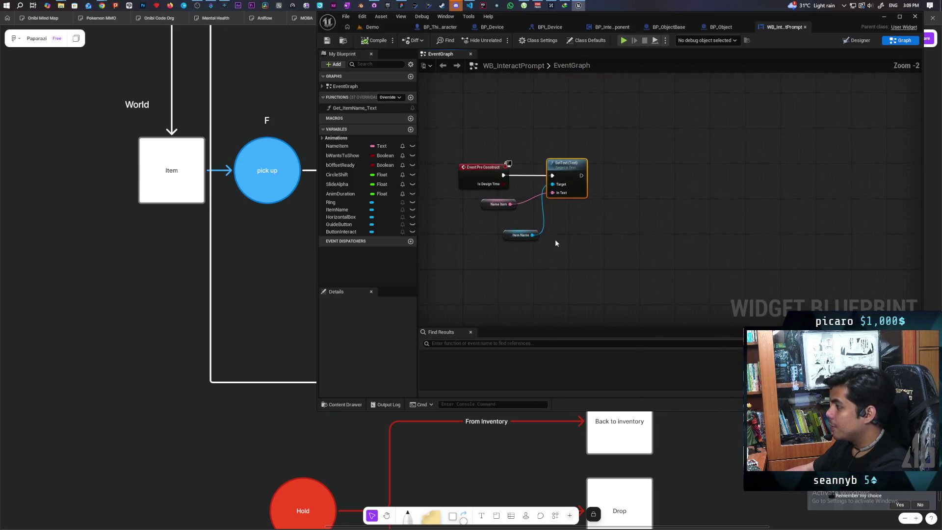
pyautogui.click(524, 227)
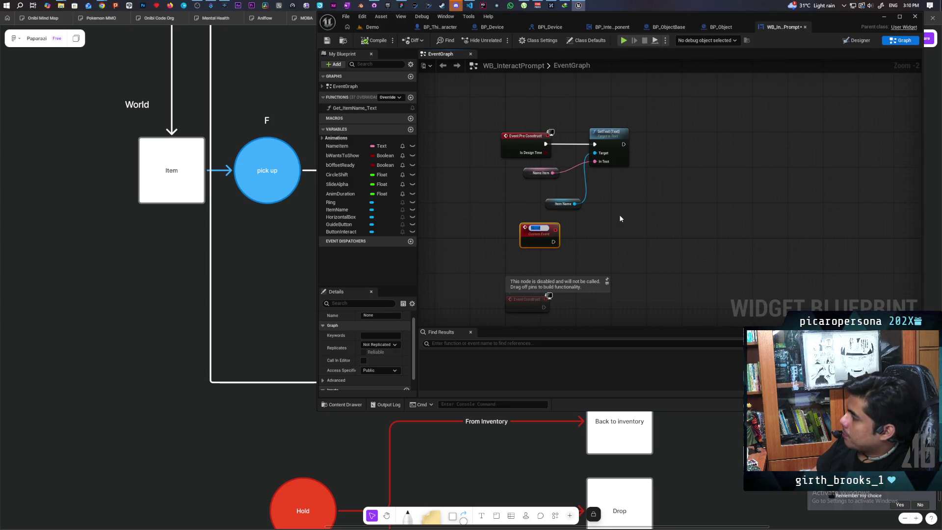
# Name the custom event 'Set Text' and have it store Name Item with a SET node
pyautogui.write('Set Text')
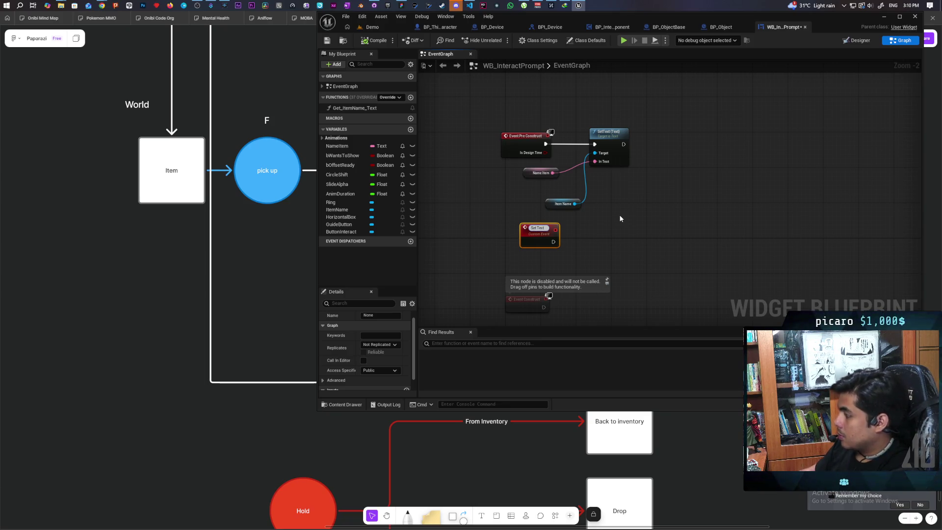
pyautogui.click(619, 214)
pyautogui.scroll(2, 613, 217)
pyautogui.click(488, 237)
pyautogui.moveTo(483, 239); pyautogui.dragTo(479, 237)
pyautogui.click(568, 240)
pyautogui.moveTo(502, 157); pyautogui.dragTo(532, 157)
pyautogui.moveTo(540, 198); pyautogui.dragTo(526, 192)
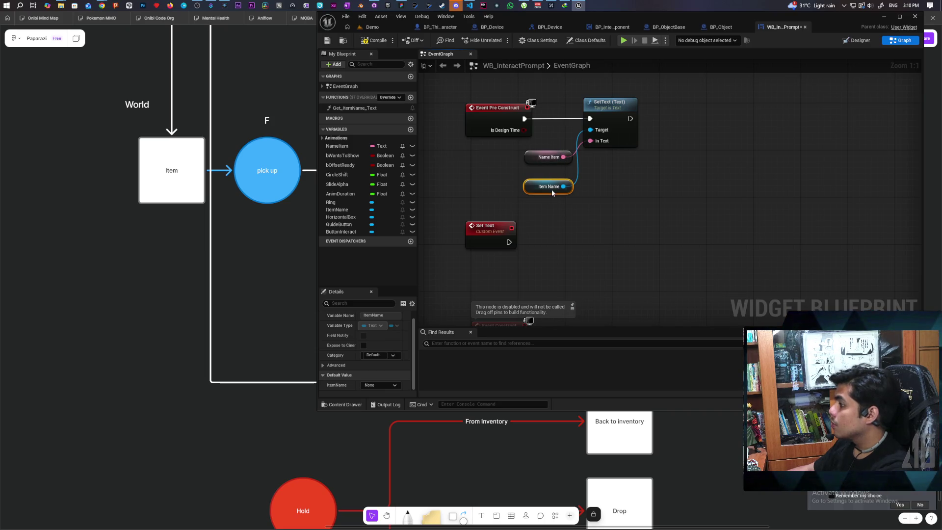
pyautogui.moveTo(338, 146)
pyautogui.mouseDown()
pyautogui.moveTo(517, 243)
pyautogui.moveTo(555, 241)
pyautogui.moveTo(491, 238)
pyautogui.mouseUp()
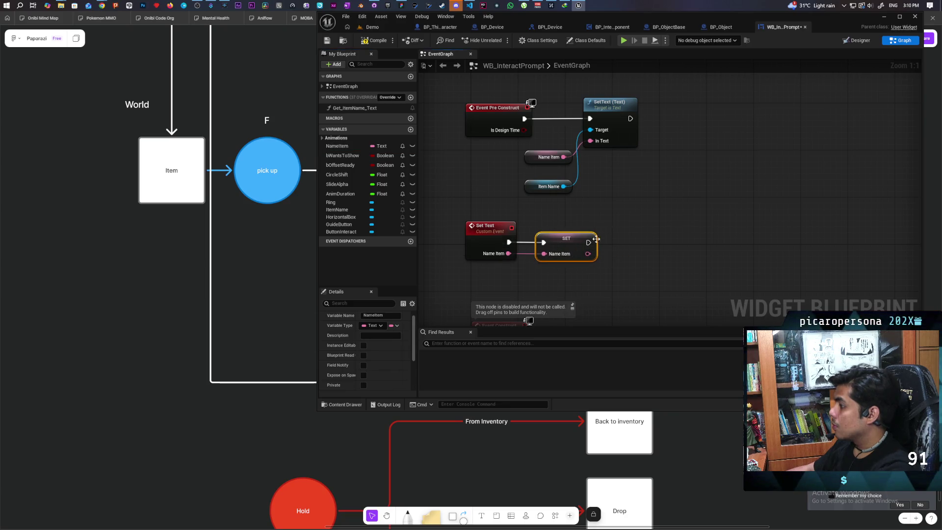
# Duplicate the SetText and ItemName nodes, chain them after SET using Name Item, and compile
pyautogui.click(607, 133)
pyautogui.click(537, 189)
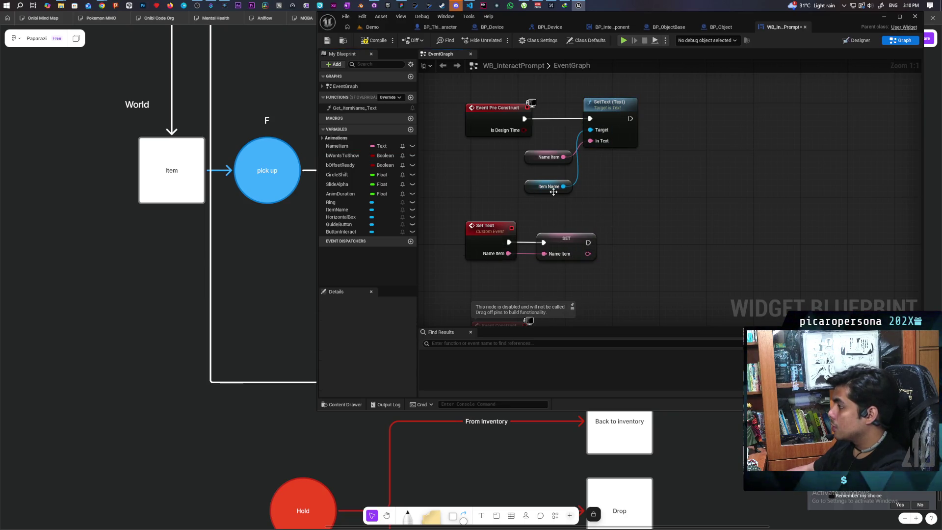
pyautogui.moveTo(537, 190); pyautogui.dragTo(607, 171)
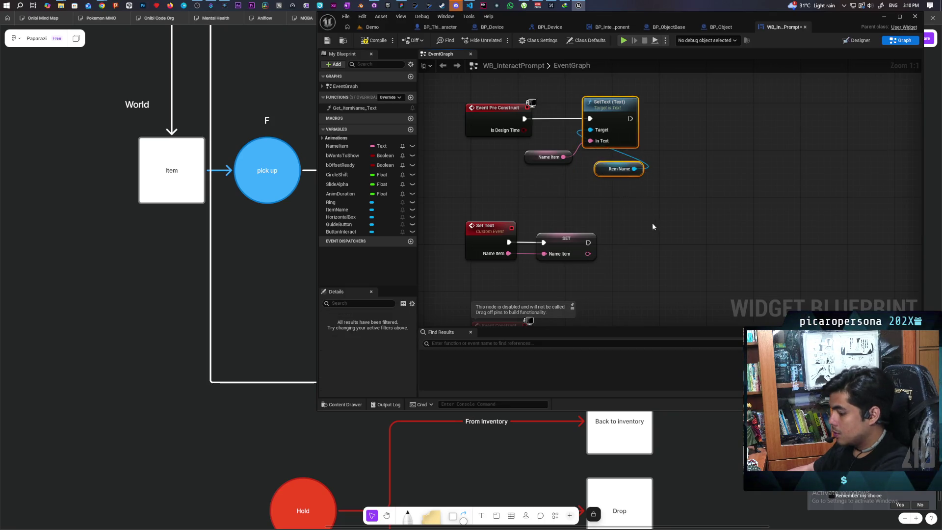
pyautogui.hotkey('ctrl', 'c')
pyautogui.hotkey('ctrl', 'v')
pyautogui.moveTo(552, 223)
pyautogui.mouseDown()
pyautogui.moveTo(633, 231)
pyautogui.moveTo(595, 218)
pyautogui.mouseUp()
pyautogui.moveTo(552, 211)
pyautogui.mouseDown()
pyautogui.moveTo(588, 193)
pyautogui.moveTo(600, 208)
pyautogui.mouseUp()
pyautogui.click(647, 207)
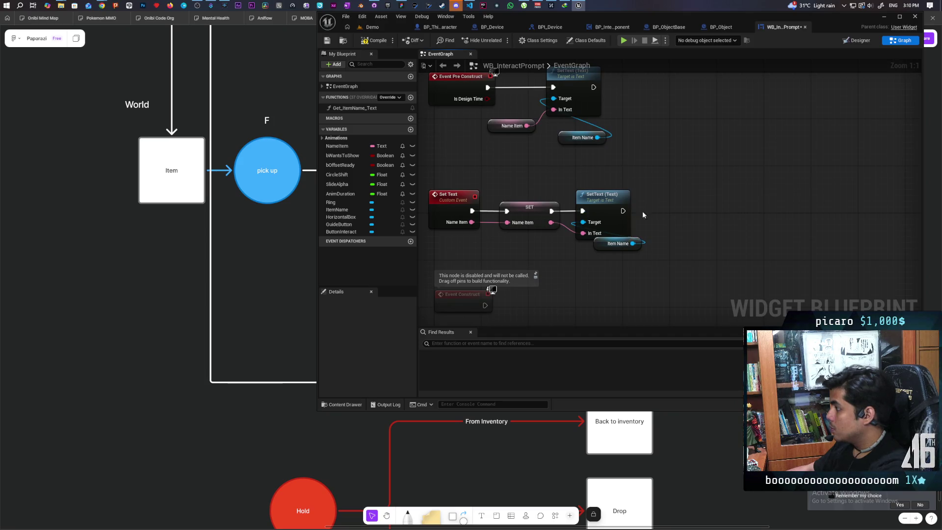
pyautogui.moveTo(604, 243); pyautogui.dragTo(558, 254)
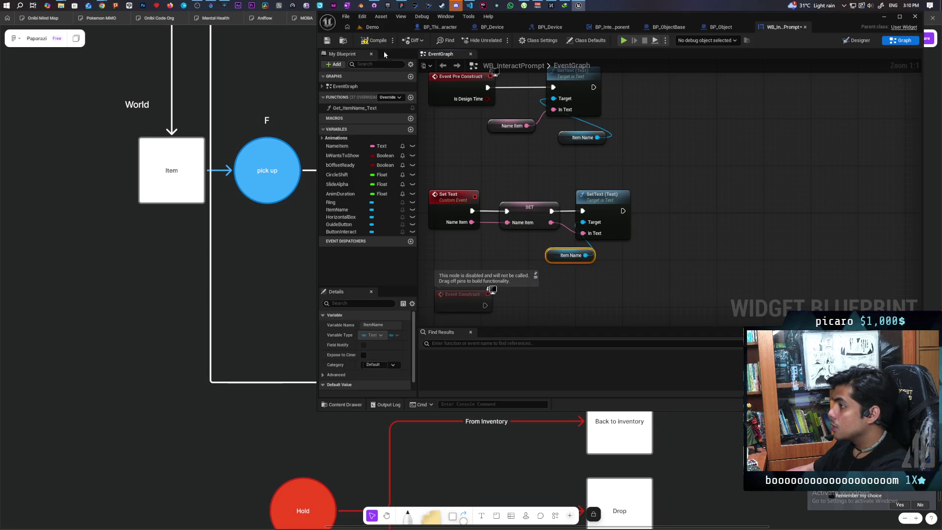
pyautogui.hotkey('ctrl', 's')
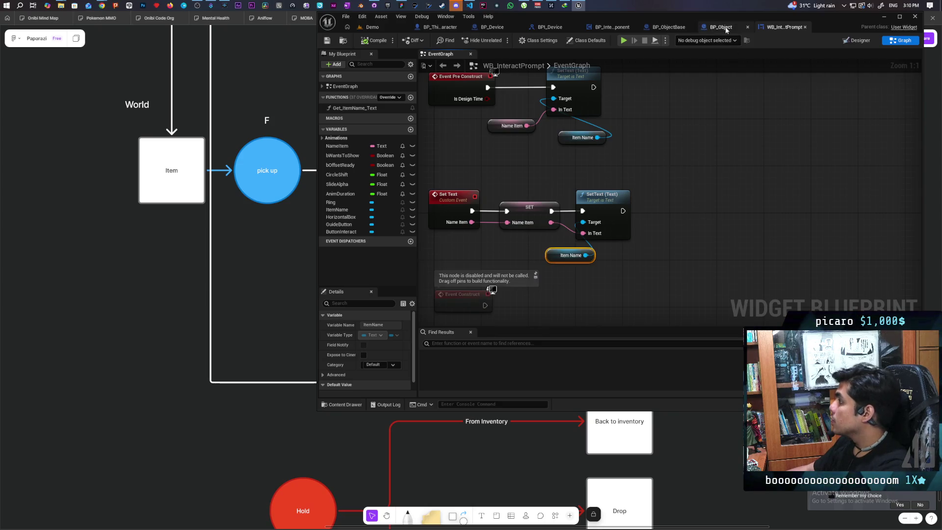
pyautogui.click(726, 27)
# In BP_ObjectBase, call Set Text on the cast prompt with Name Item and delete the redundant SET node
pyautogui.click(680, 27)
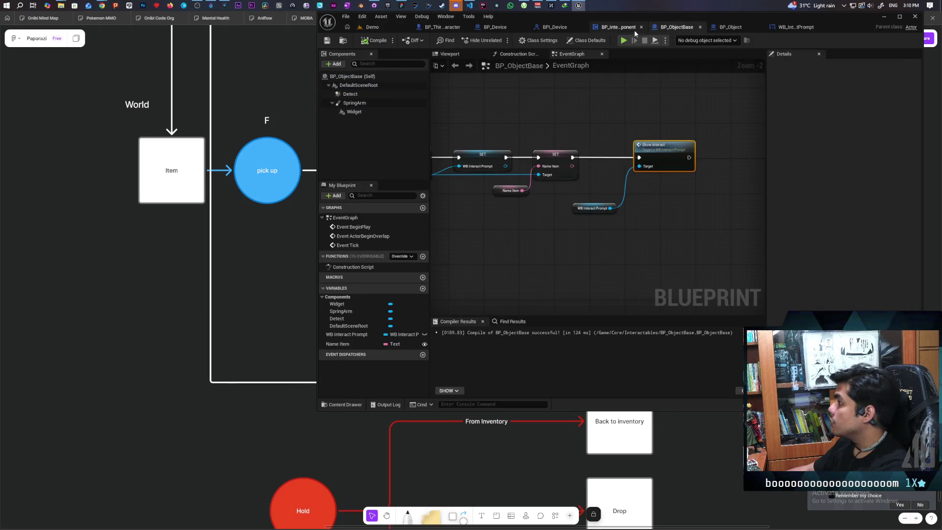
pyautogui.moveTo(596, 123); pyautogui.dragTo(628, 163)
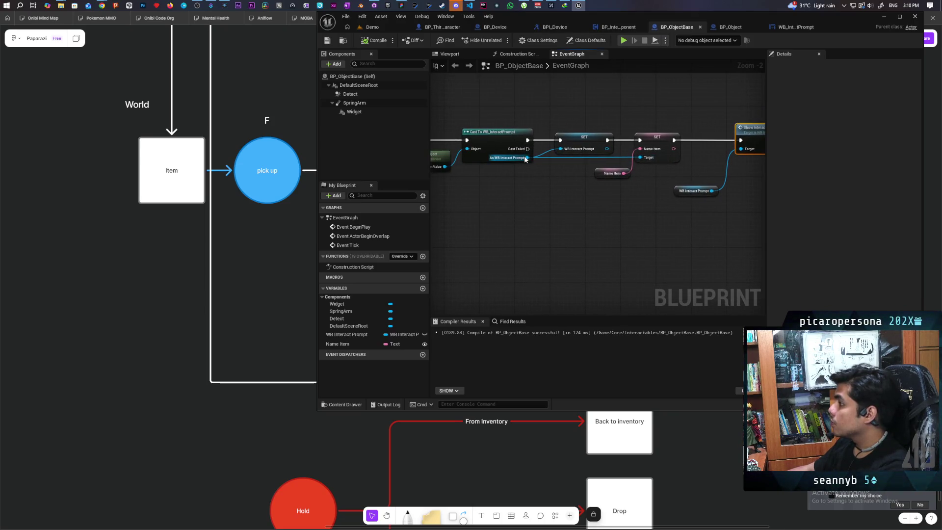
pyautogui.moveTo(526, 159); pyautogui.dragTo(544, 203)
pyautogui.write('set tex')
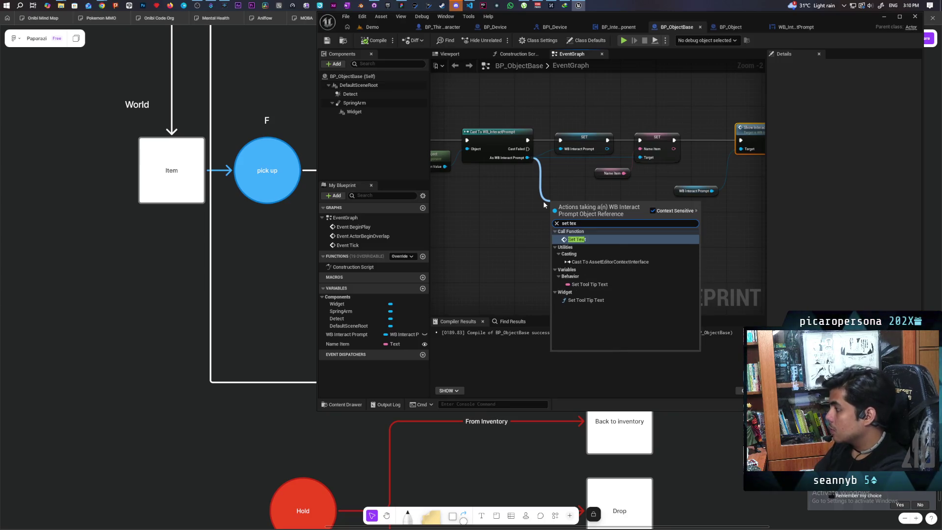
pyautogui.press('Return')
pyautogui.moveTo(573, 144)
pyautogui.mouseDown()
pyautogui.moveTo(464, 184)
pyautogui.moveTo(524, 201)
pyautogui.moveTo(571, 147)
pyautogui.moveTo(557, 151)
pyautogui.mouseUp()
pyautogui.click(571, 147)
pyautogui.press('Delete')
# Place the Name Item getter beside Set Text and save BP_ObjectBase
pyautogui.moveTo(540, 206); pyautogui.dragTo(638, 198)
pyautogui.click(518, 216)
pyautogui.moveTo(519, 216); pyautogui.dragTo(612, 181)
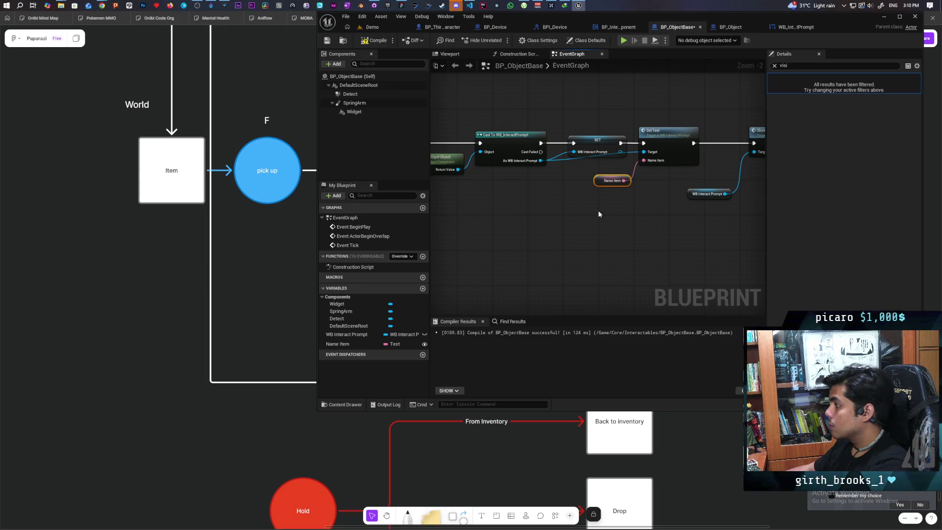
pyautogui.hotkey('ctrl', 's')
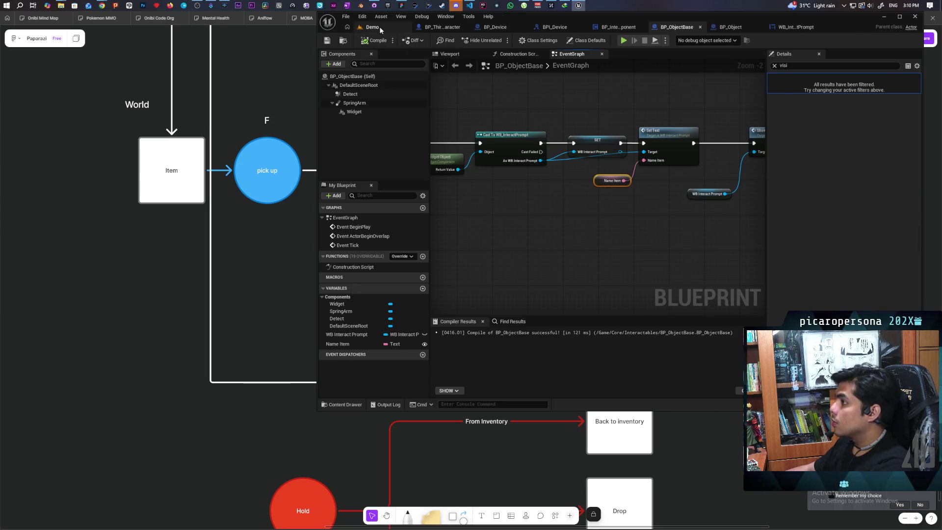
pyautogui.click(373, 27)
pyautogui.click(835, 29)
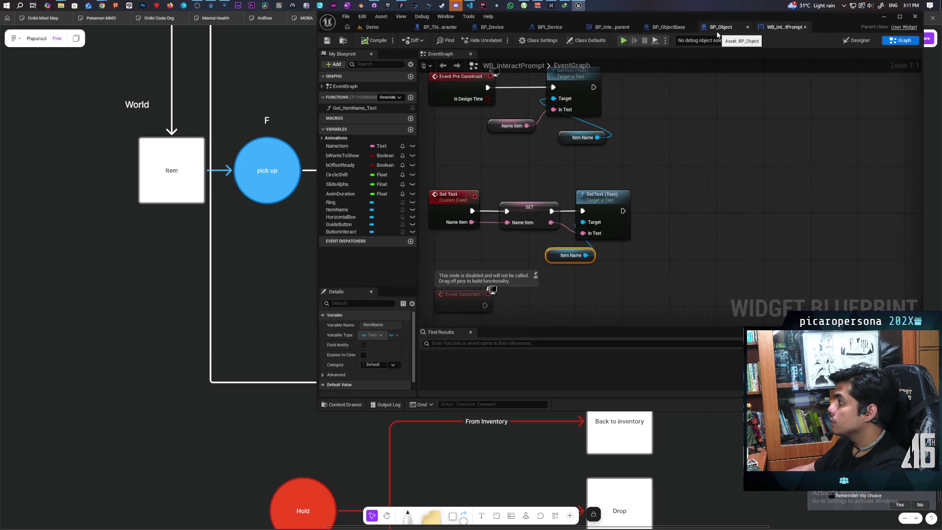
pyautogui.click(372, 27)
pyautogui.click(499, 41)
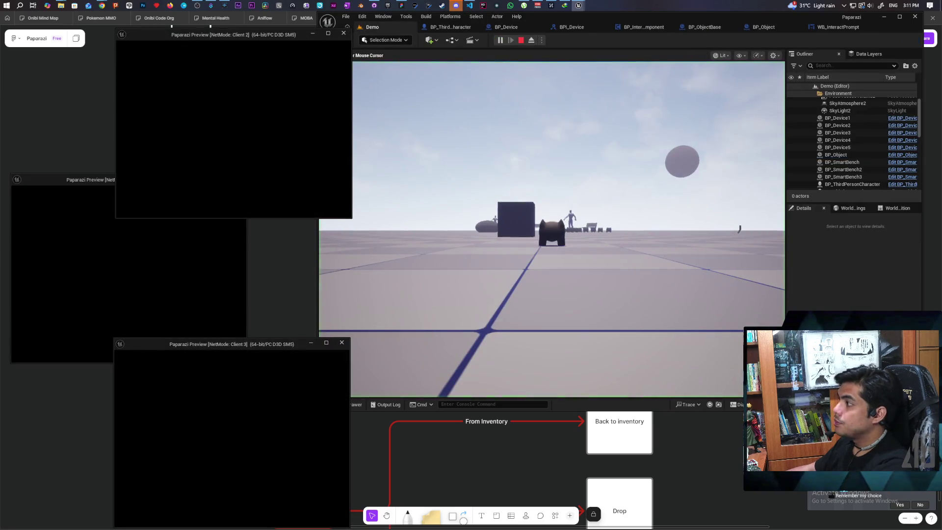
pyautogui.hotkey('alt', 'Tab')
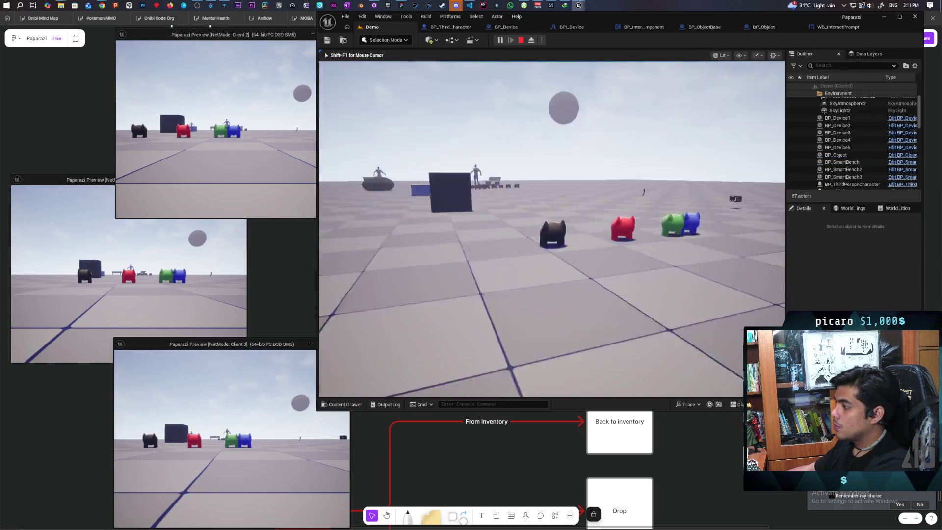
pyautogui.press('w')
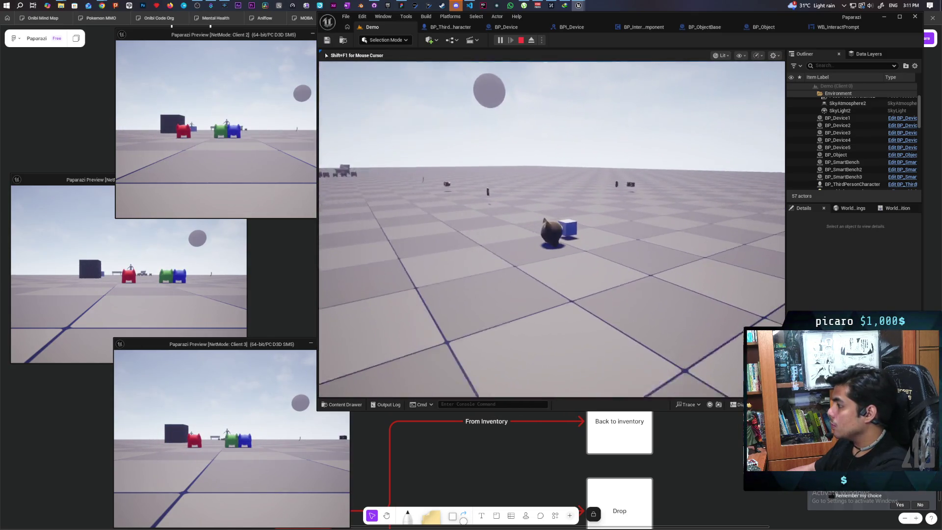
pyautogui.press('Escape')
pyautogui.click(811, 27)
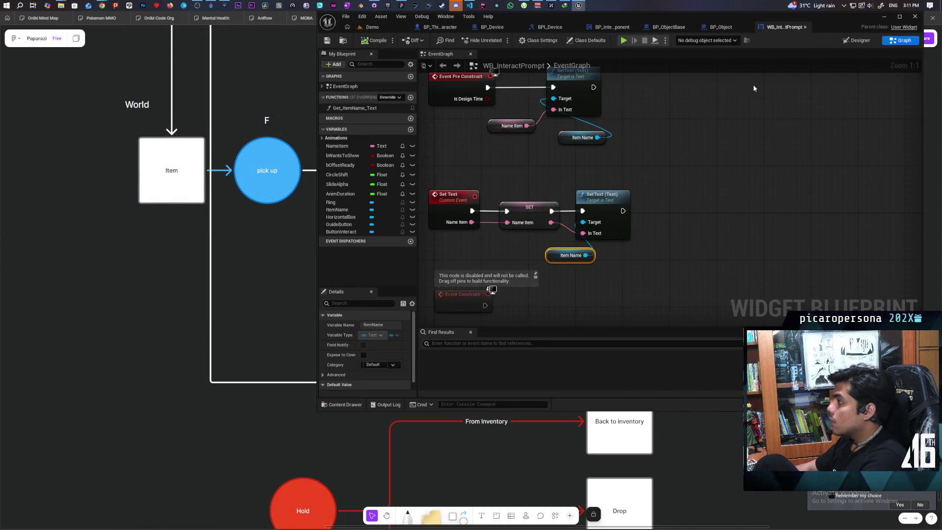
pyautogui.click(654, 27)
# Review the SpringArm and Widget component settings in BP_ObjectBase
pyautogui.click(354, 103)
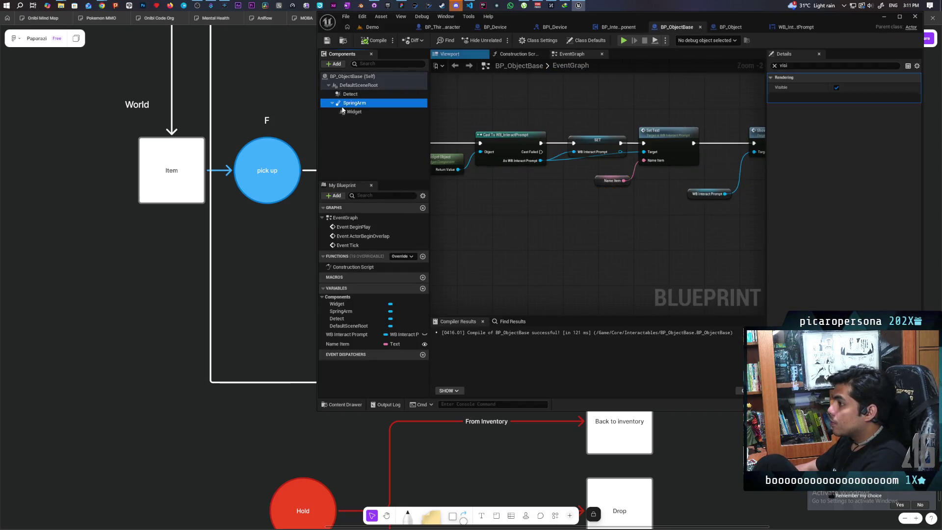
pyautogui.click(775, 66)
pyautogui.click(354, 112)
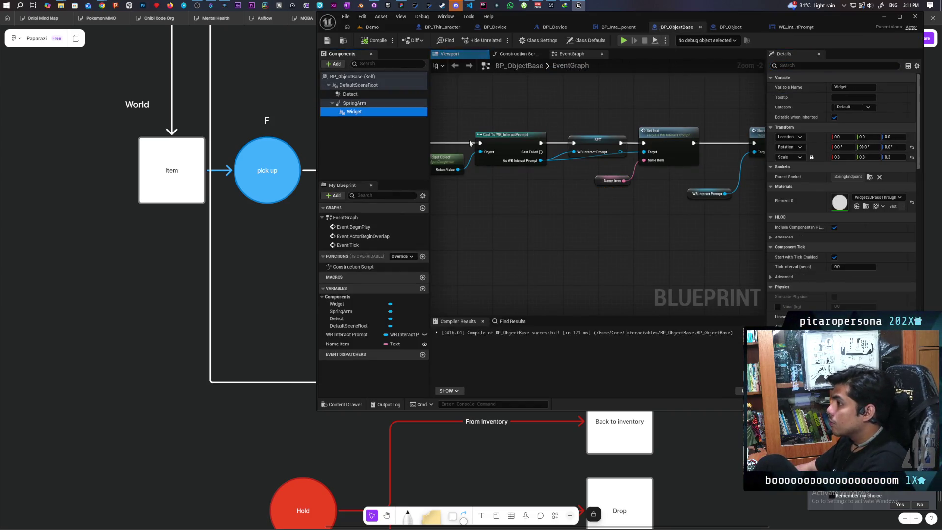
pyautogui.scroll(-10, 817, 278)
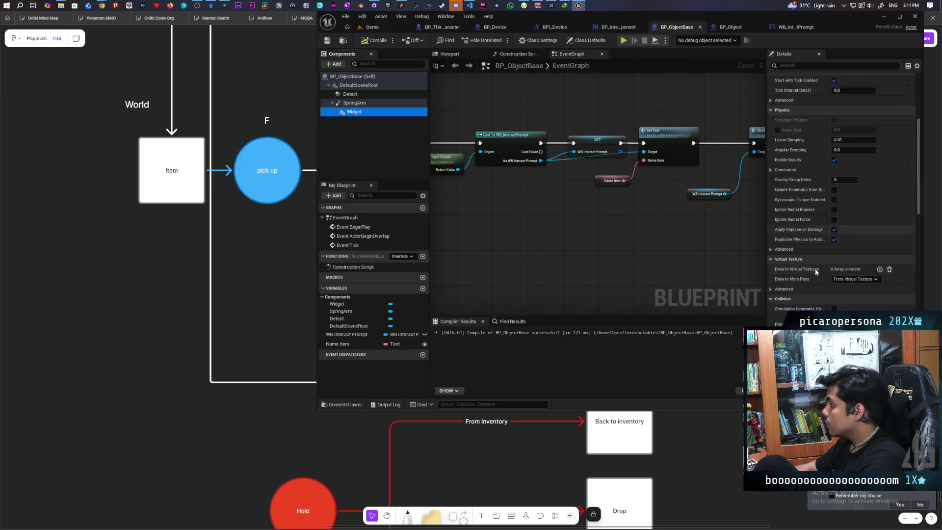
pyautogui.scroll(-8, 811, 259)
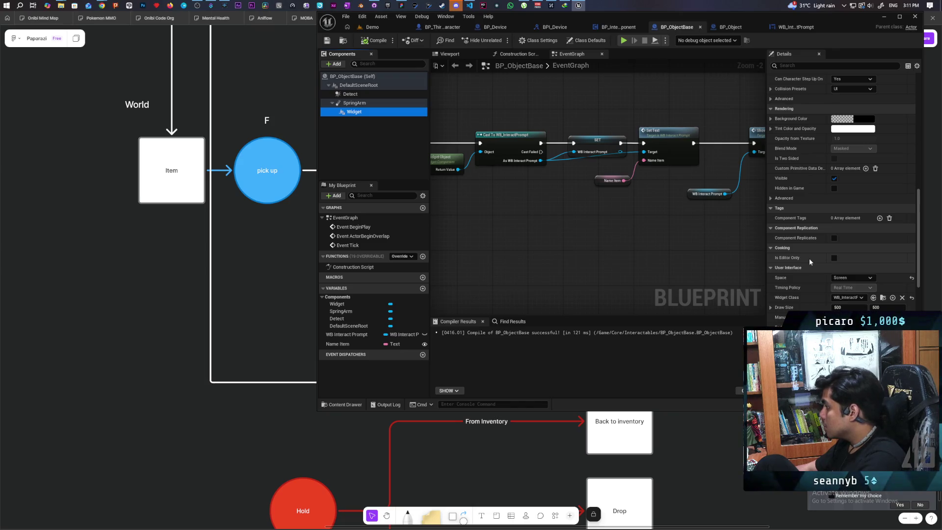
# Go through BP_Object to WB_InteractPrompt's Designer and select the Scale Box
pyautogui.click(733, 28)
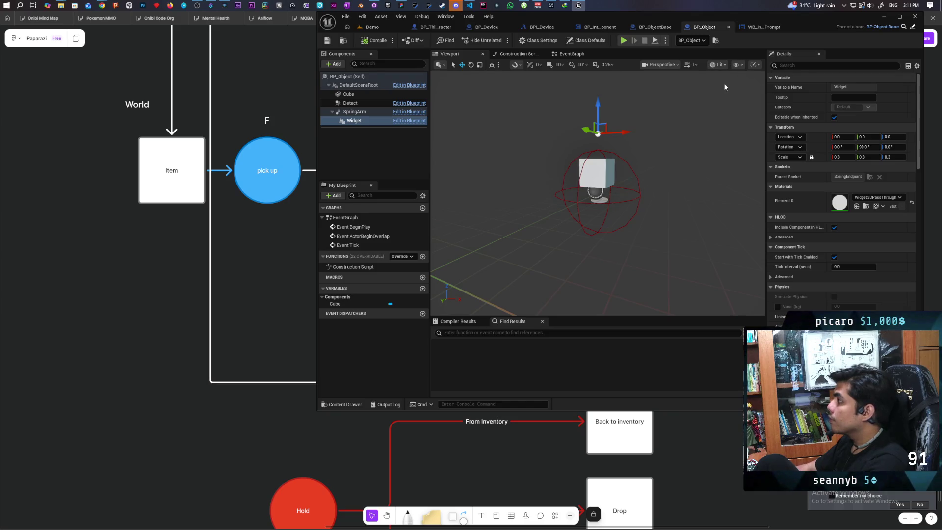
pyautogui.click(751, 28)
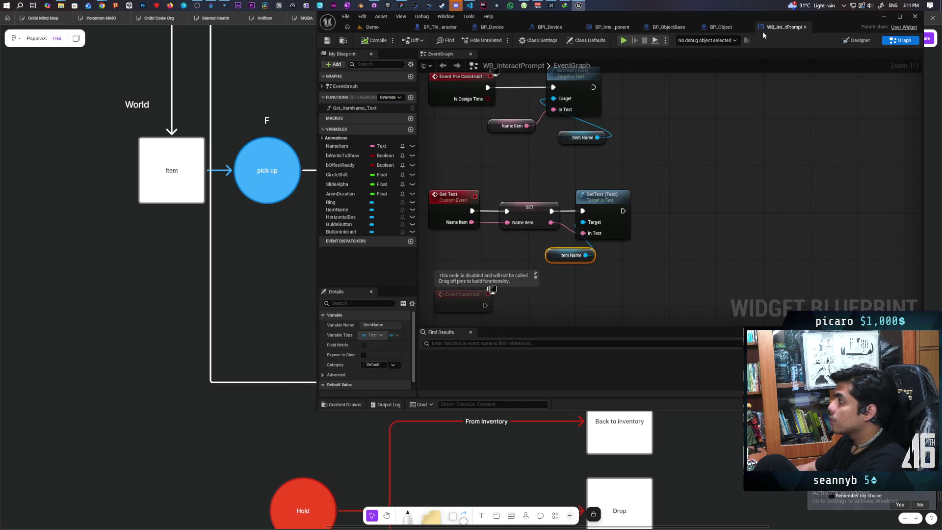
pyautogui.click(856, 41)
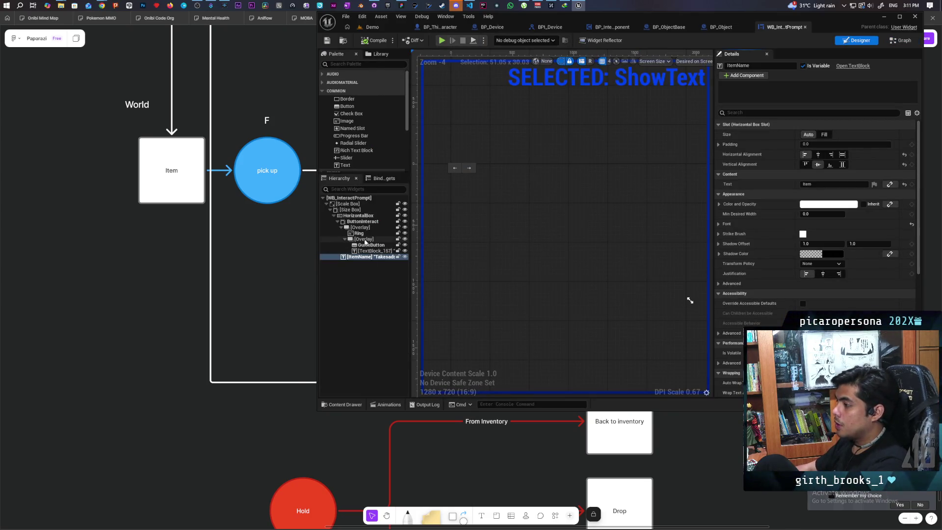
pyautogui.click(351, 204)
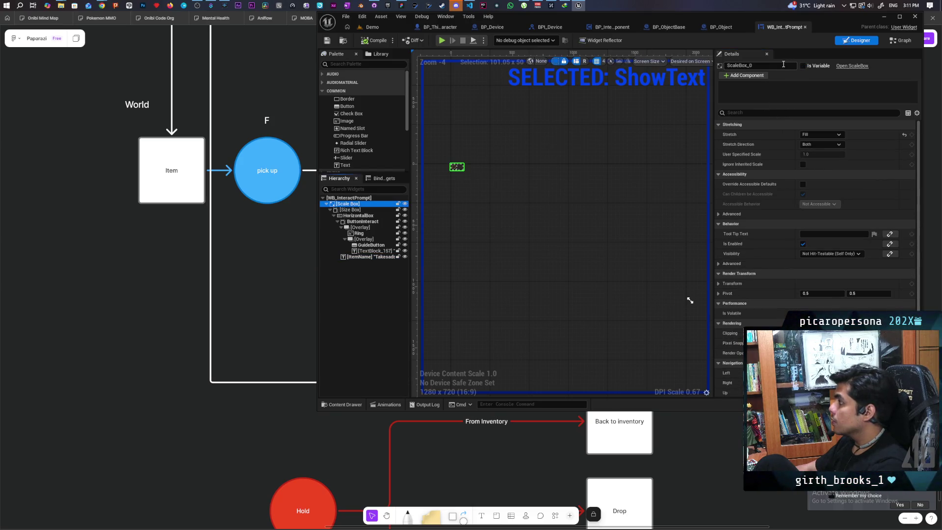
# Set the prompt's root Scale Box visibility to Not Hit-Testable (Self & All Children)
pyautogui.click(749, 111)
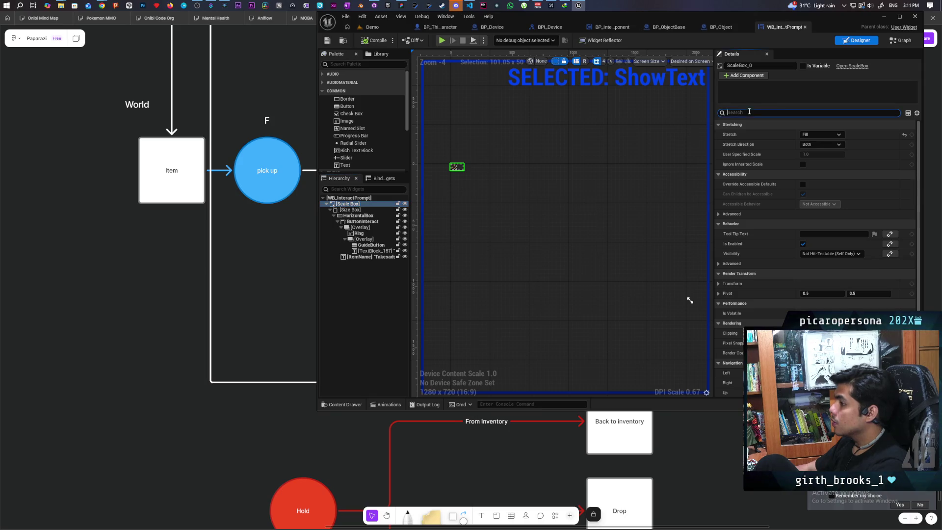
pyautogui.write('visi')
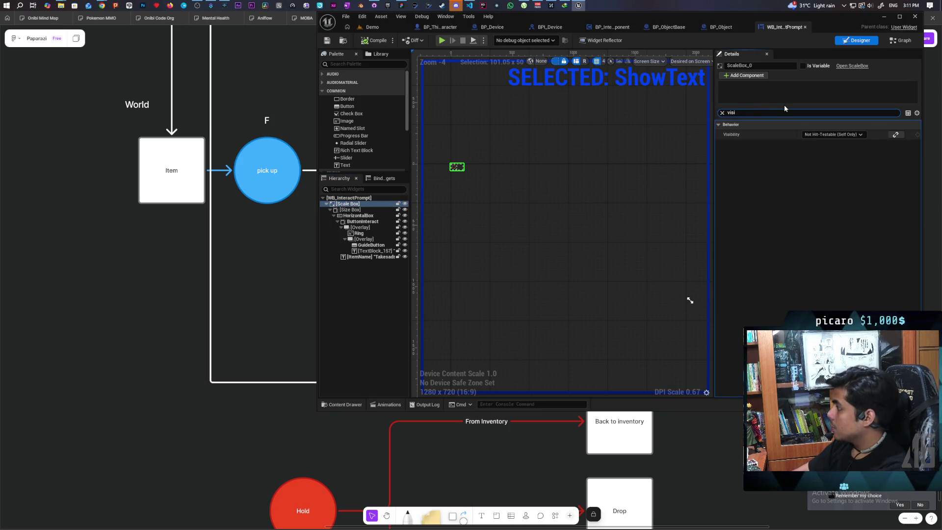
pyautogui.click(348, 198)
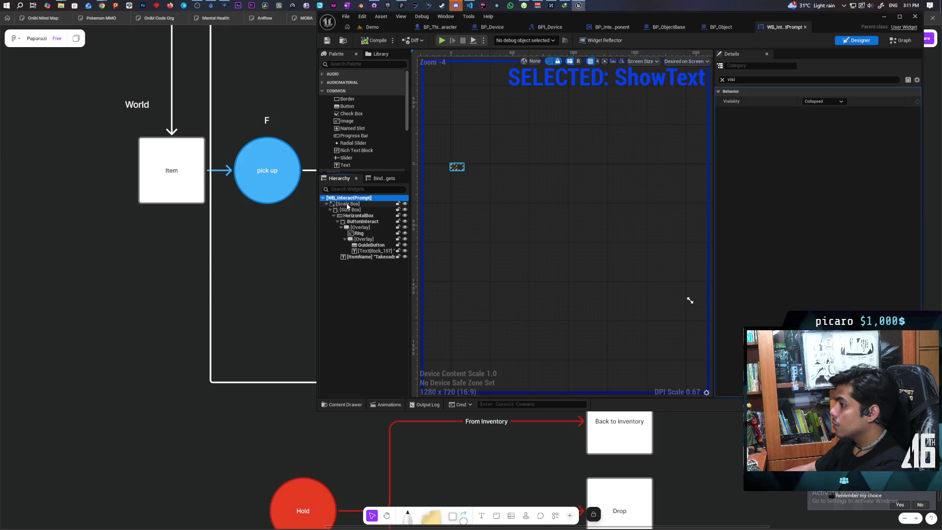
pyautogui.click(824, 101)
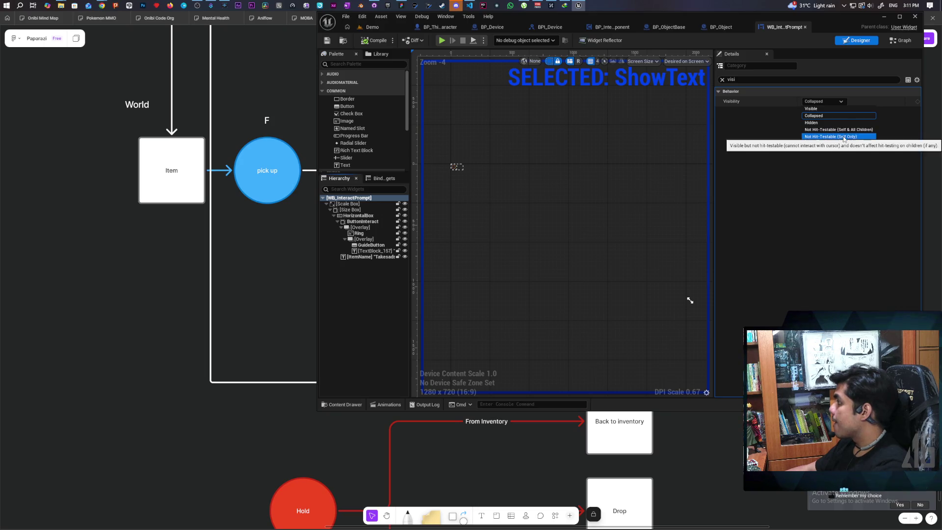
pyautogui.click(837, 130)
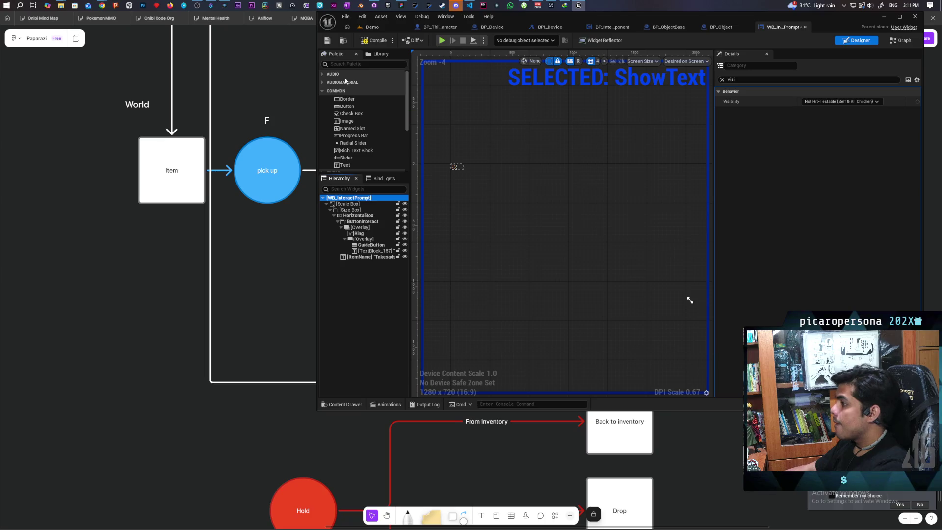
pyautogui.click(373, 27)
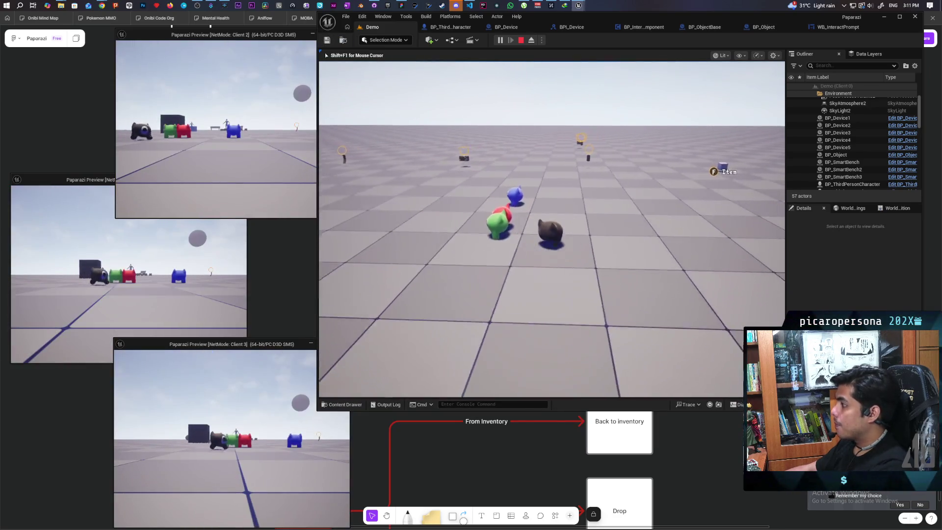
# Run the character to the cube to confirm the item-name prompt appears, then stop and open BP_Device
pyautogui.press('w')
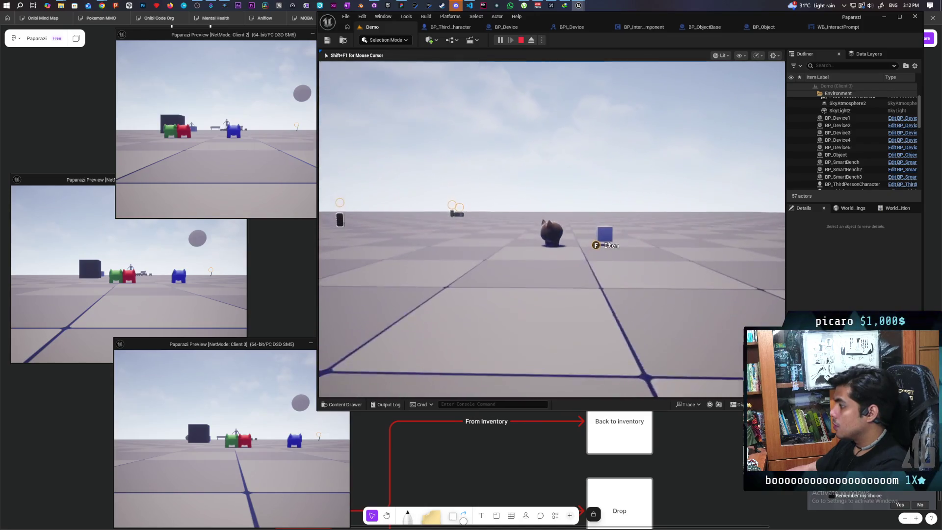
pyautogui.press('s')
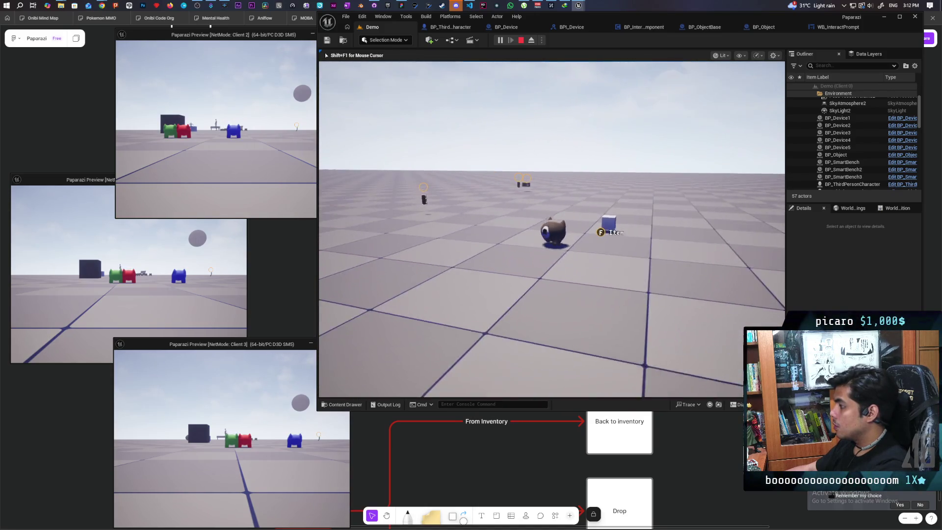
pyautogui.press('Escape')
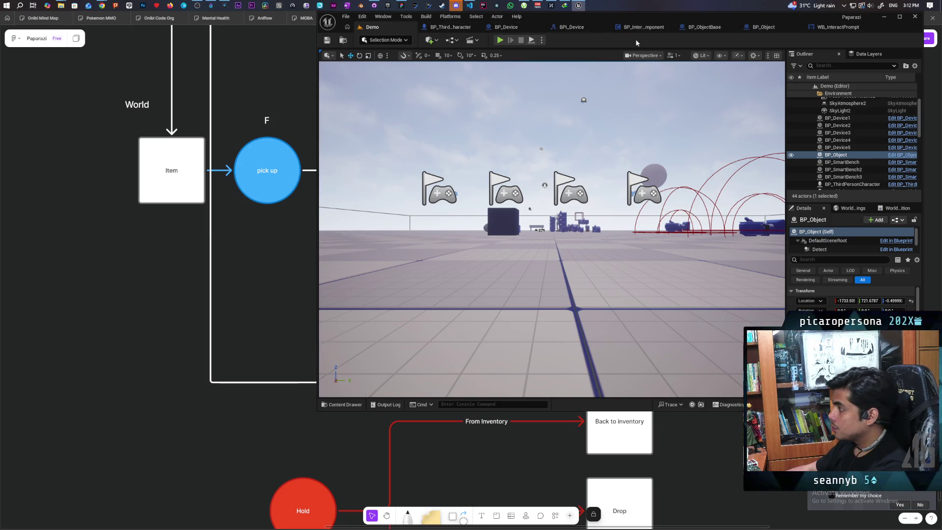
pyautogui.click(505, 28)
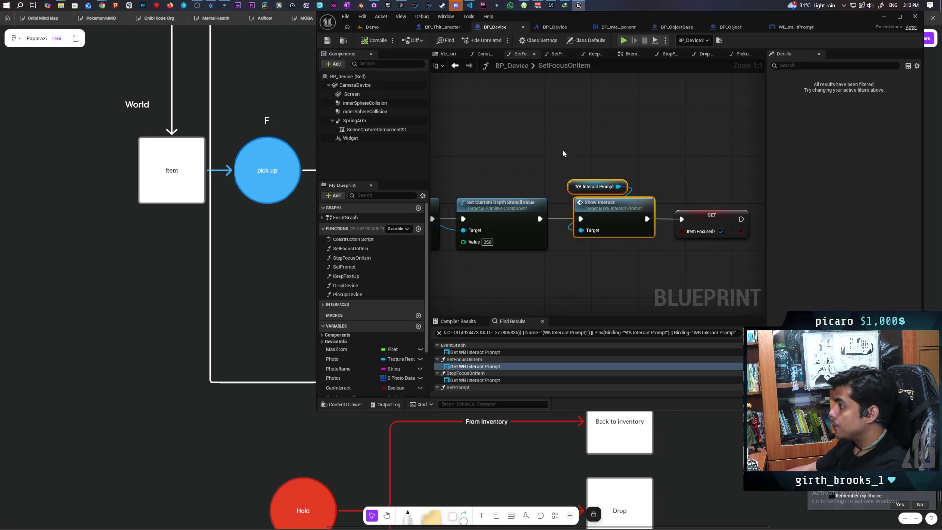
# Review the Widget component's Details in BP_ObjectBase's Viewport, then return to the WB_InteractPrompt Designer
pyautogui.click(677, 27)
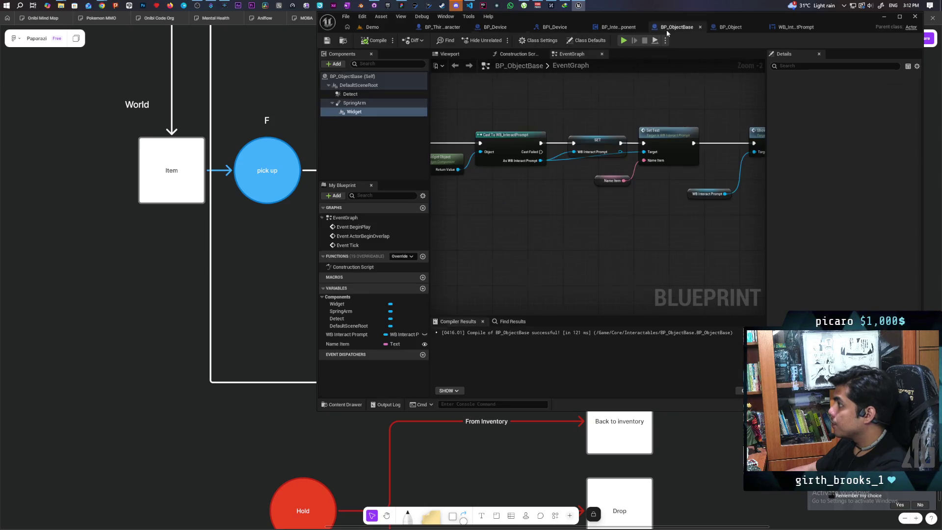
pyautogui.click(467, 56)
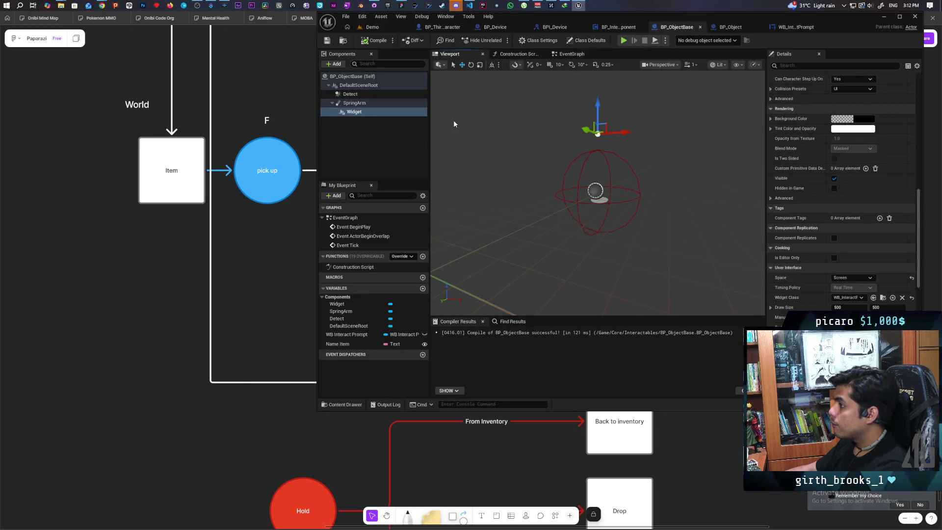
pyautogui.click(353, 112)
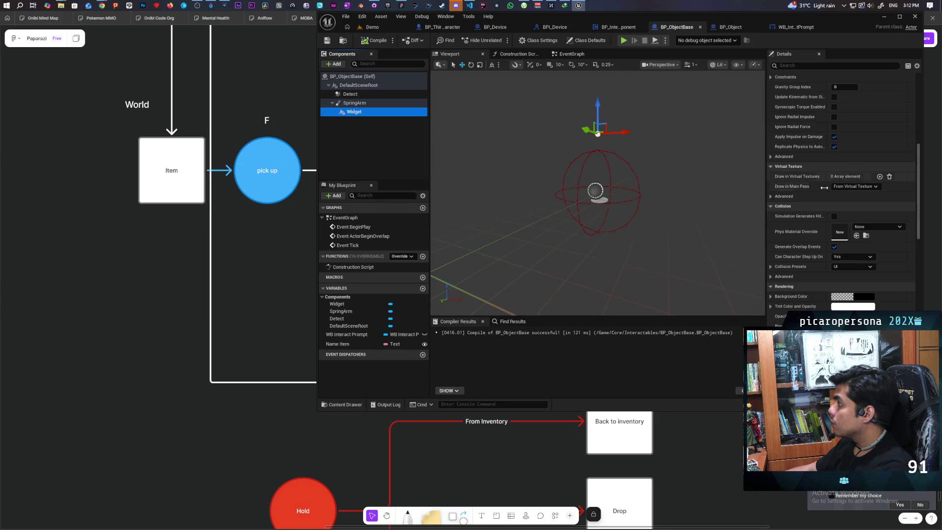
pyautogui.scroll(5, 822, 190)
pyautogui.scroll(5, 821, 188)
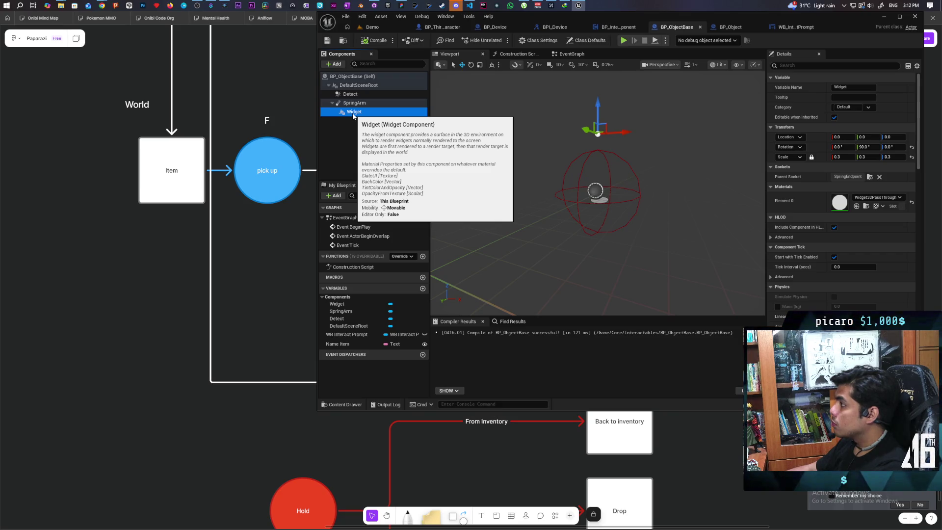
pyautogui.click(785, 27)
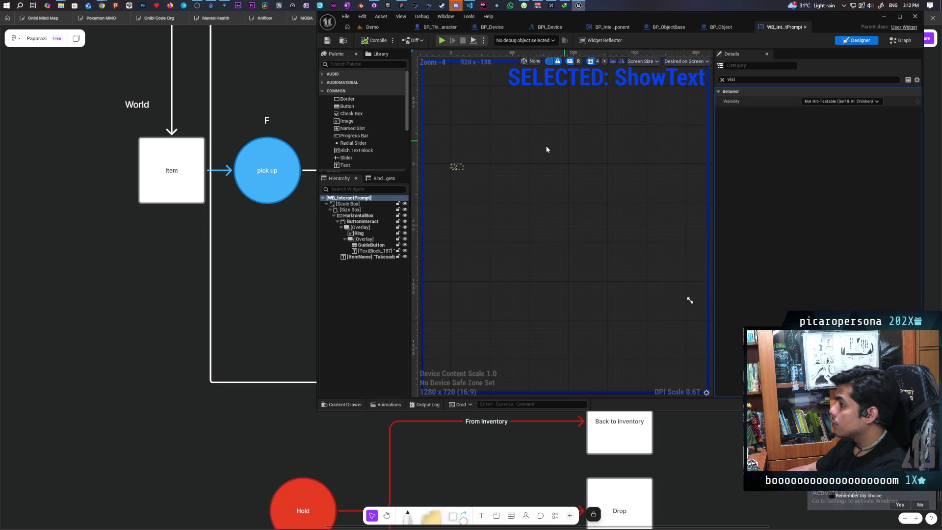
# Inspect the Scale Box, Size Box and HorizontalBox in the Hierarchy, then switch to the widget's Graph
pyautogui.click(369, 205)
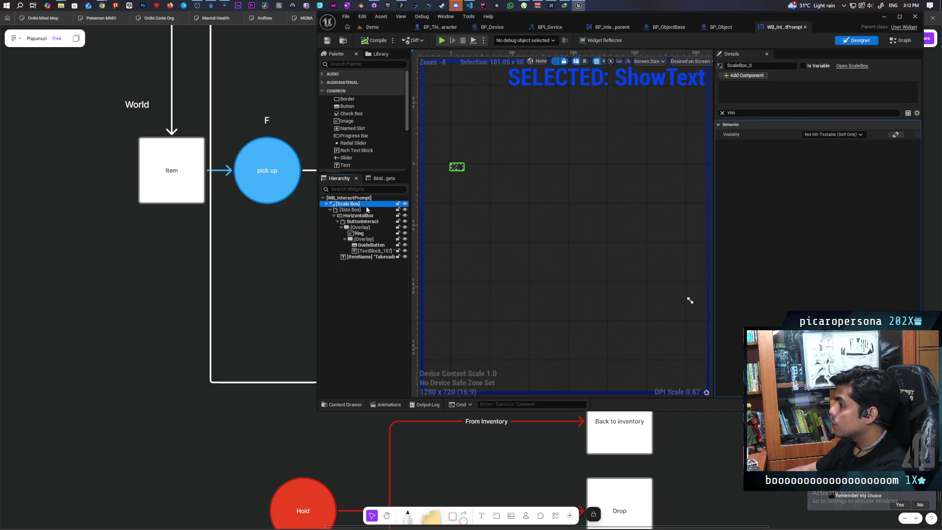
pyautogui.click(722, 113)
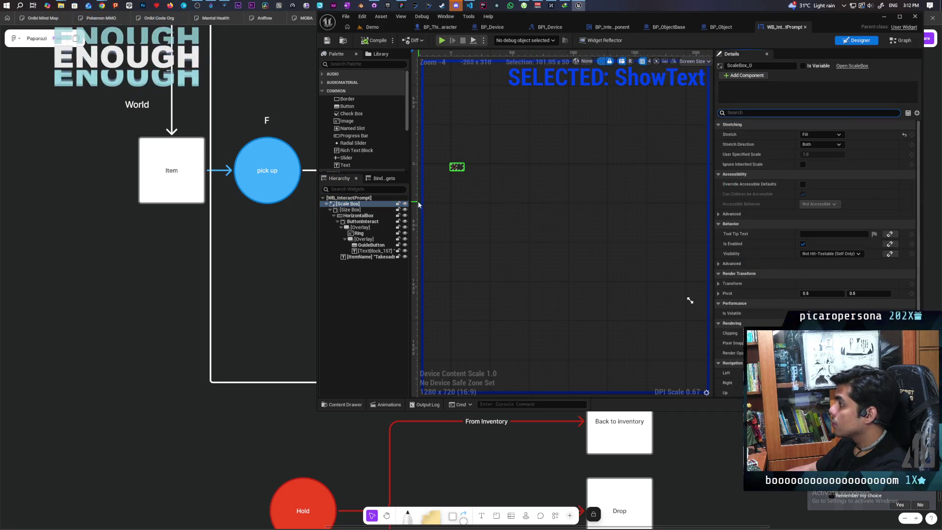
pyautogui.click(352, 210)
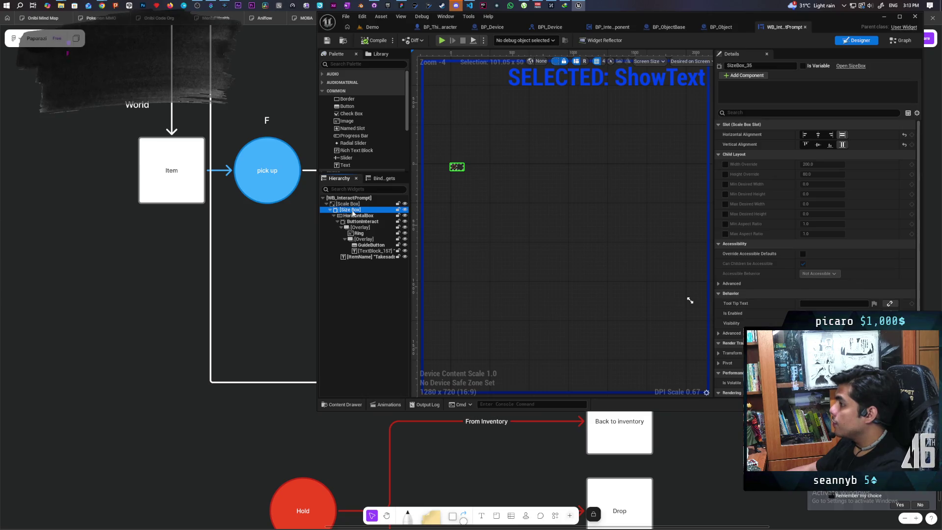
pyautogui.scroll(7, 461, 167)
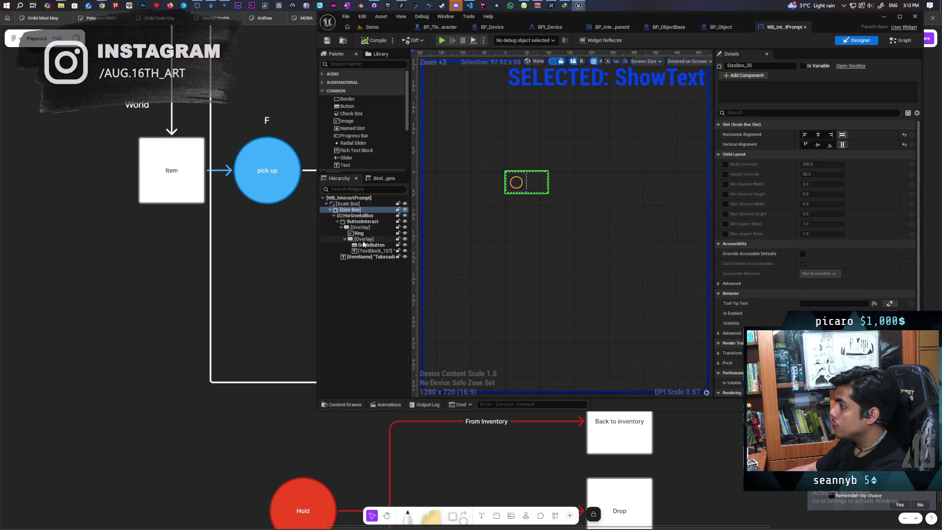
pyautogui.click(358, 216)
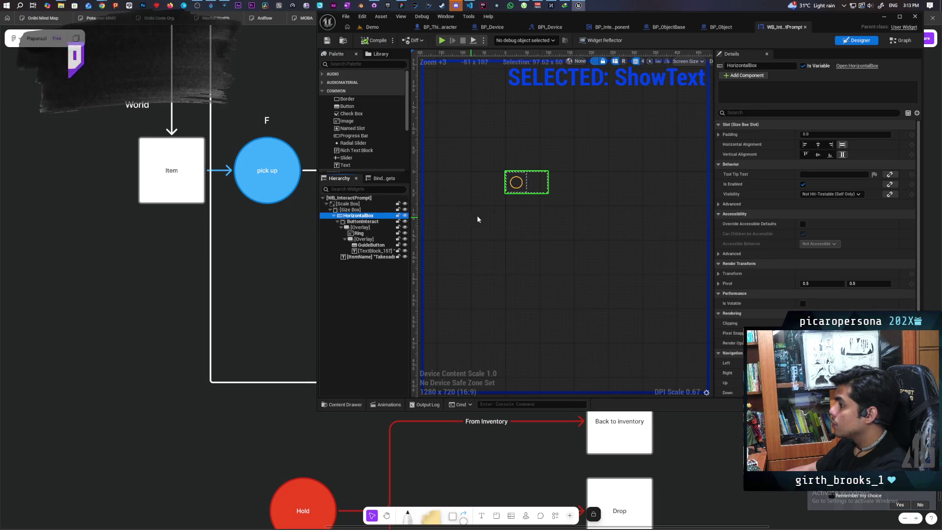
pyautogui.click(893, 42)
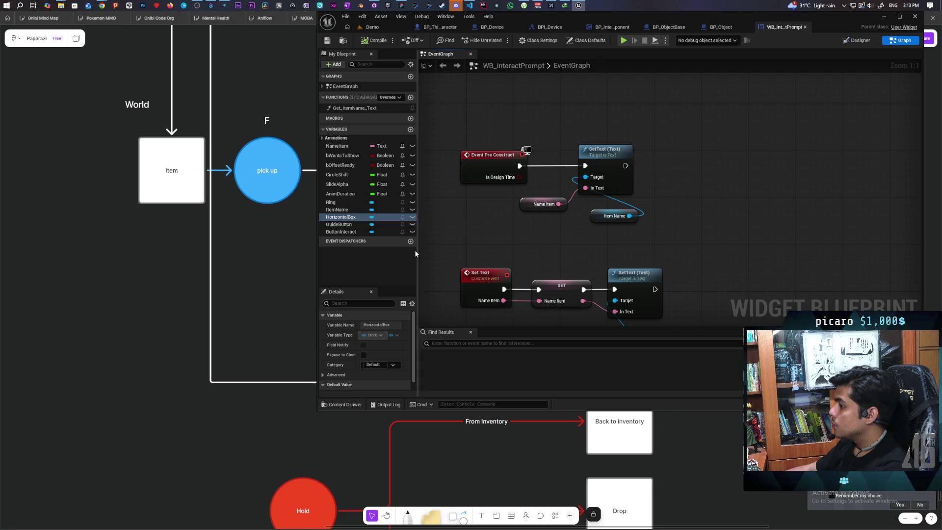
# Check the NameItem text variable's Default Value of 'Item' in the Details panel
pyautogui.click(363, 146)
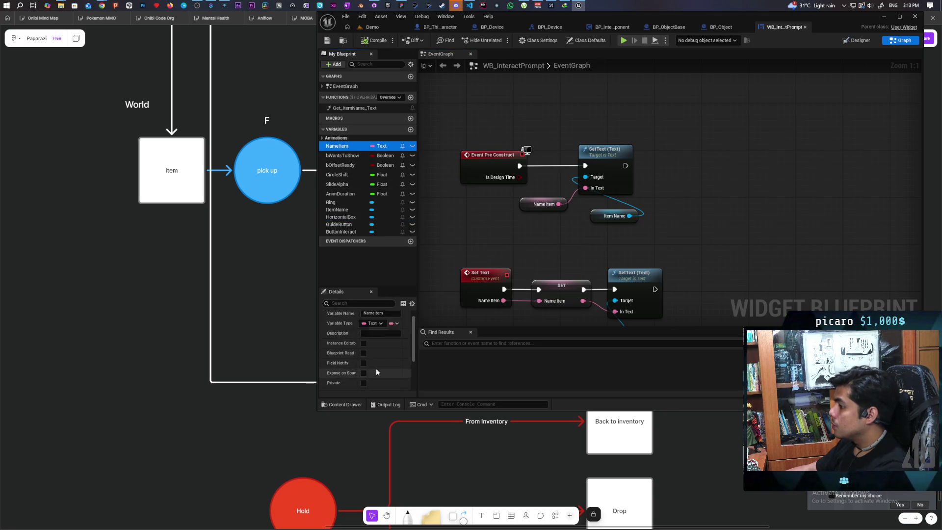
pyautogui.scroll(-5, 377, 372)
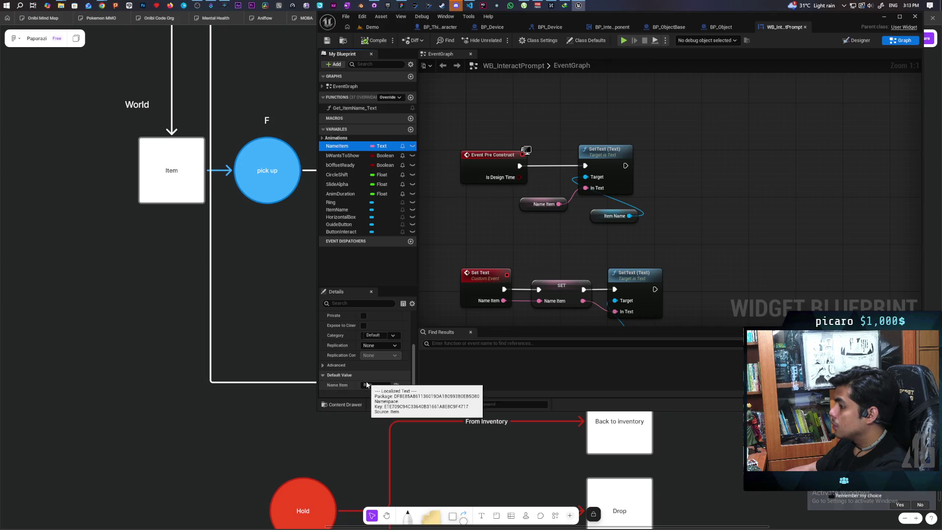
pyautogui.click(375, 40)
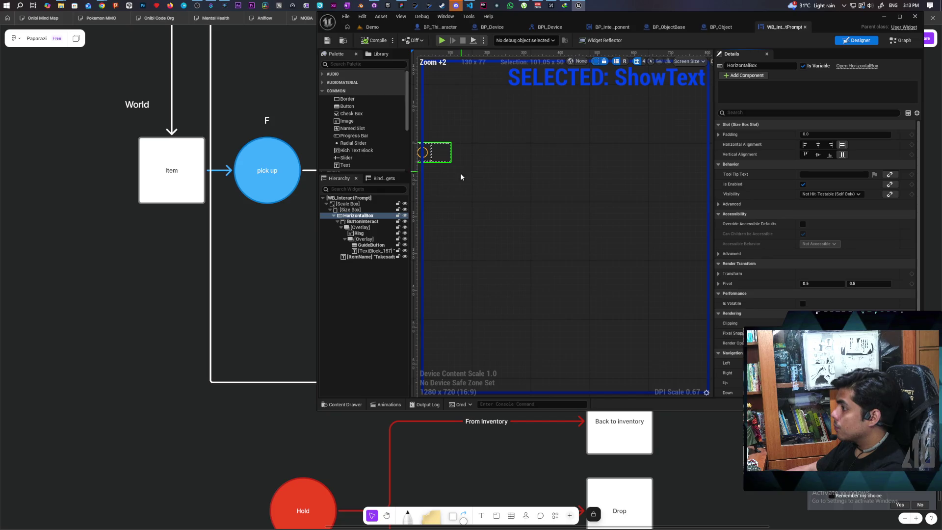
pyautogui.click(369, 256)
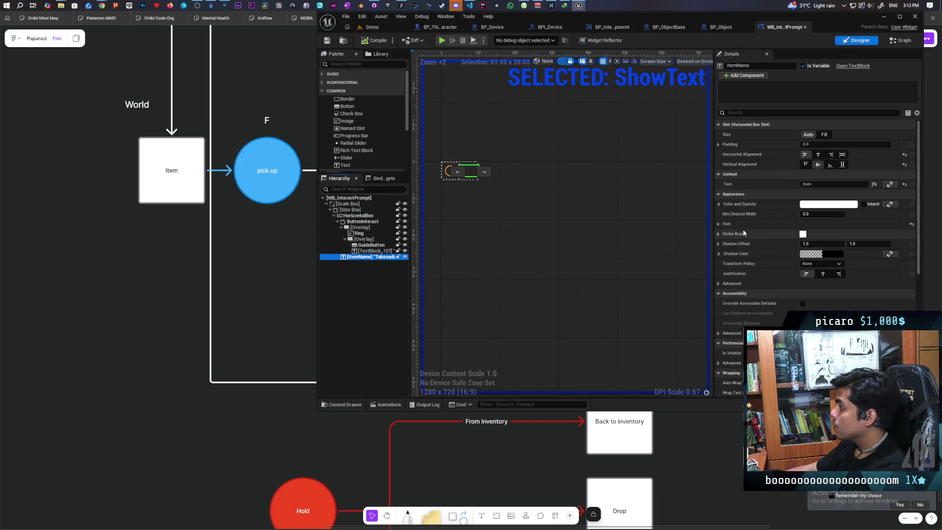
pyautogui.click(822, 185)
pyautogui.write('fasdf')
pyautogui.press('Return')
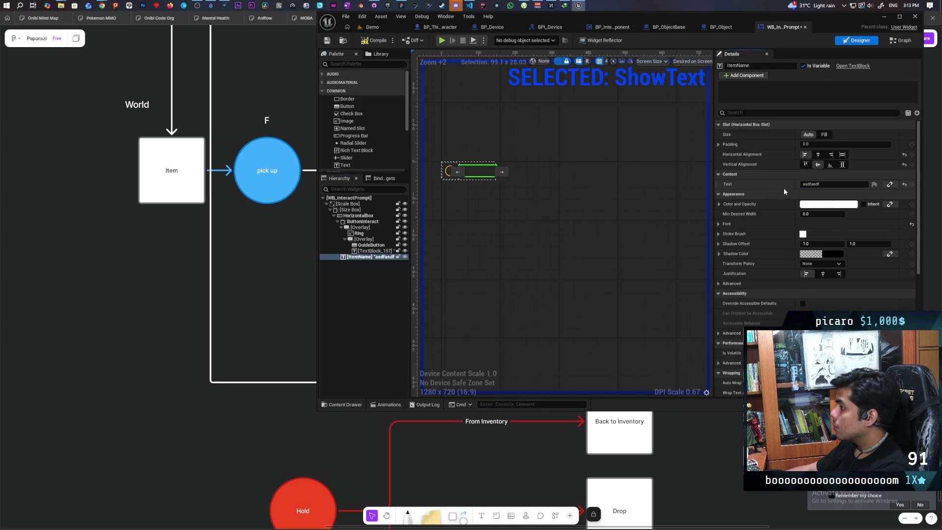
pyautogui.click(832, 185)
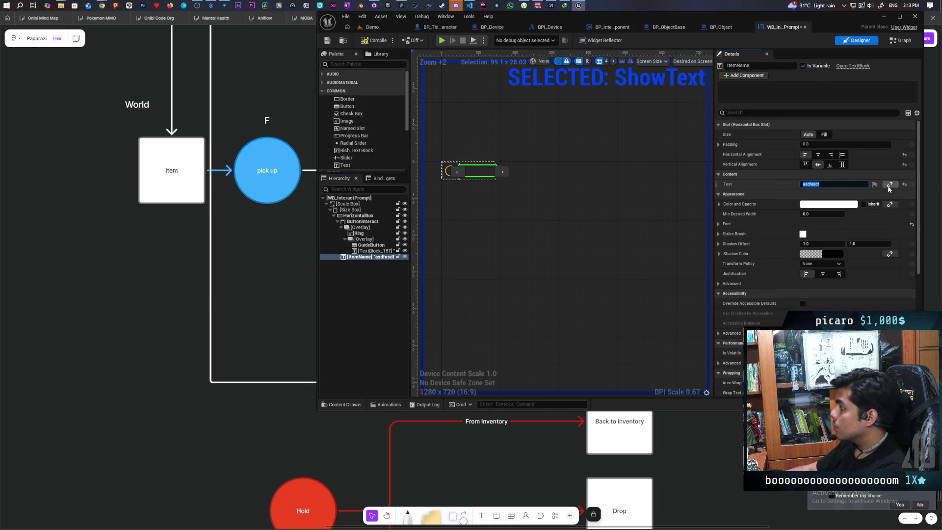
pyautogui.click(905, 185)
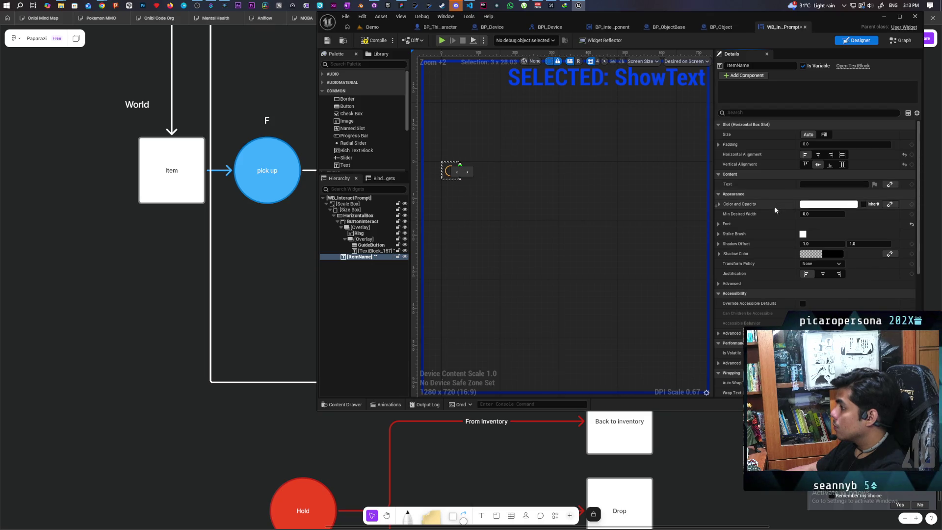
pyautogui.write('Item')
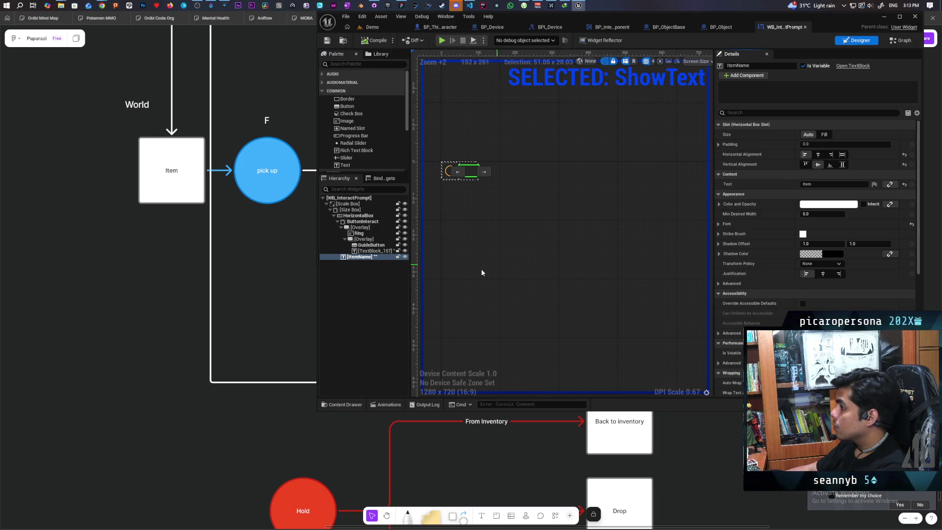
pyautogui.click(741, 112)
pyautogui.write('v')
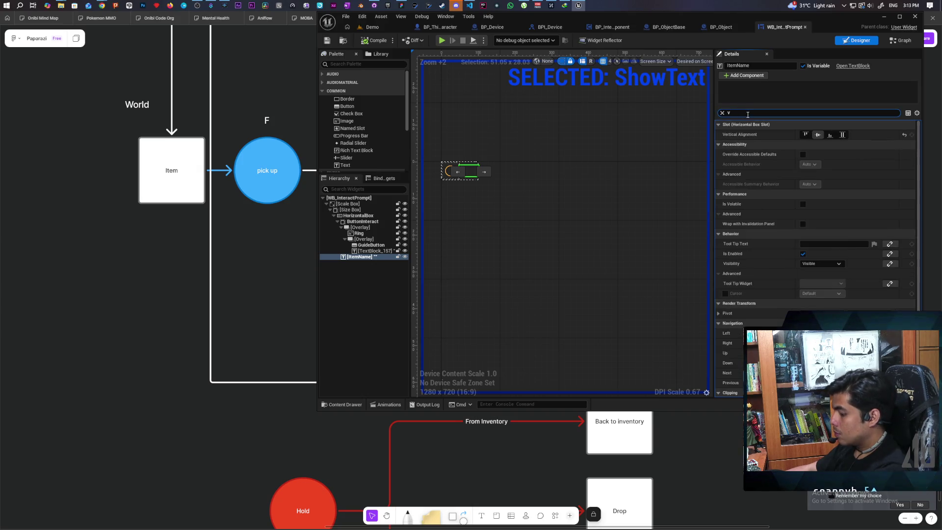
pyautogui.write('isi')
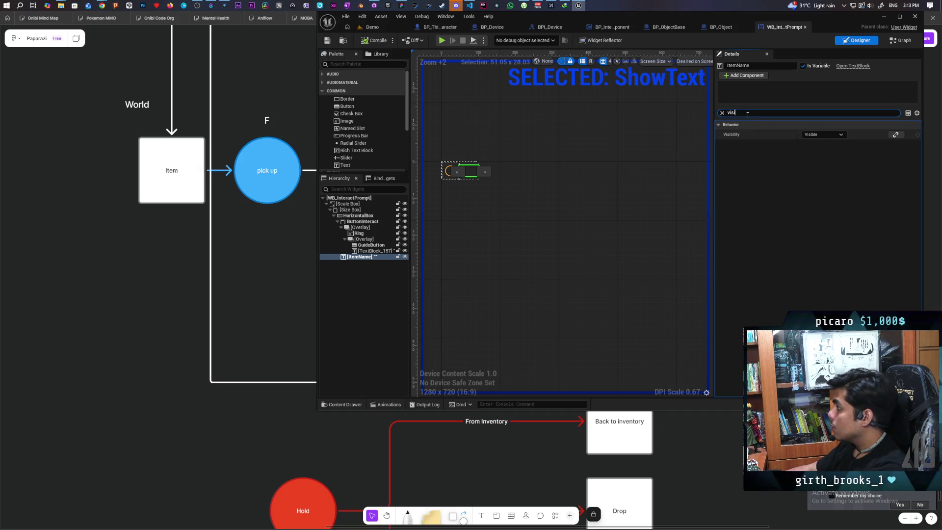
pyautogui.click(723, 113)
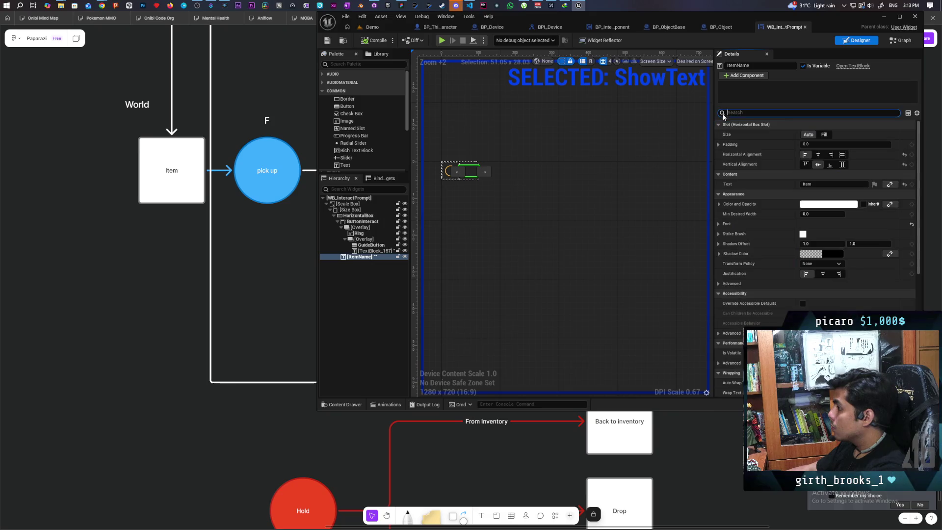
pyautogui.click(389, 405)
pyautogui.moveTo(594, 316); pyautogui.dragTo(661, 320)
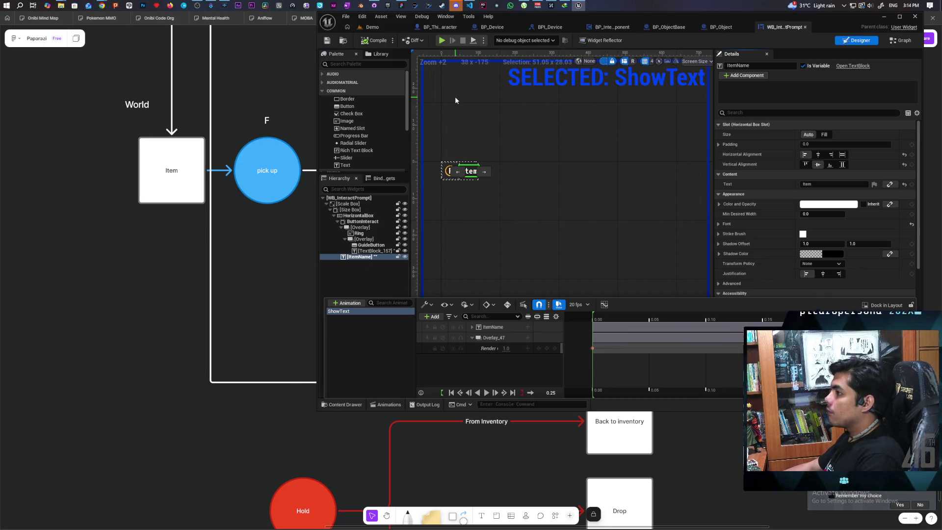
pyautogui.click(894, 43)
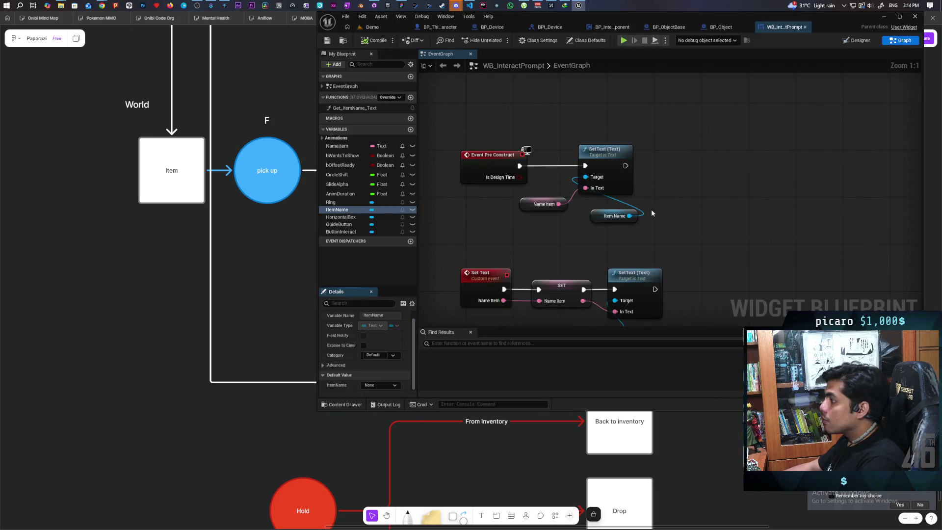
# Add a Branch node and give the ShowInteract event a boolean input named Show
pyautogui.moveTo(643, 243); pyautogui.dragTo(602, 84)
pyautogui.moveTo(565, 200)
pyautogui.mouseDown()
pyautogui.moveTo(554, 167)
pyautogui.moveTo(515, 178)
pyautogui.mouseUp()
pyautogui.scroll(-2, 554, 166)
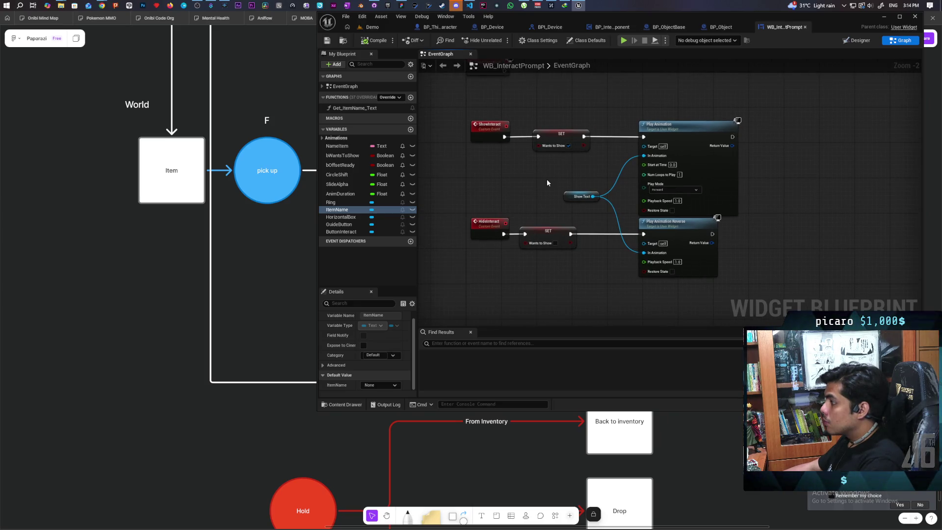
pyautogui.click(533, 182)
pyautogui.scroll(1, 479, 142)
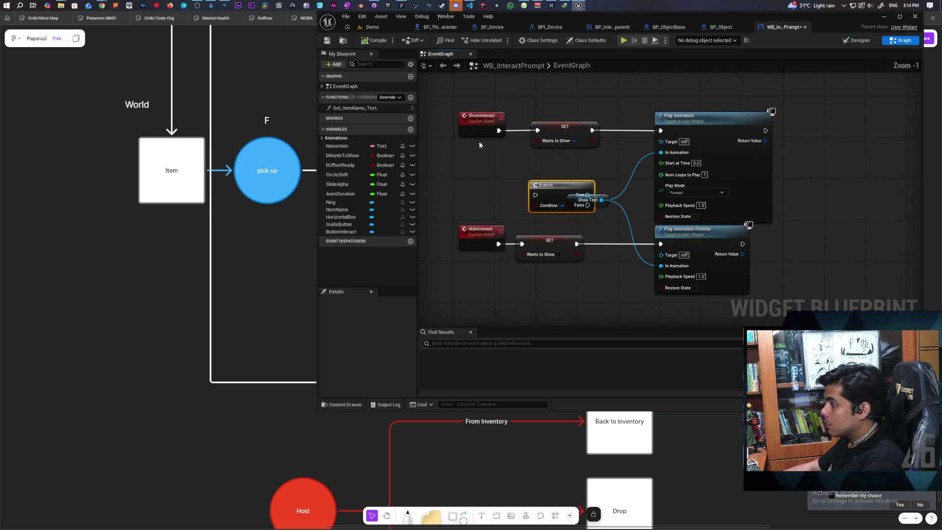
pyautogui.moveTo(536, 205)
pyautogui.mouseDown()
pyautogui.moveTo(494, 169)
pyautogui.moveTo(483, 125)
pyautogui.mouseUp()
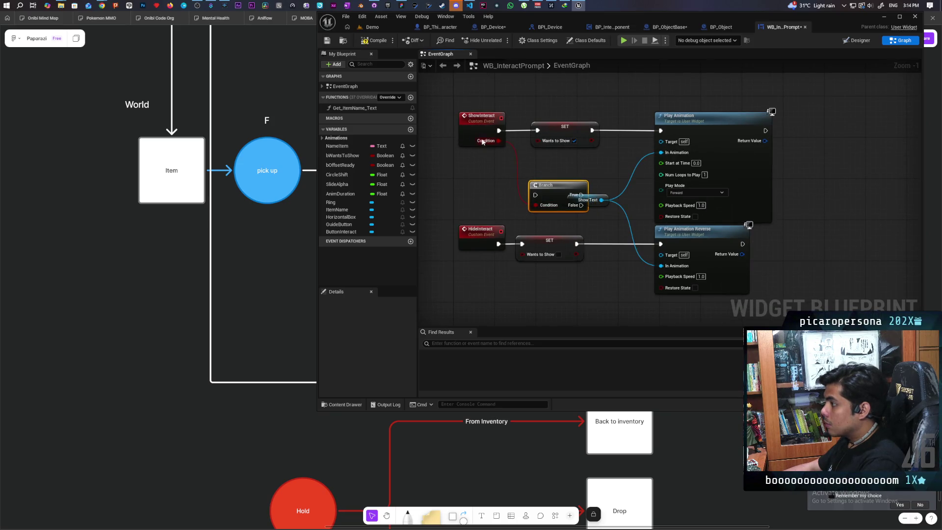
pyautogui.click(482, 137)
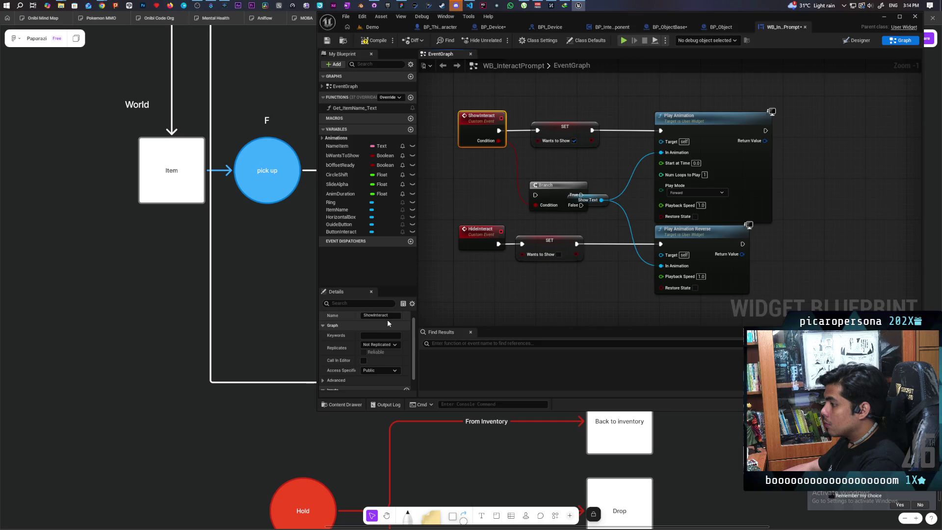
pyautogui.scroll(-1, 353, 353)
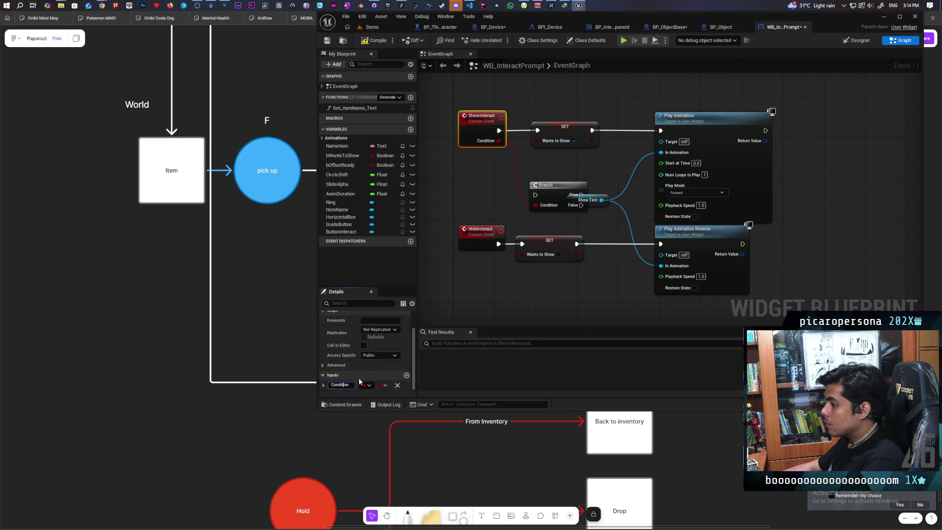
pyautogui.write('Show')
pyautogui.click(456, 275)
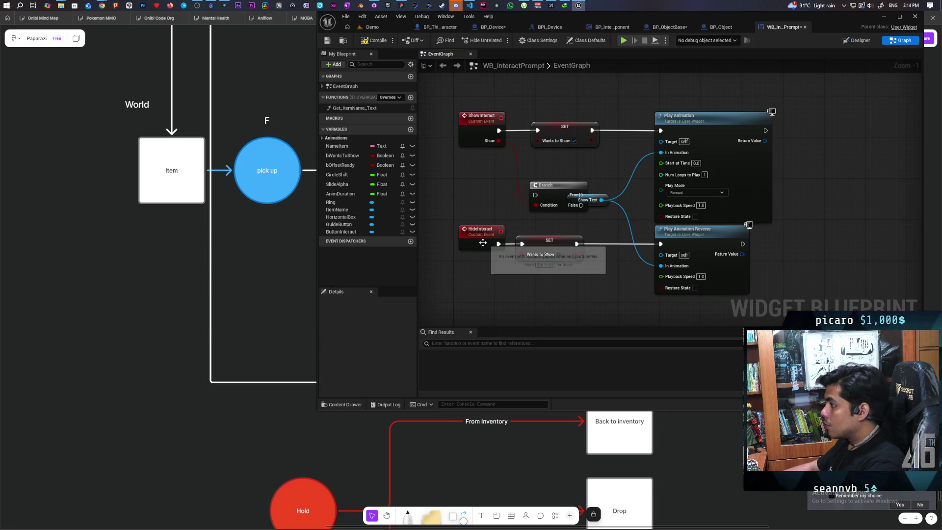
# Wire the Branch after SET, True to Play Animation, False to Play Animation Reverse; compile and save
pyautogui.moveTo(482, 243)
pyautogui.mouseDown()
pyautogui.moveTo(423, 222)
pyautogui.moveTo(433, 210)
pyautogui.moveTo(562, 185)
pyautogui.mouseUp()
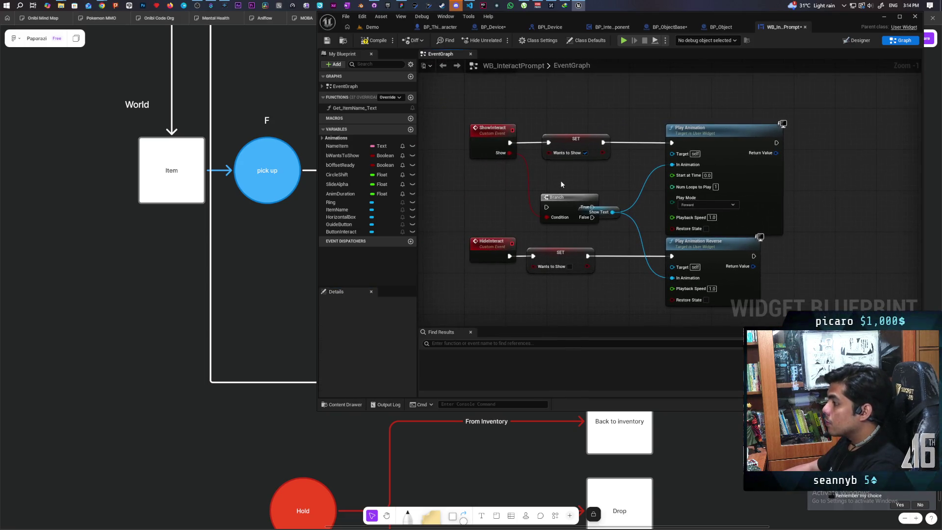
pyautogui.moveTo(496, 149); pyautogui.dragTo(449, 149)
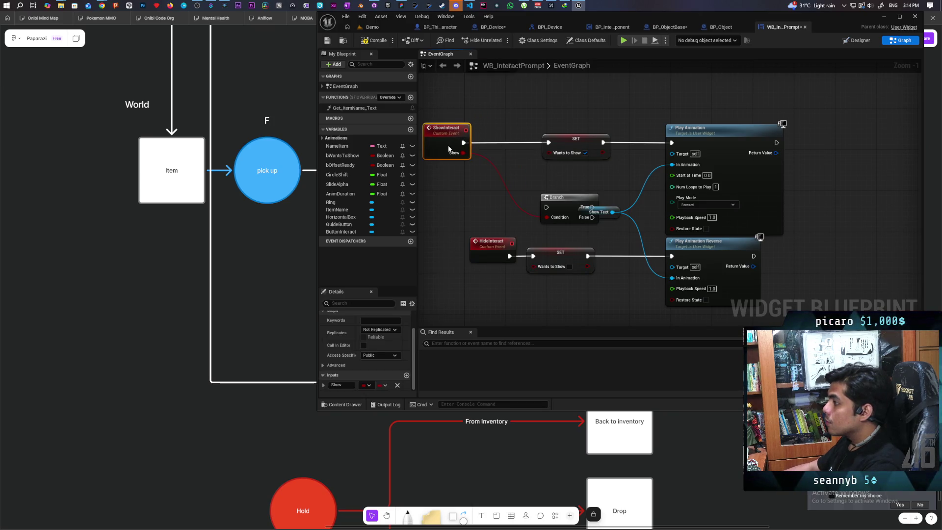
pyautogui.moveTo(567, 198)
pyautogui.mouseDown()
pyautogui.moveTo(503, 160)
pyautogui.moveTo(520, 148)
pyautogui.mouseUp()
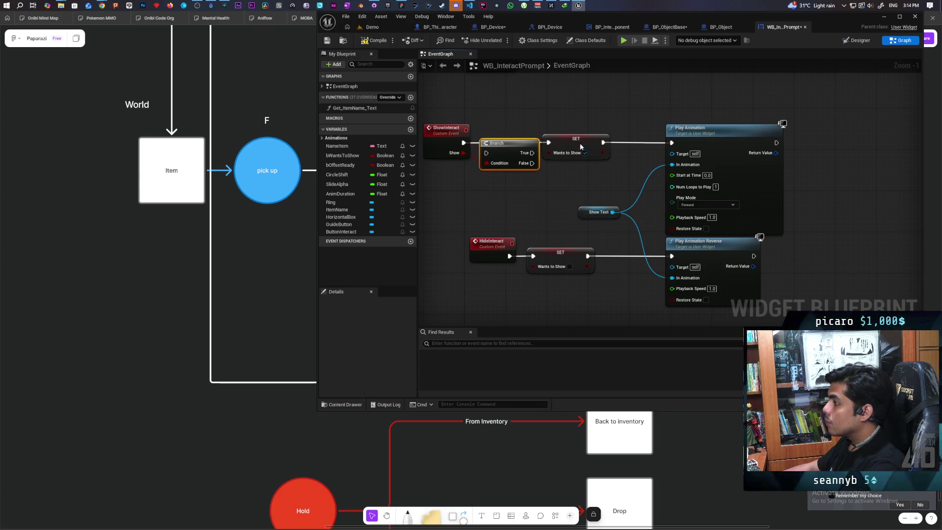
pyautogui.hotkey('ctrl', 'z')
pyautogui.hotkey('ctrl', 'z')
pyautogui.hotkey('ctrl', 'z')
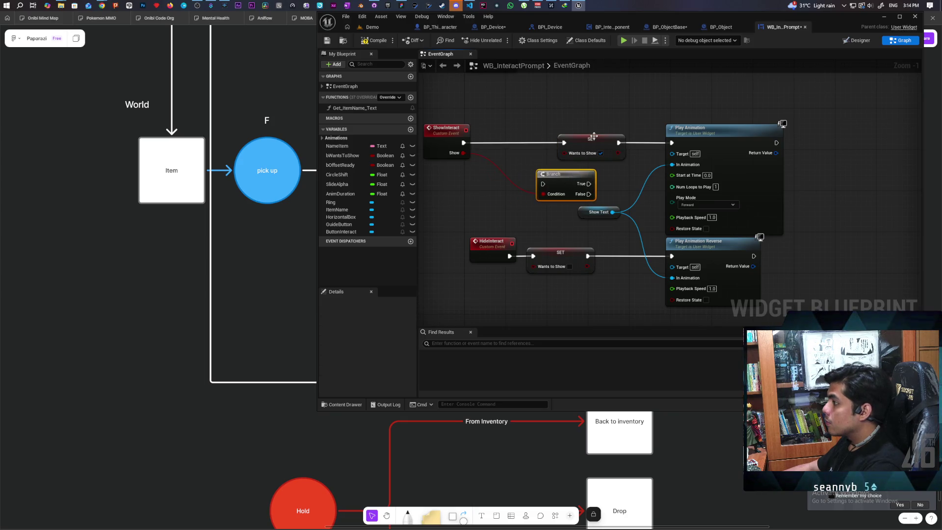
pyautogui.moveTo(593, 136); pyautogui.dragTo(515, 136)
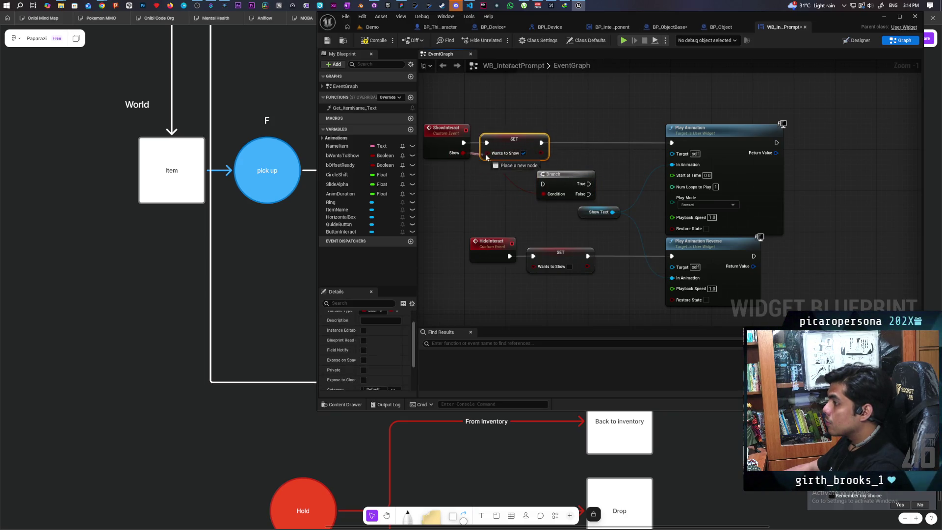
pyautogui.moveTo(566, 181)
pyautogui.mouseDown()
pyautogui.moveTo(591, 144)
pyautogui.moveTo(568, 148)
pyautogui.moveTo(589, 133)
pyautogui.moveTo(672, 143)
pyautogui.mouseUp()
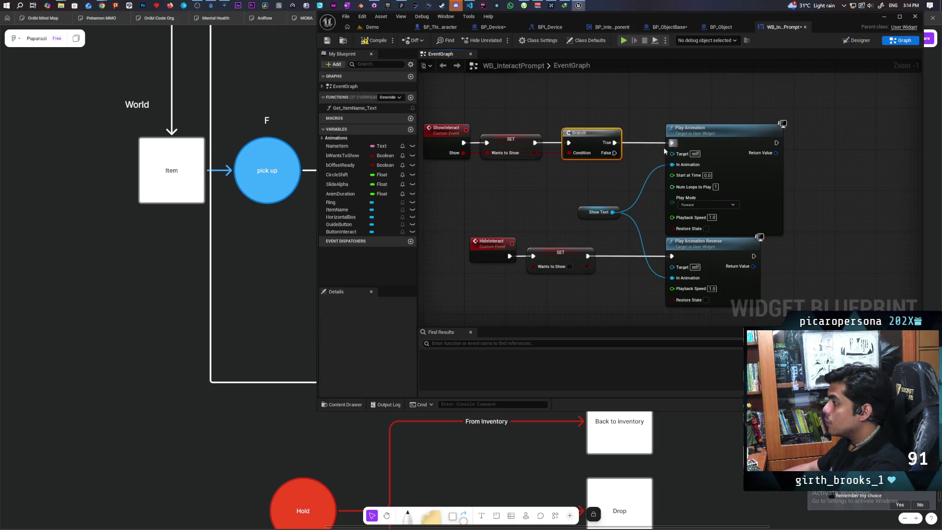
pyautogui.moveTo(614, 152)
pyautogui.mouseDown()
pyautogui.moveTo(685, 257)
pyautogui.moveTo(672, 256)
pyautogui.mouseUp()
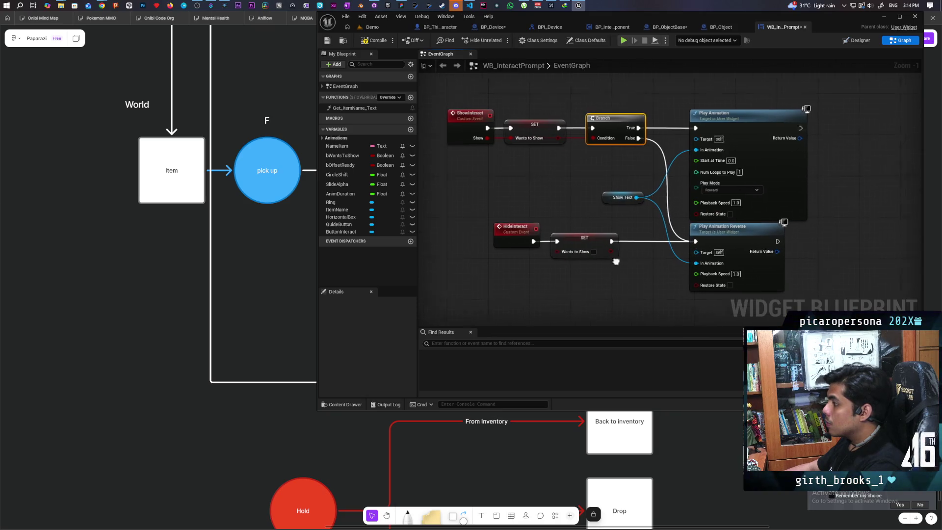
pyautogui.click(649, 247)
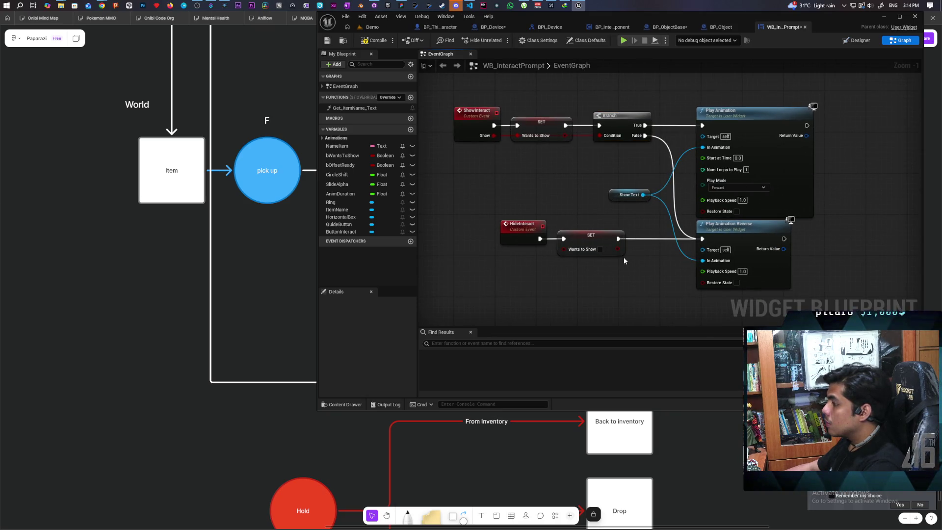
pyautogui.press('F7')
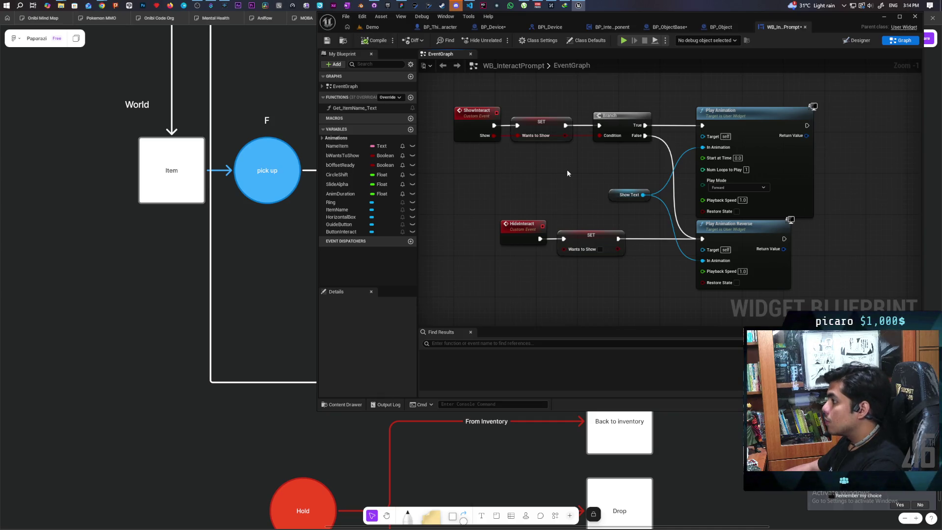
pyautogui.hotkey('ctrl', 'shift', 's')
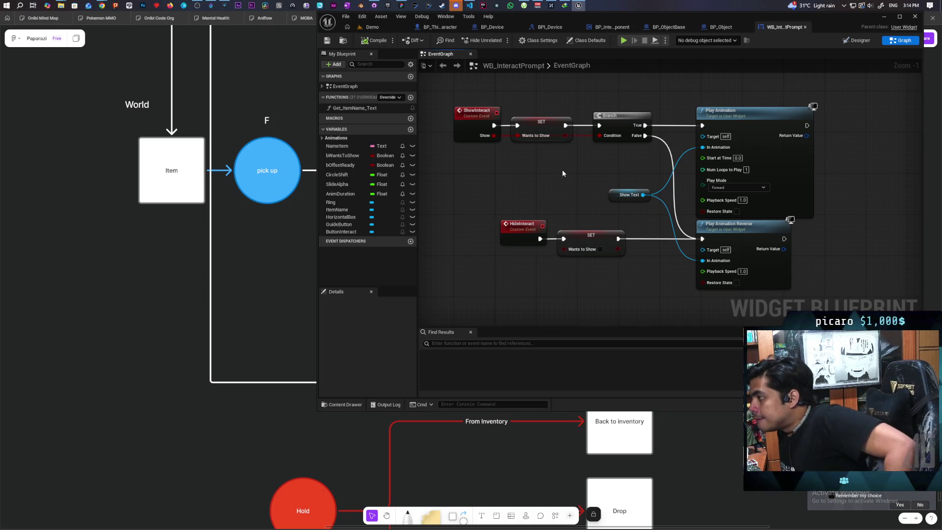
# Set the ShowInteract event's Show input to default to true
pyautogui.click(459, 121)
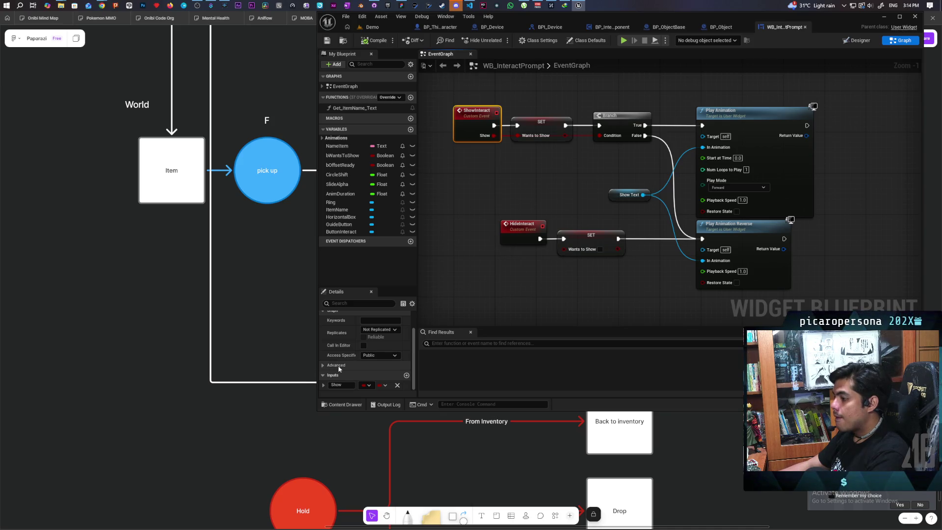
pyautogui.click(319, 387)
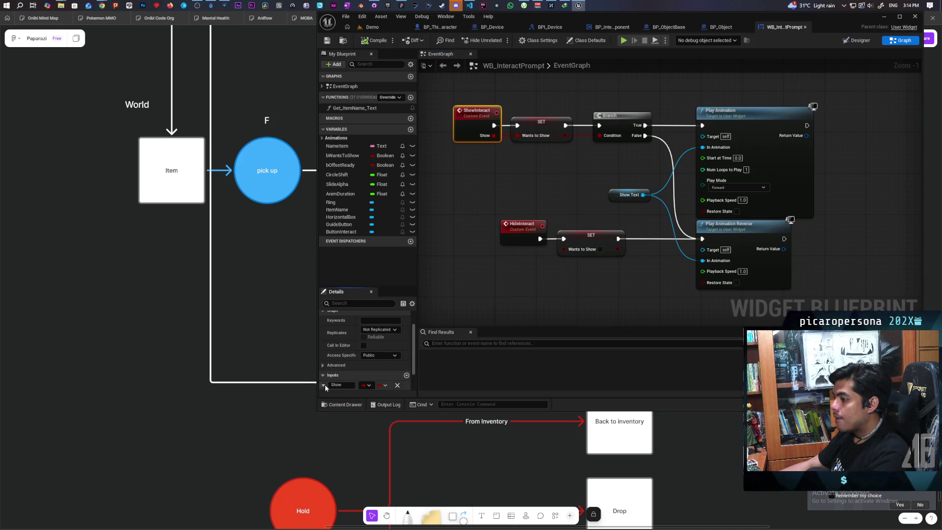
pyautogui.click(324, 385)
pyautogui.click(364, 366)
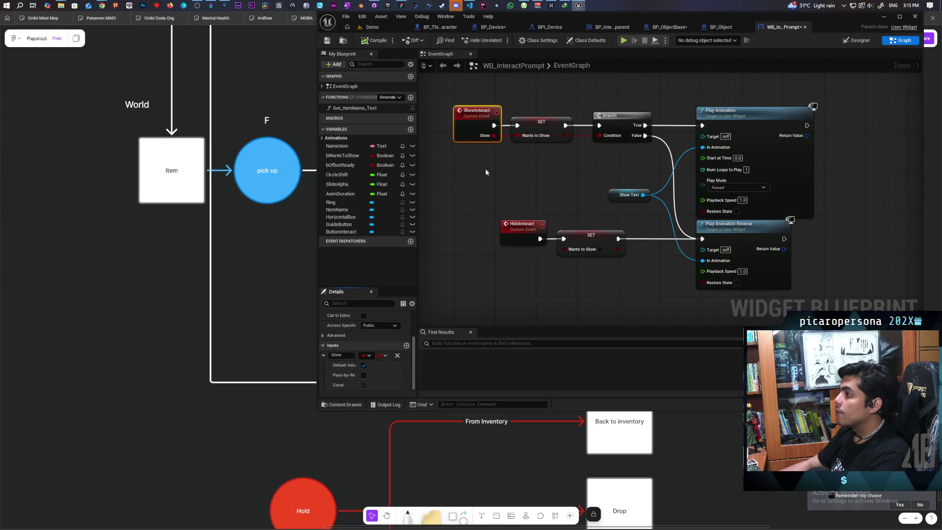
pyautogui.moveTo(559, 189); pyautogui.dragTo(560, 217)
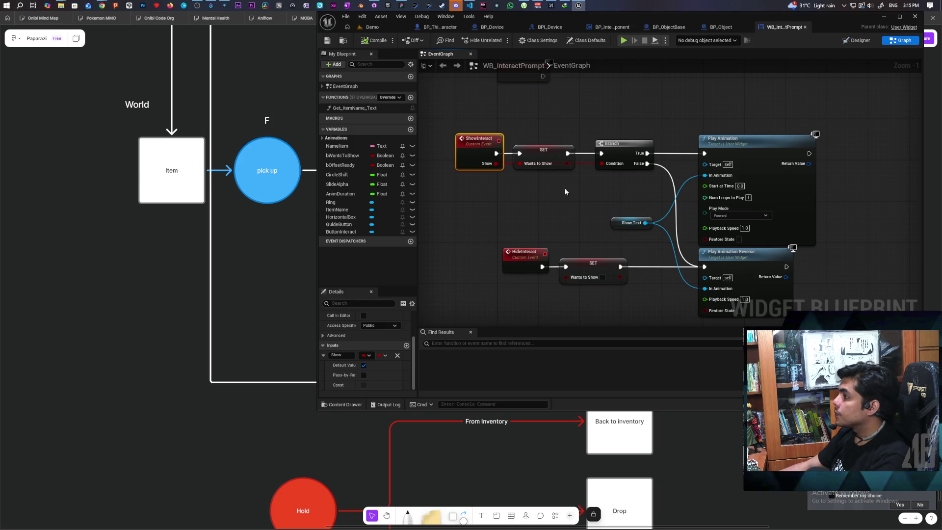
pyautogui.moveTo(563, 183); pyautogui.dragTo(544, 147)
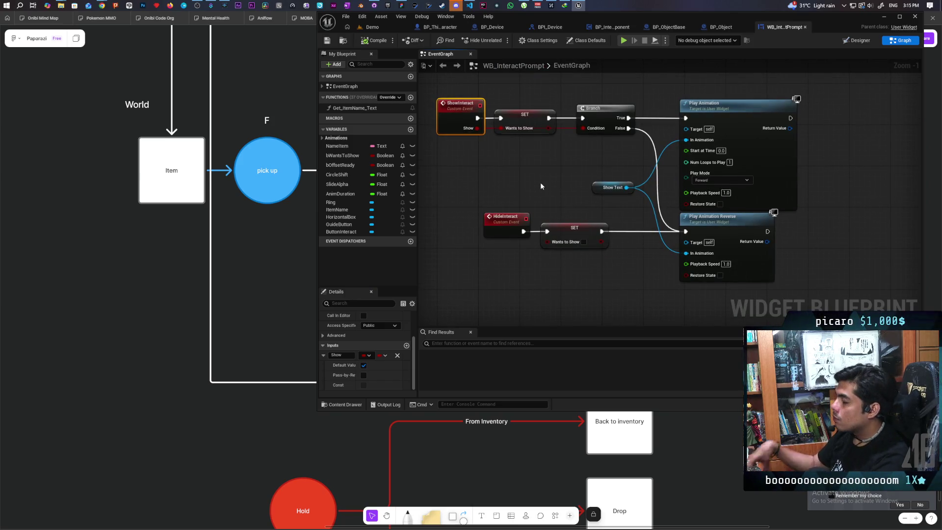
pyautogui.moveTo(543, 184); pyautogui.dragTo(553, 207)
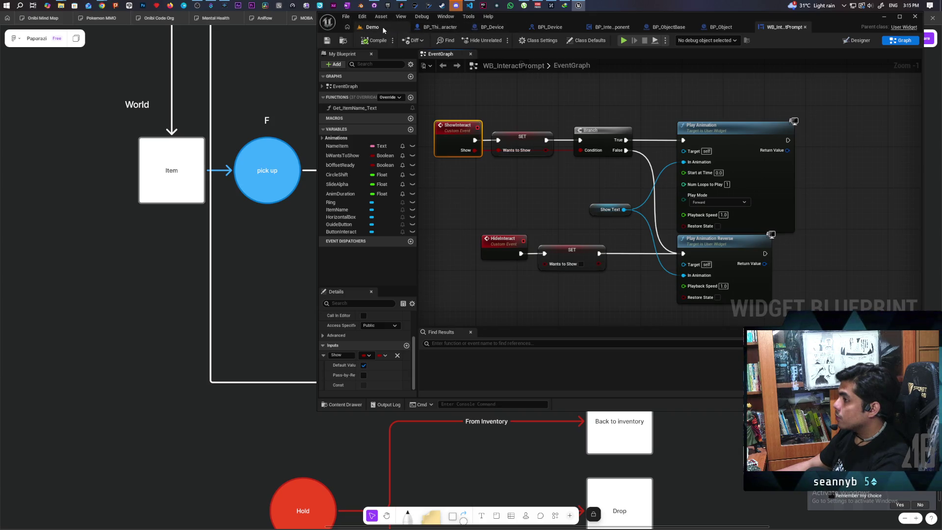
pyautogui.click(384, 27)
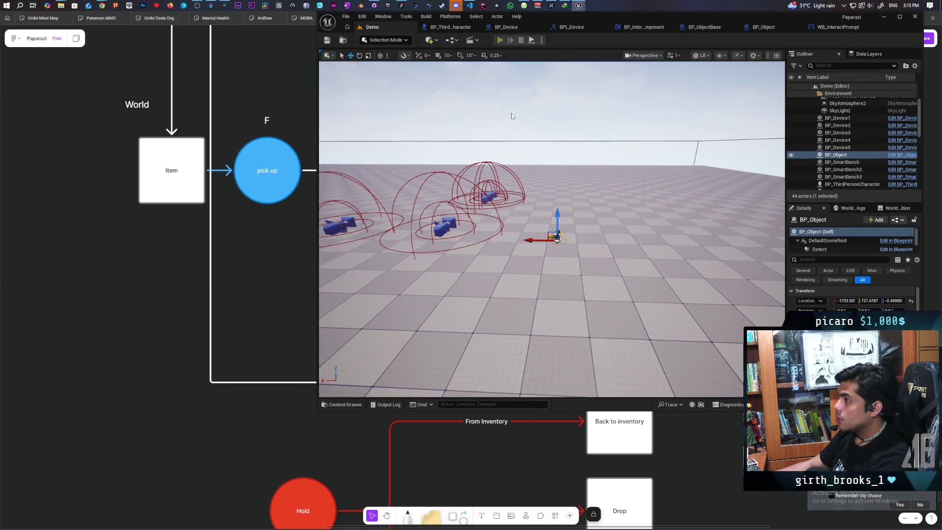
pyautogui.click(500, 40)
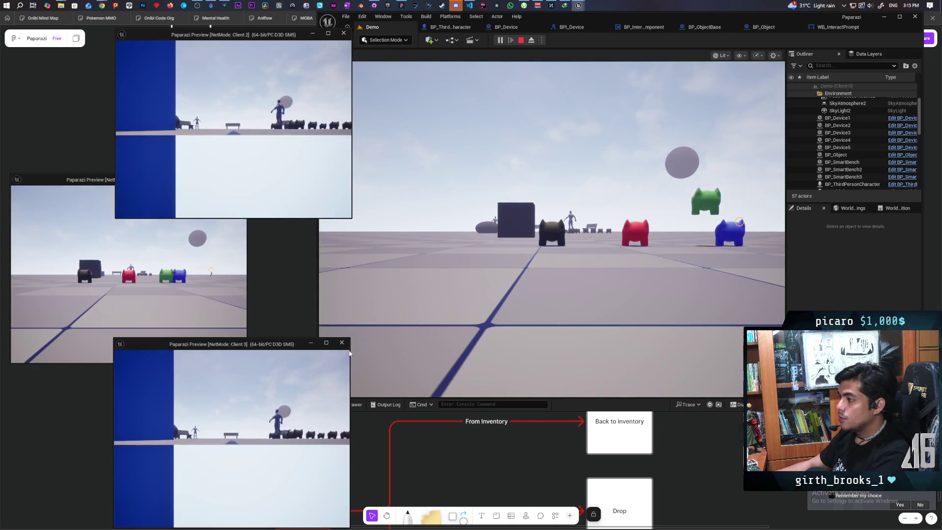
pyautogui.click(514, 300)
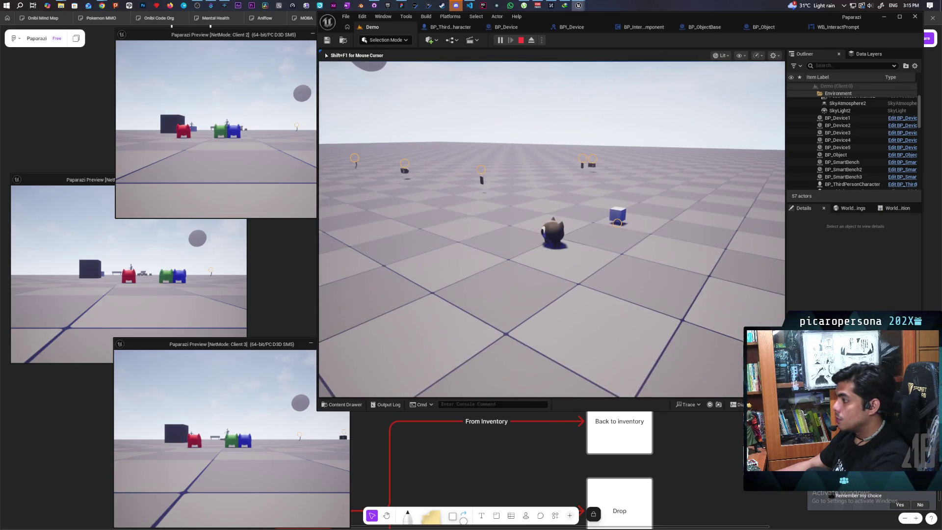
pyautogui.press('Escape')
pyautogui.click(829, 27)
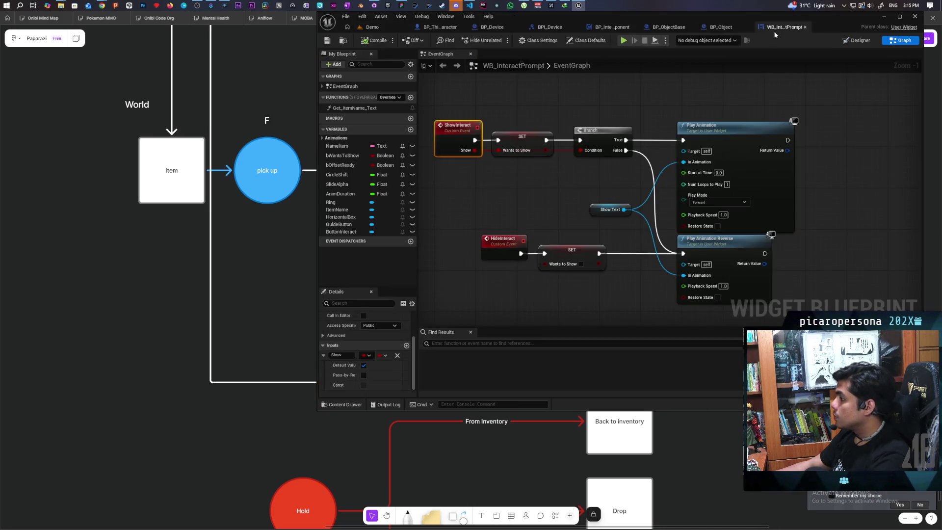
# In BP_ObjectBase's EventGraph, set the WB Interact Prompt default value to WB_InteractPrompt and recompile
pyautogui.click(668, 28)
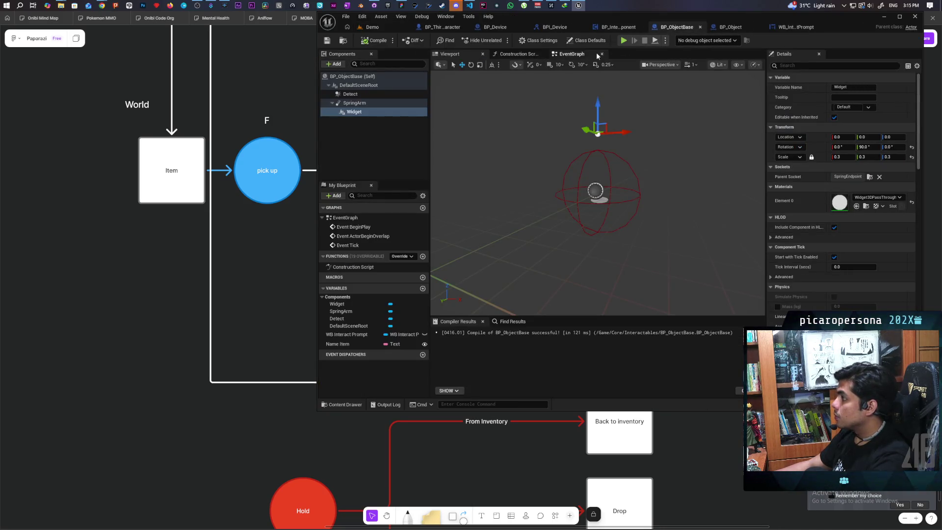
pyautogui.click(571, 54)
pyautogui.scroll(3, 598, 157)
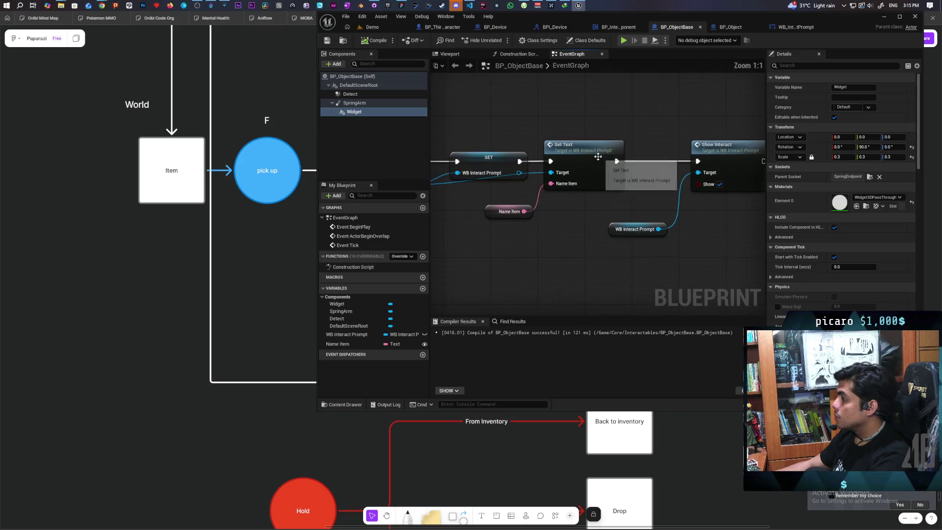
pyautogui.moveTo(568, 244); pyautogui.dragTo(580, 221)
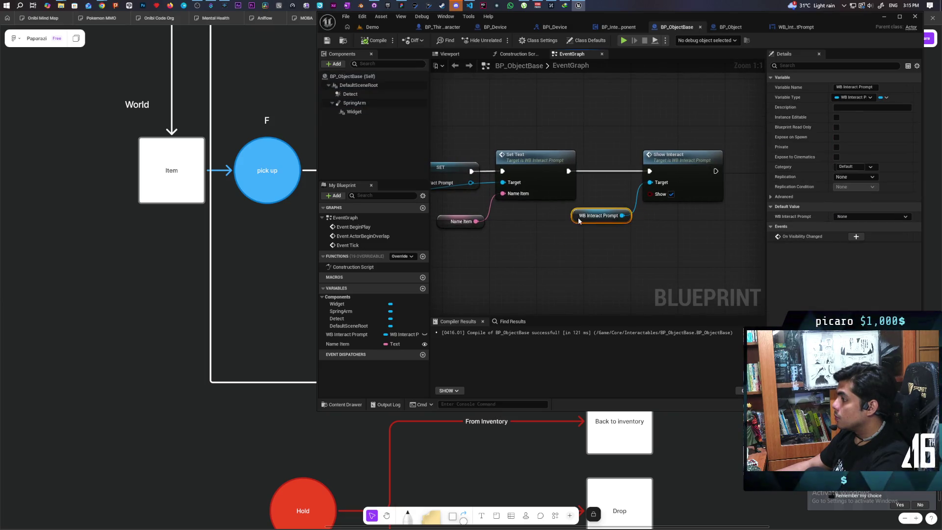
pyautogui.click(365, 43)
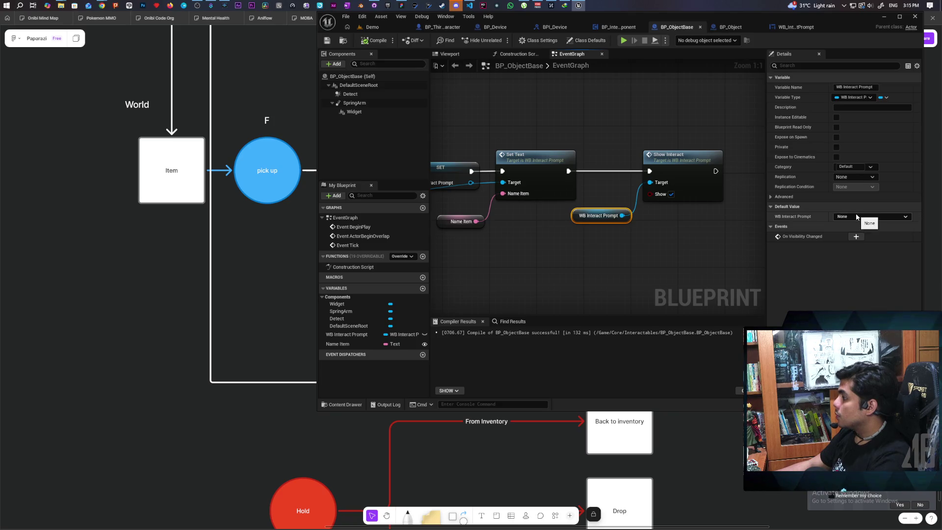
pyautogui.click(868, 217)
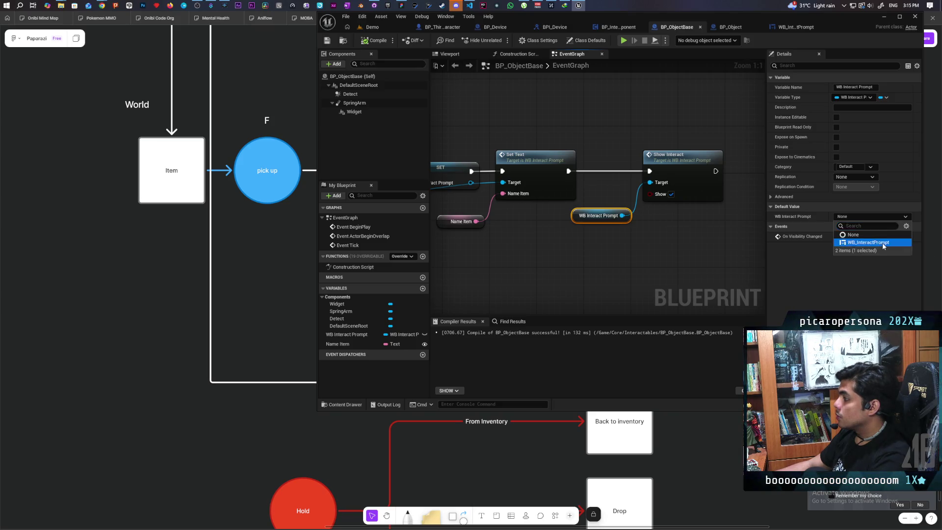
pyautogui.click(882, 243)
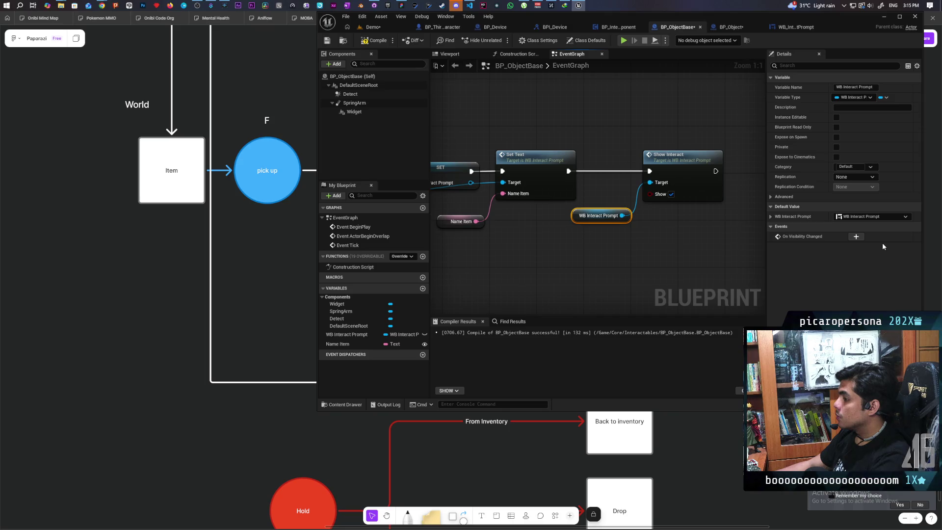
pyautogui.click(374, 40)
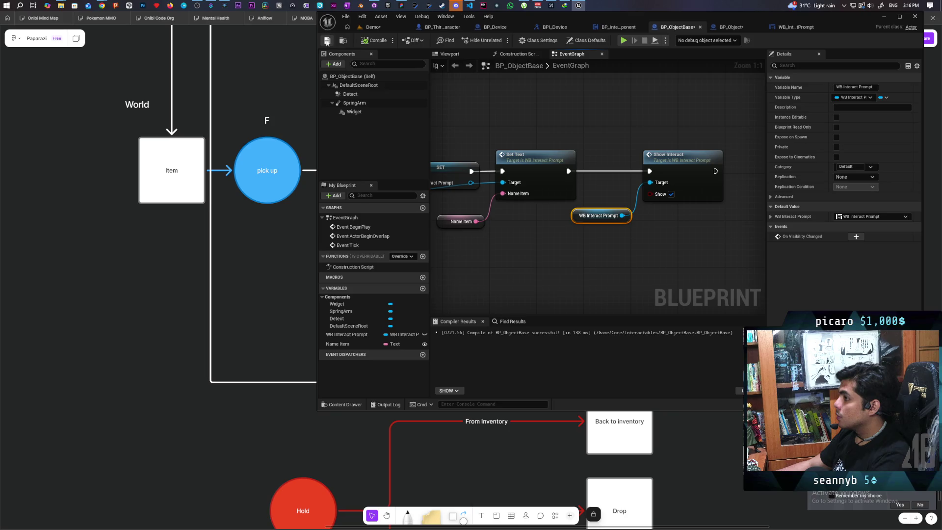
# Review the Cast To WB_InteractPrompt chain and the variable's widget properties, then save all from the Demo level
pyautogui.moveTo(478, 131)
pyautogui.mouseDown()
pyautogui.moveTo(549, 132)
pyautogui.moveTo(611, 152)
pyautogui.mouseUp()
pyautogui.moveTo(540, 118)
pyautogui.mouseDown()
pyautogui.moveTo(643, 120)
pyautogui.moveTo(608, 119)
pyautogui.mouseUp()
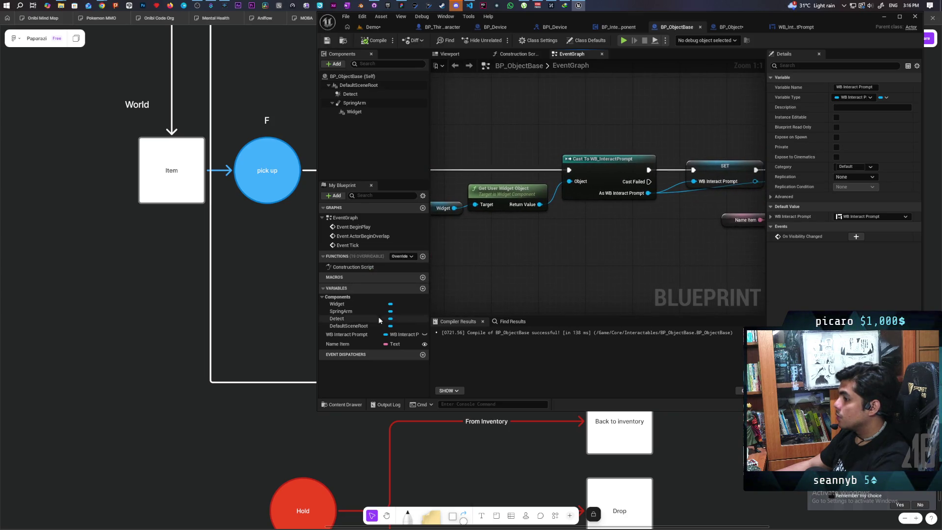
pyautogui.click(351, 336)
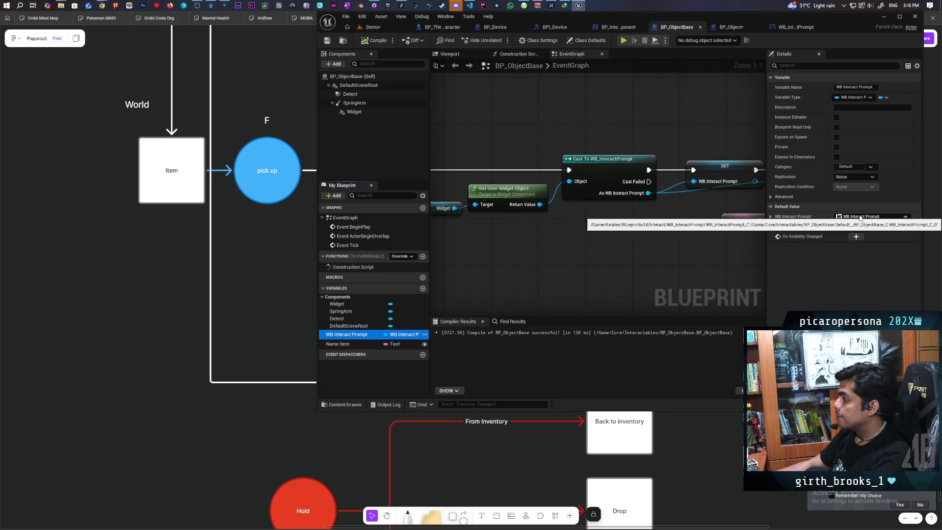
pyautogui.click(771, 217)
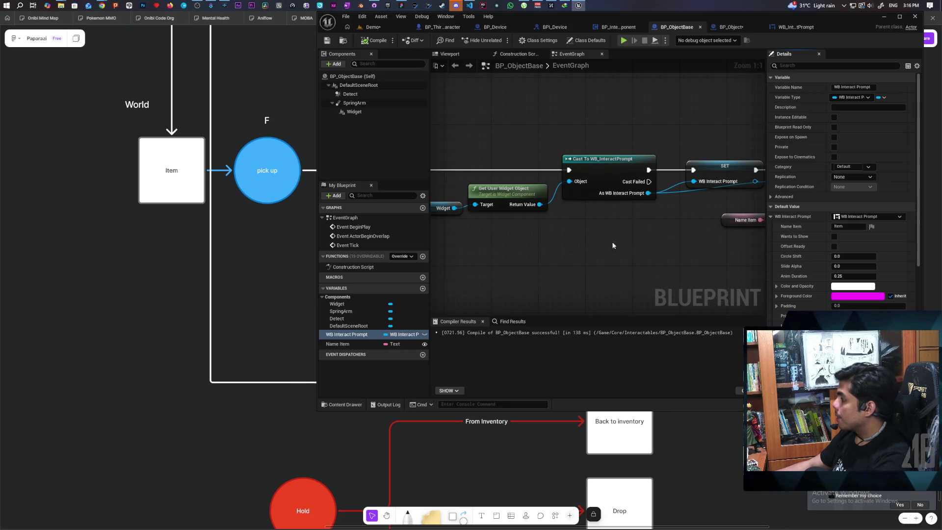
pyautogui.scroll(-3, 615, 245)
pyautogui.moveTo(633, 232); pyautogui.dragTo(467, 237)
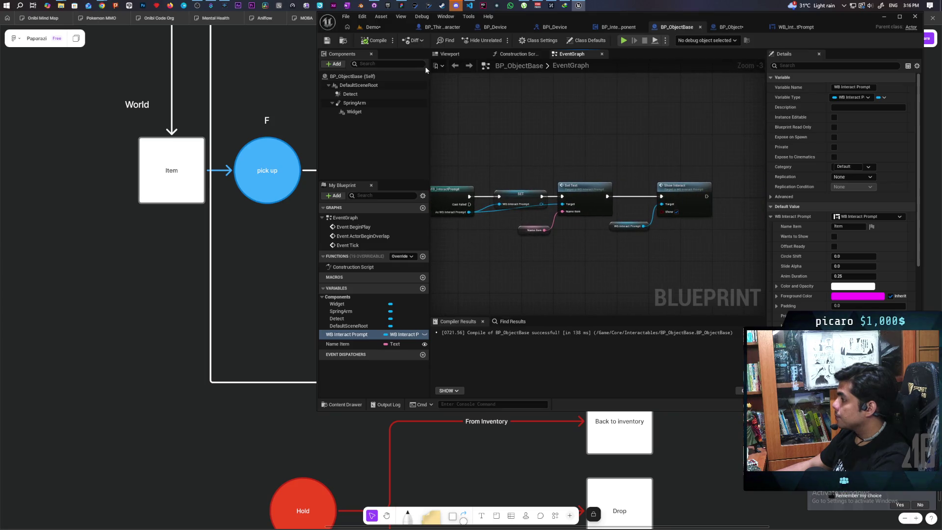
pyautogui.click(373, 27)
pyautogui.hotkey('ctrl', 'shift', 's')
# Run a multiplayer test, walking the character toward the Item cube, then stop
pyautogui.click(500, 41)
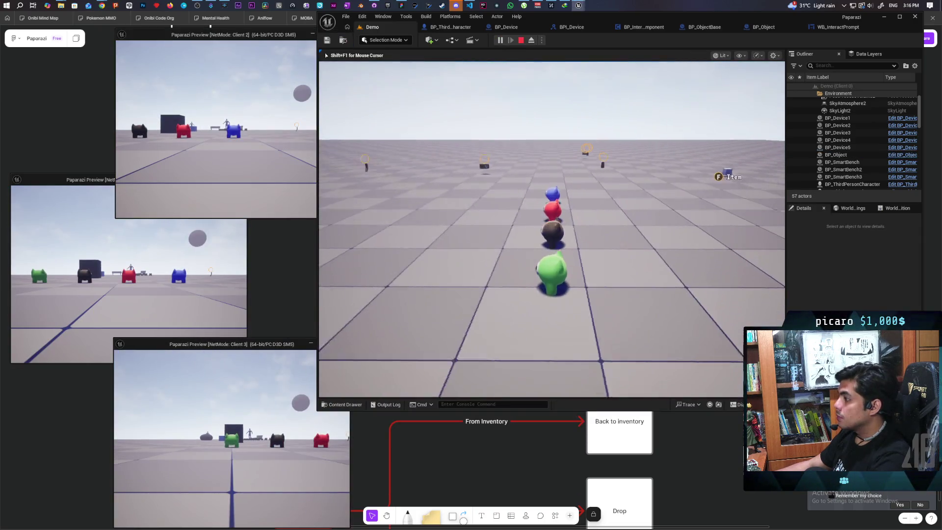
pyautogui.press('w')
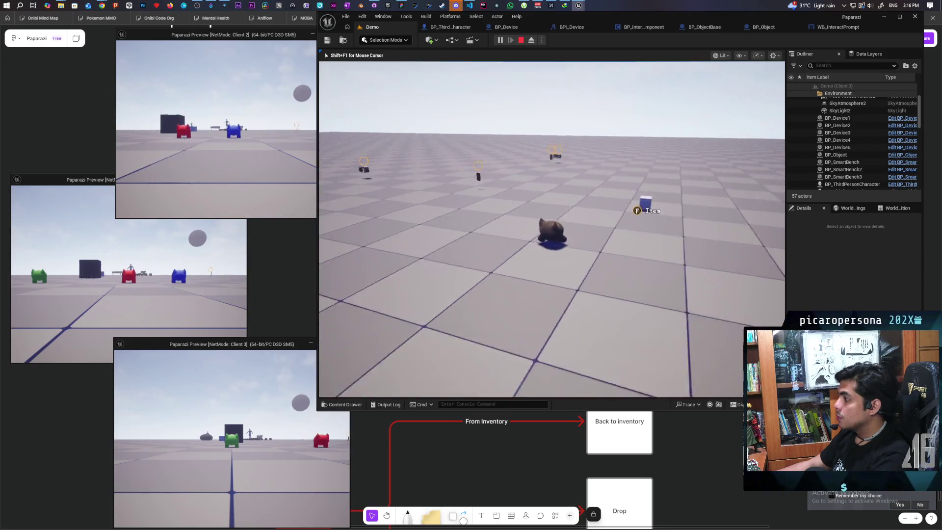
pyautogui.press('w')
pyautogui.press('Escape')
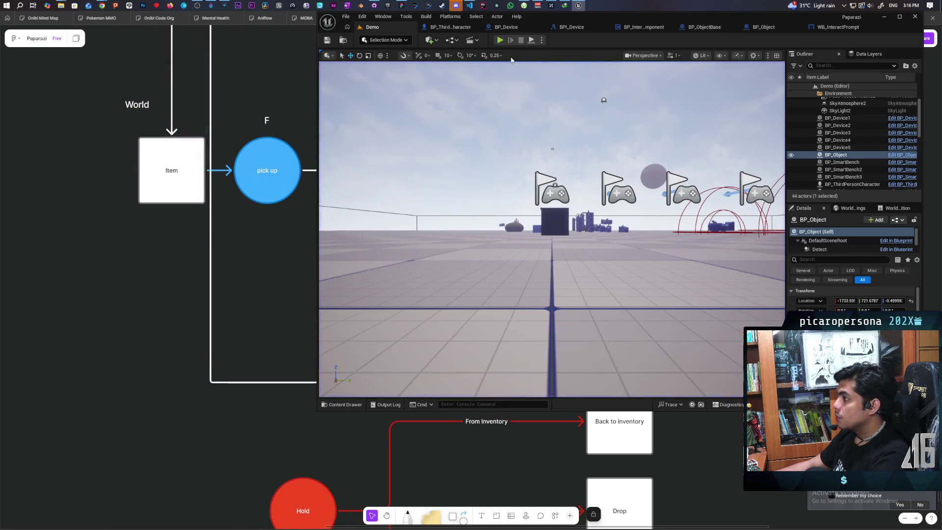
# Replay the test walking up to and away from the Item cube, then open WB_InteractPrompt's graph
pyautogui.hotkey('alt', 'p')
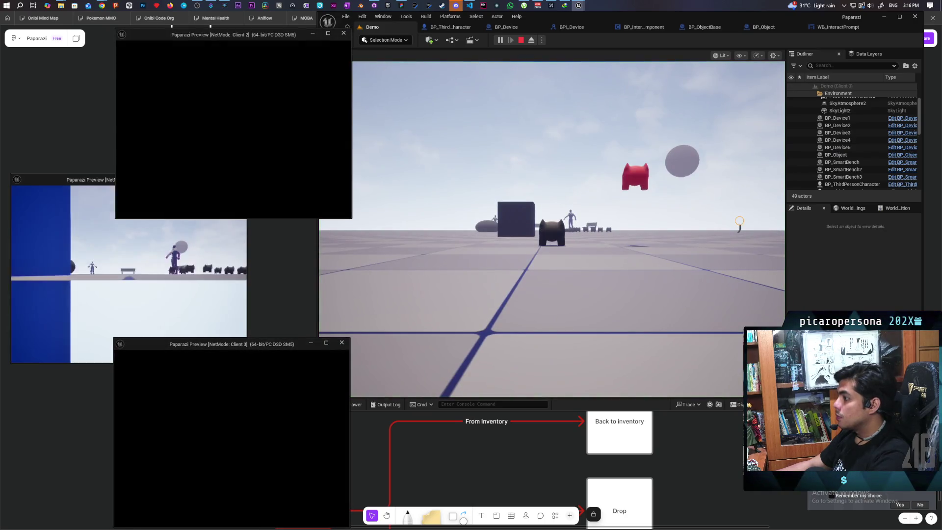
pyautogui.hotkey('alt', 'Tab')
pyautogui.press('Escape')
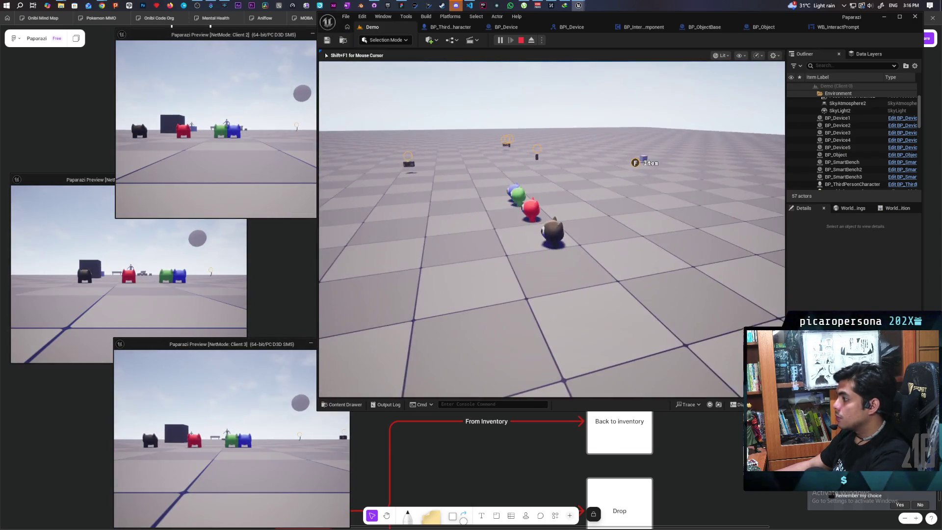
pyautogui.press('w')
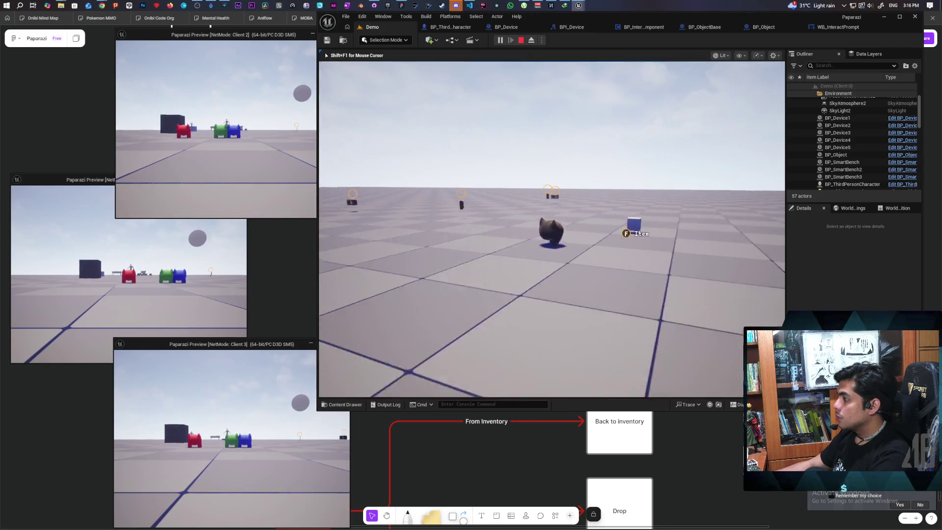
pyautogui.press('s')
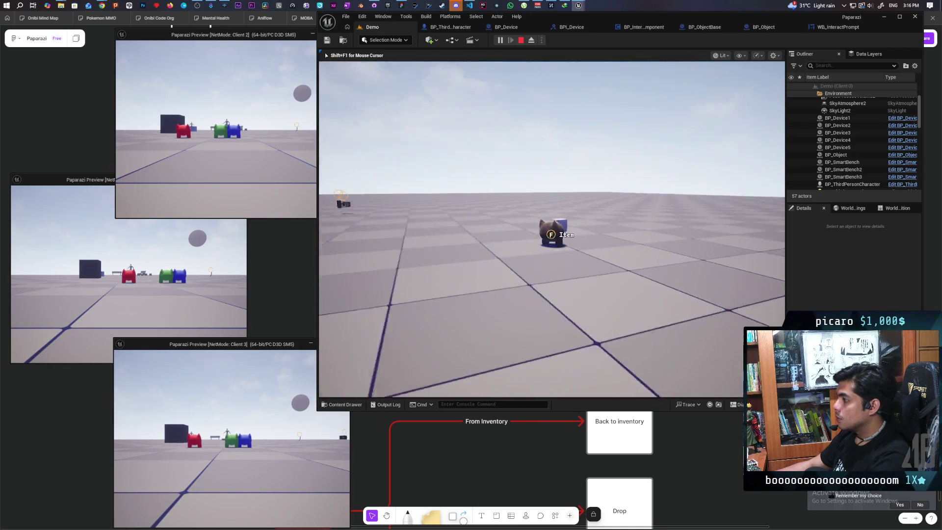
pyautogui.press('Escape')
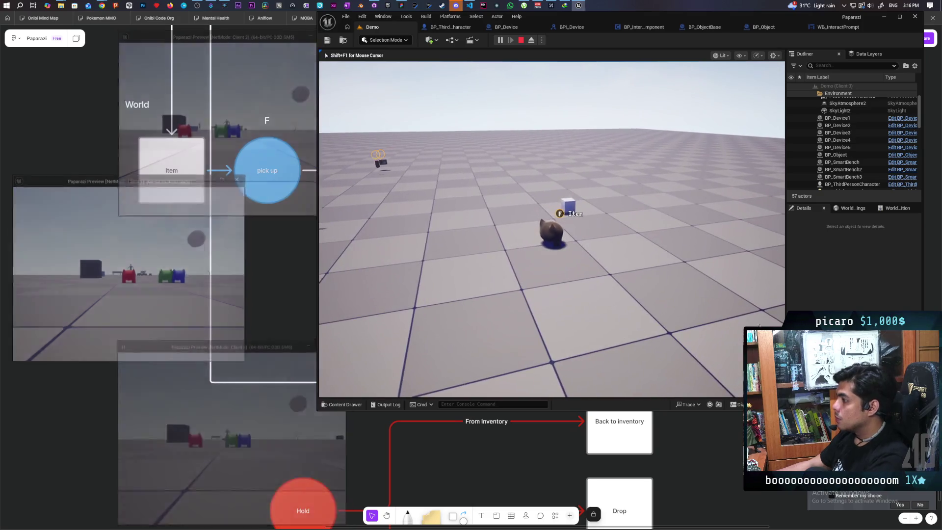
pyautogui.click(834, 27)
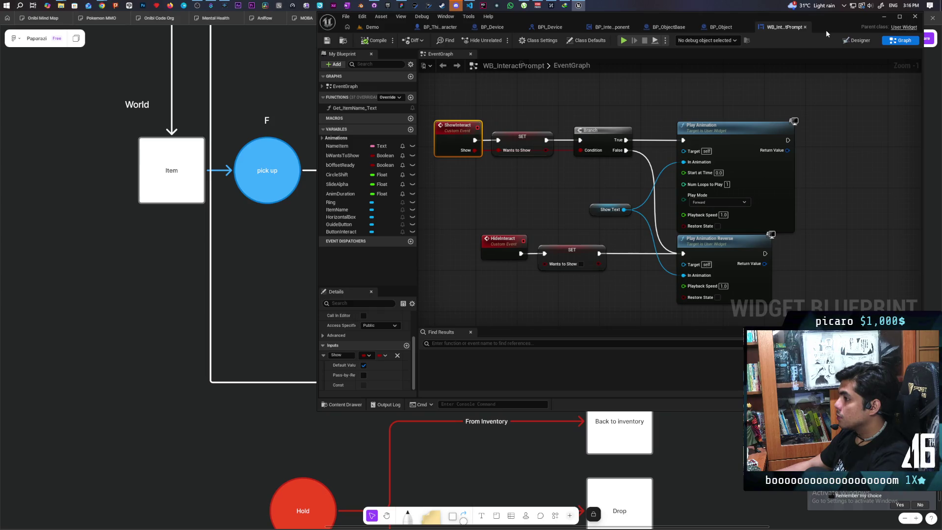
# Set BP_Object's SpringArm Target Arm Length to about 66.21 and launch a three-client play test
pyautogui.click(729, 27)
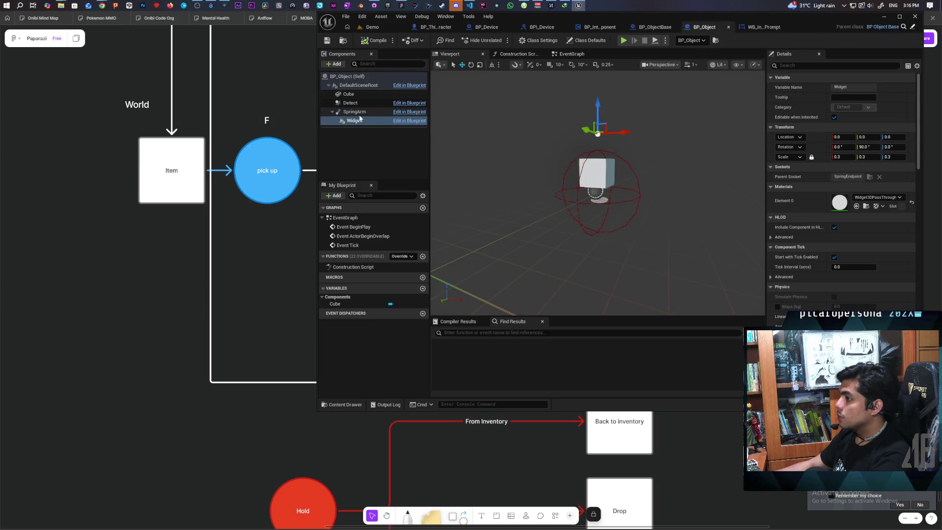
pyautogui.click(763, 27)
pyautogui.click(712, 28)
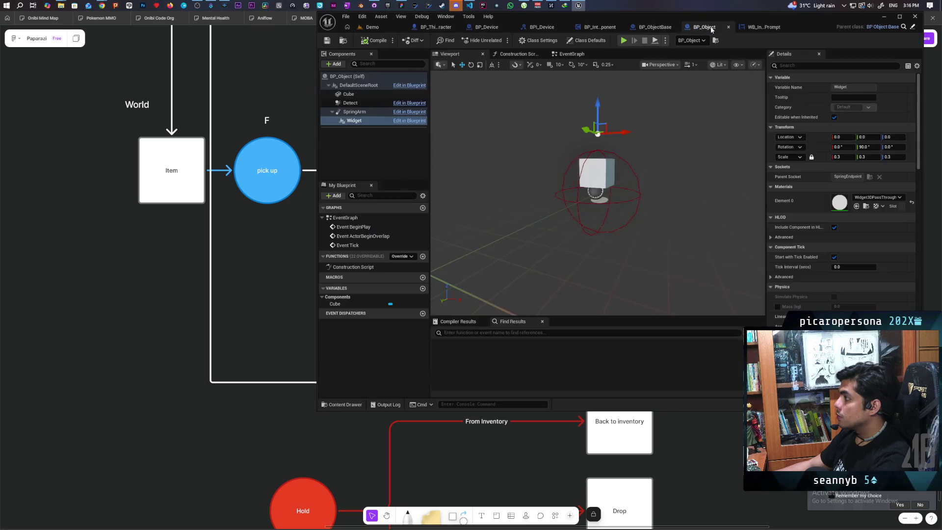
pyautogui.click(354, 121)
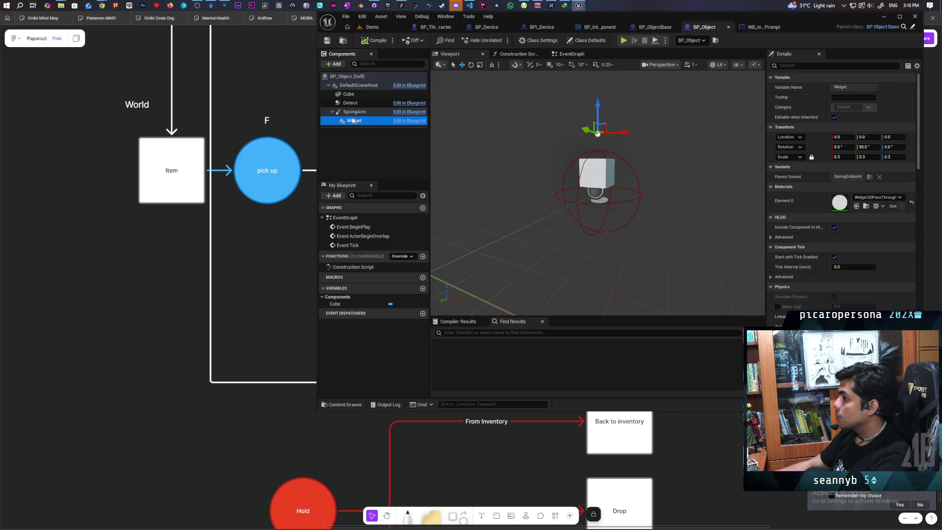
pyautogui.click(353, 112)
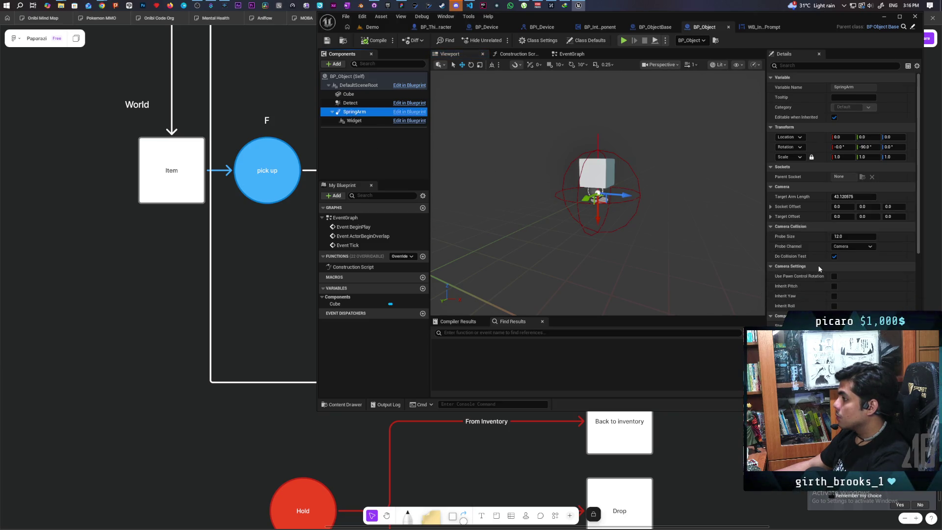
pyautogui.click(837, 196)
pyautogui.moveTo(853, 196); pyautogui.dragTo(856, 197)
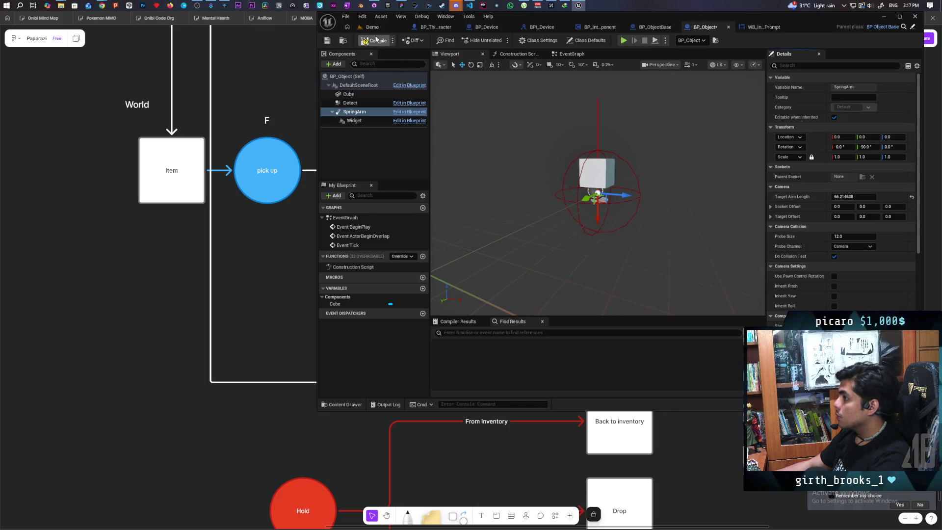
pyautogui.click(379, 27)
pyautogui.click(500, 40)
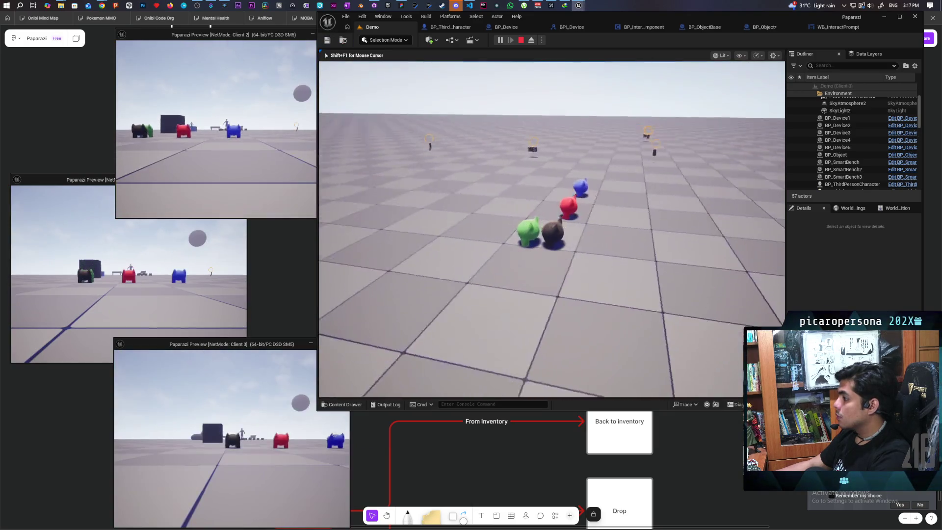
# Stop play and set BP_ObjectBase's Widget Parent Socket to None, then compile and save
pyautogui.press('w')
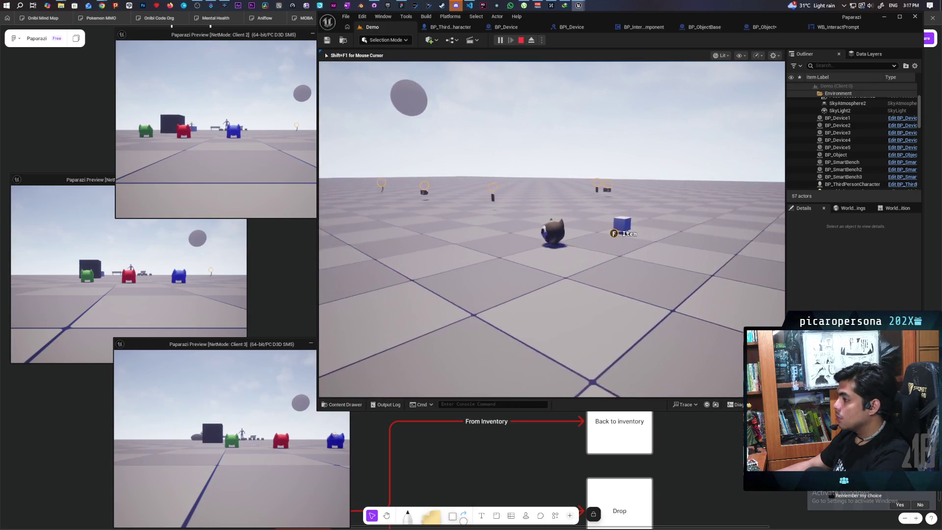
pyautogui.press('Escape')
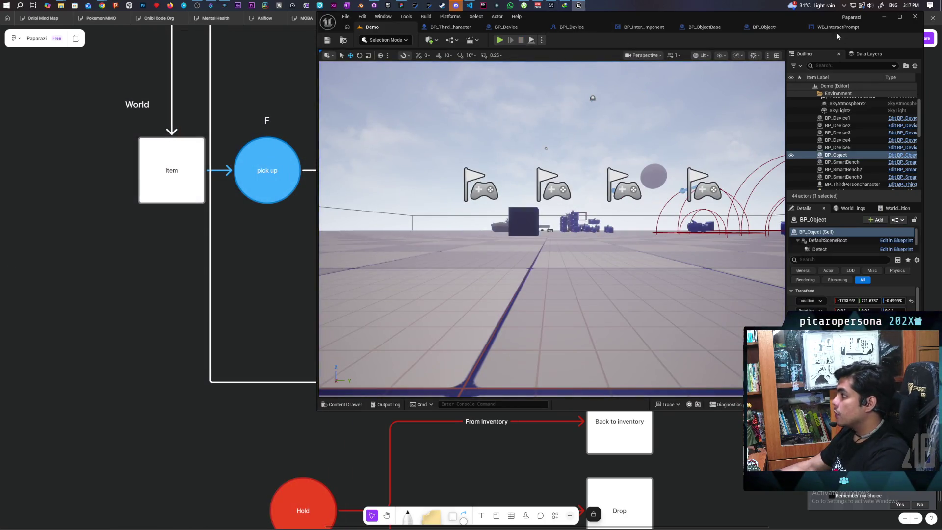
pyautogui.click(836, 31)
pyautogui.click(716, 27)
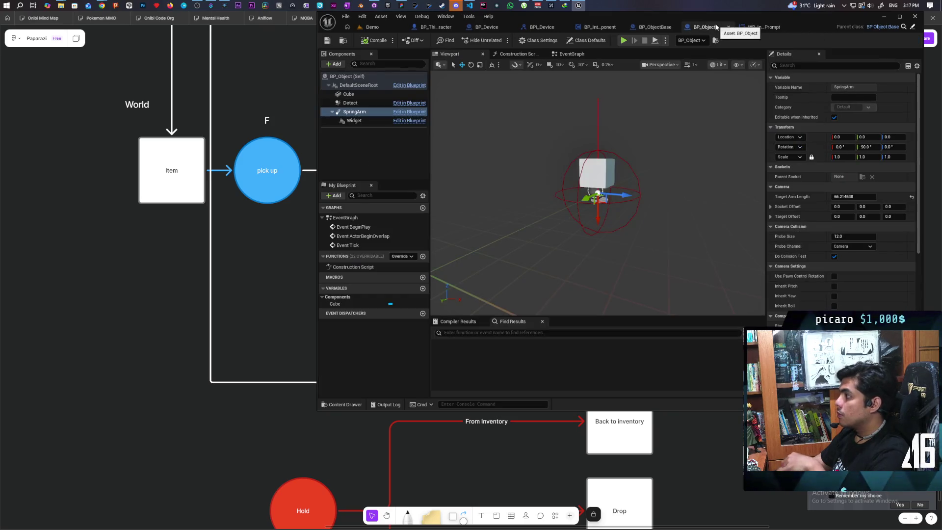
pyautogui.click(355, 121)
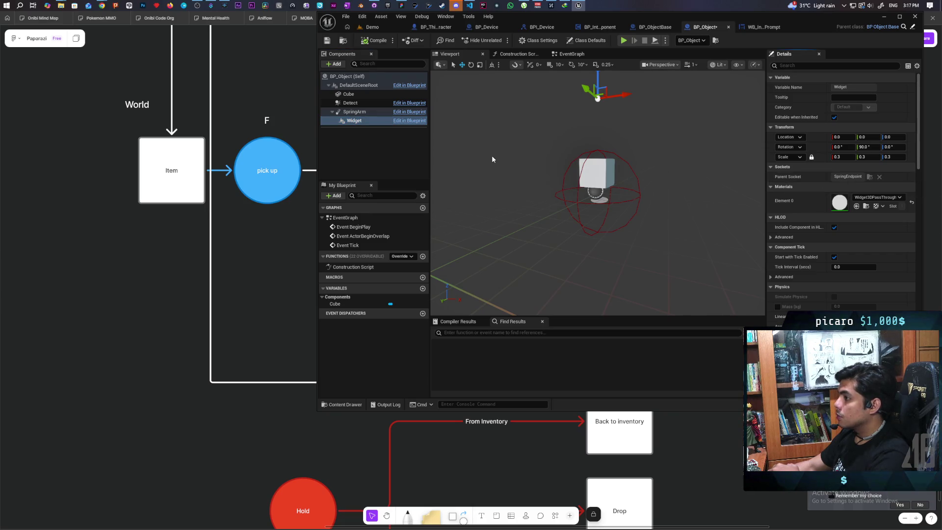
pyautogui.click(354, 120)
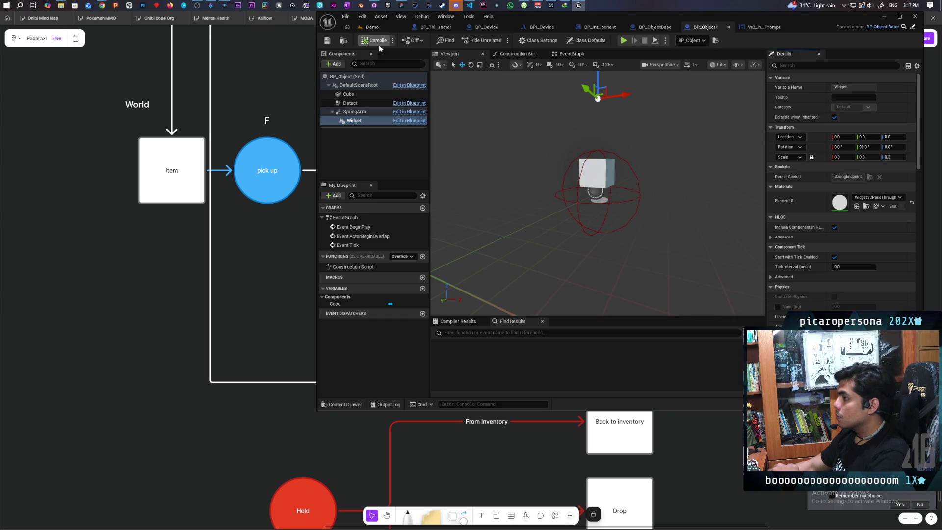
pyautogui.click(665, 28)
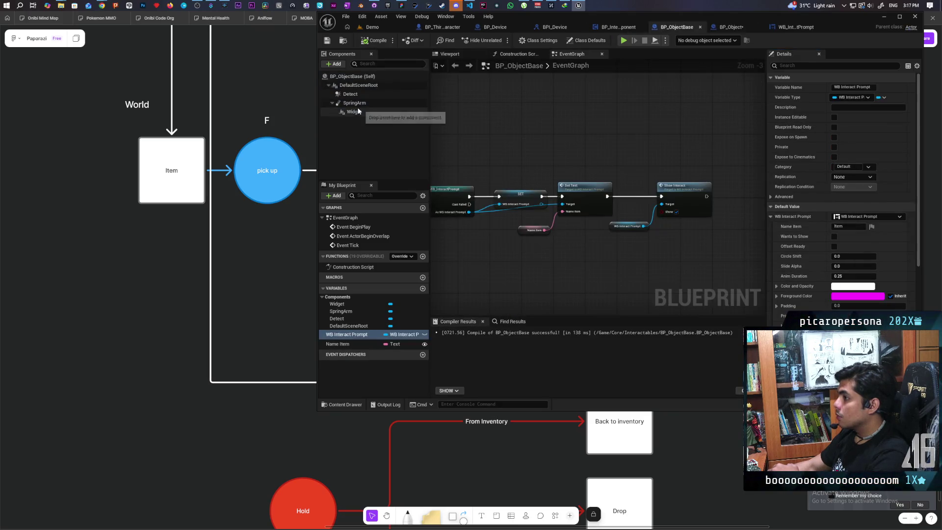
pyautogui.click(879, 177)
pyautogui.click(376, 41)
pyautogui.click(449, 54)
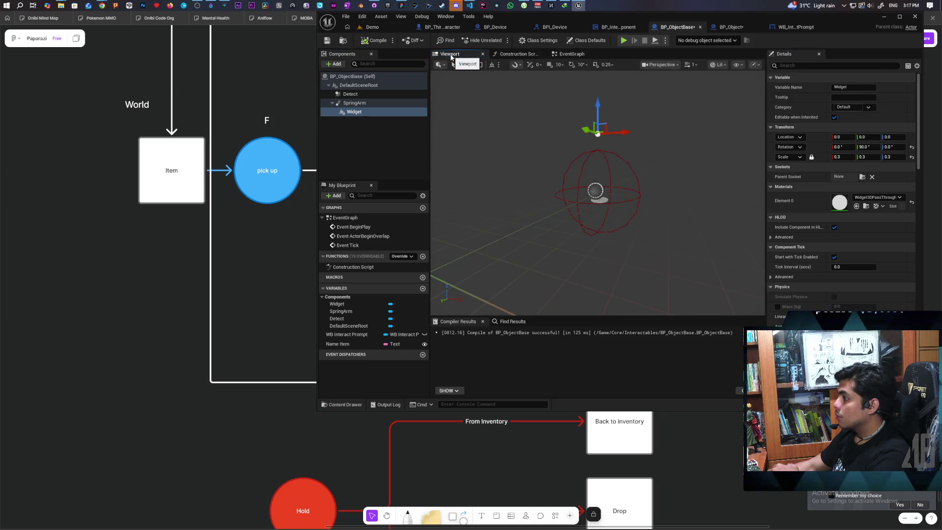
pyautogui.click(327, 42)
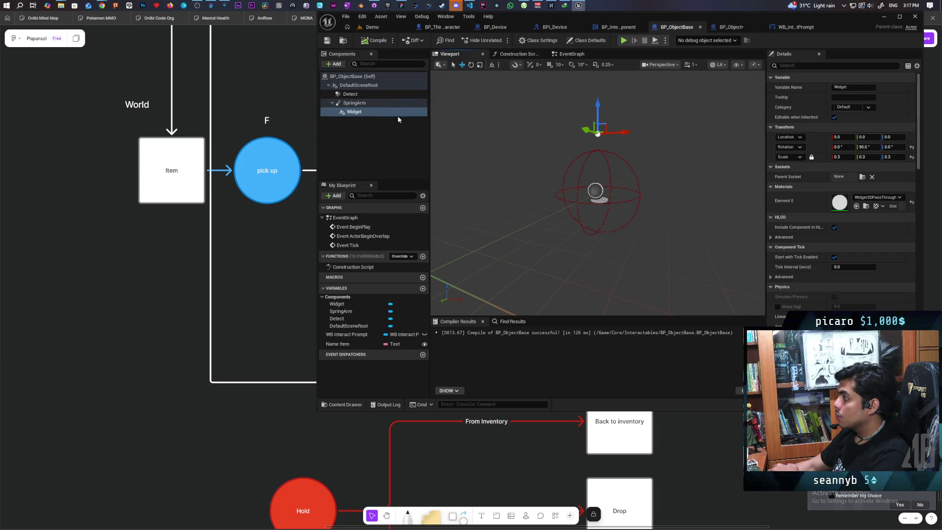
# Add an Arrow component under BP_ObjectBase's SpringArm
pyautogui.click(352, 112)
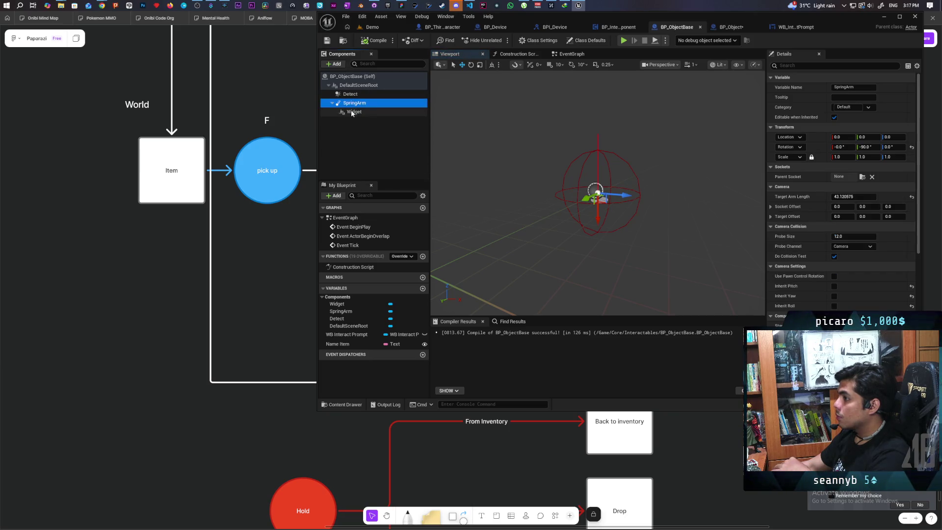
pyautogui.click(354, 112)
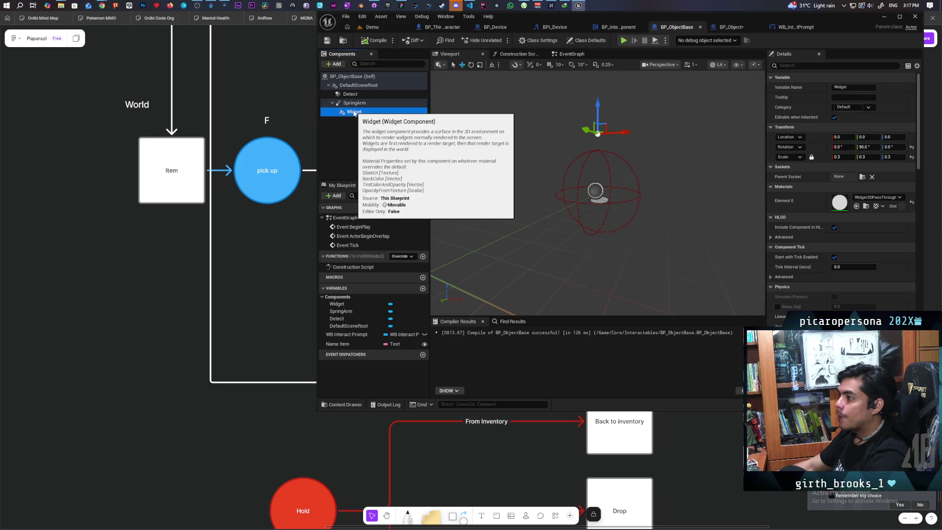
pyautogui.click(354, 103)
pyautogui.click(339, 65)
pyautogui.write('ar')
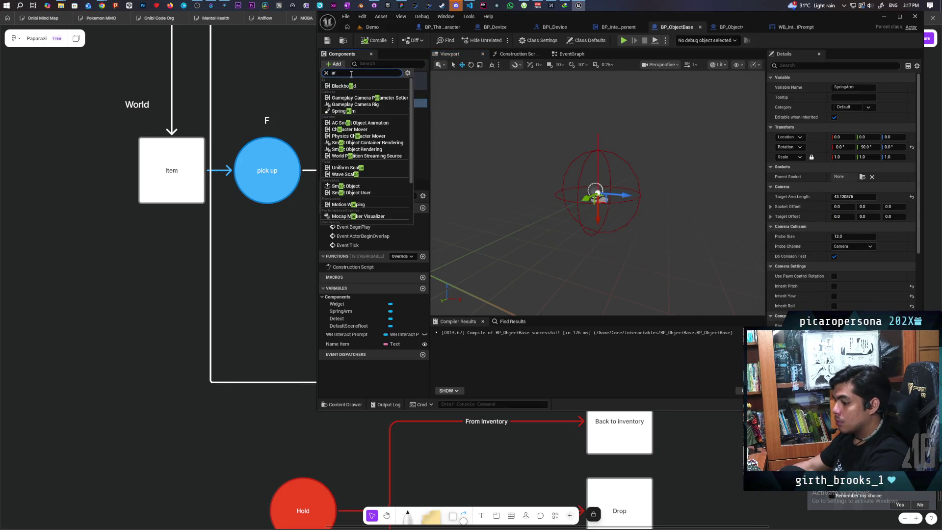
pyautogui.write('row')
pyautogui.press('Return')
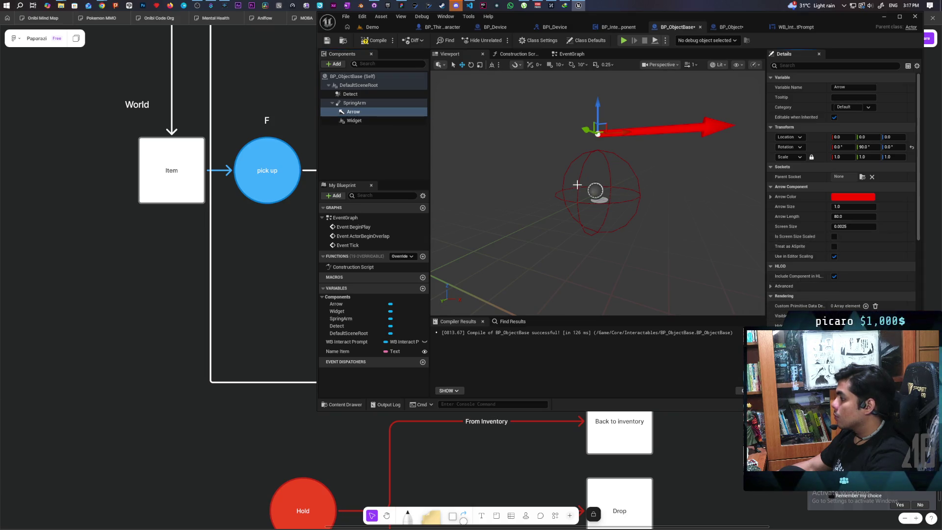
pyautogui.click(380, 29)
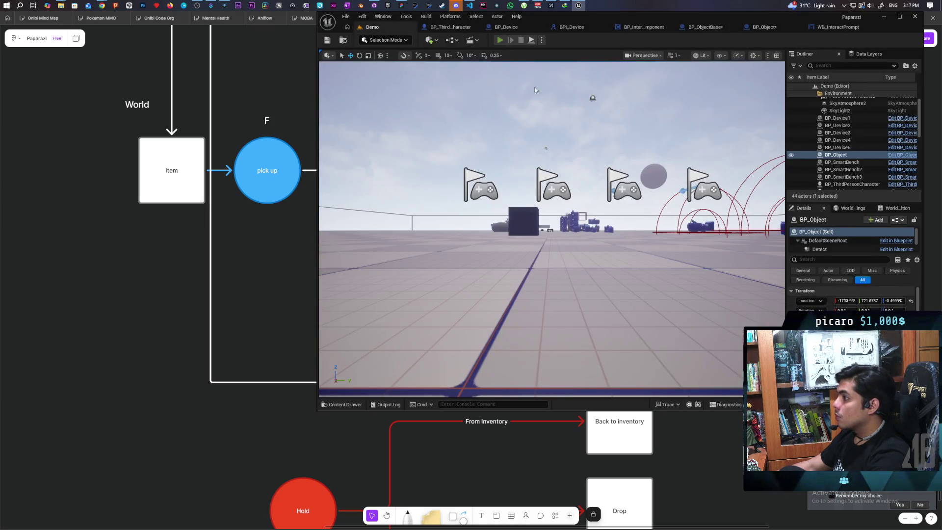
# Playtest with three clients around the blue cube to check the 'F Item' prompt, then reopen WB_InteractPrompt's graph
pyautogui.hotkey('alt', 'p')
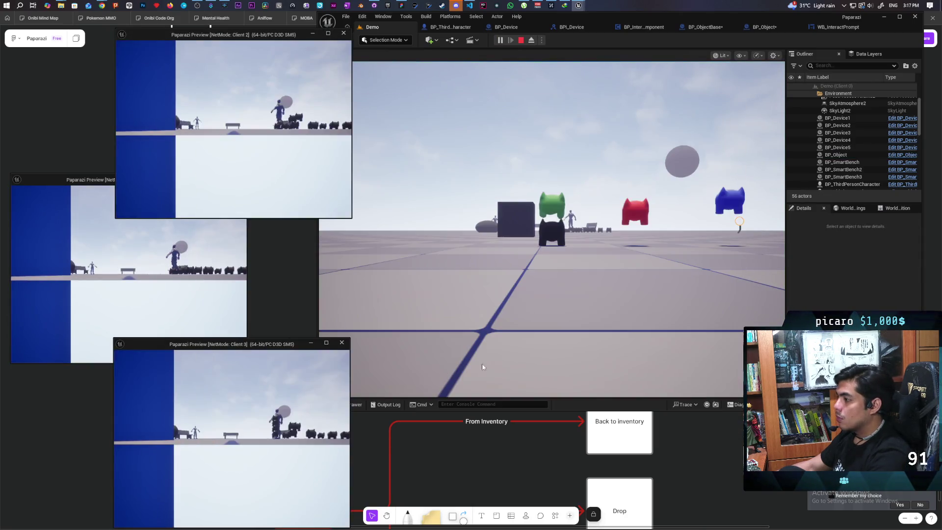
pyautogui.click(476, 369)
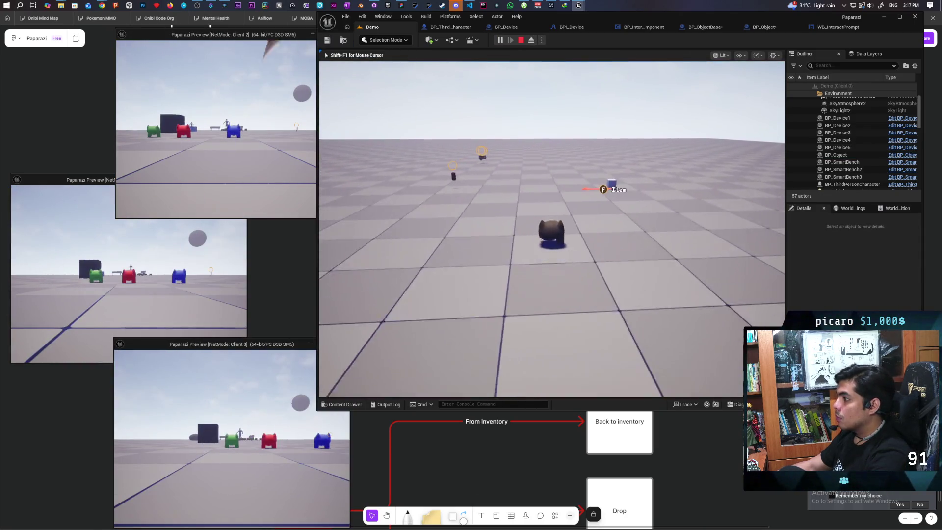
pyautogui.press('w')
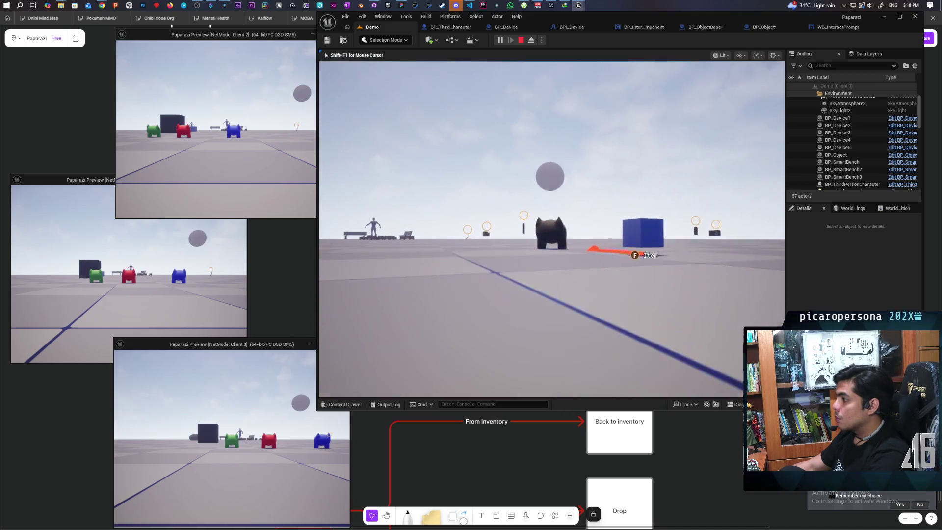
pyautogui.press('s')
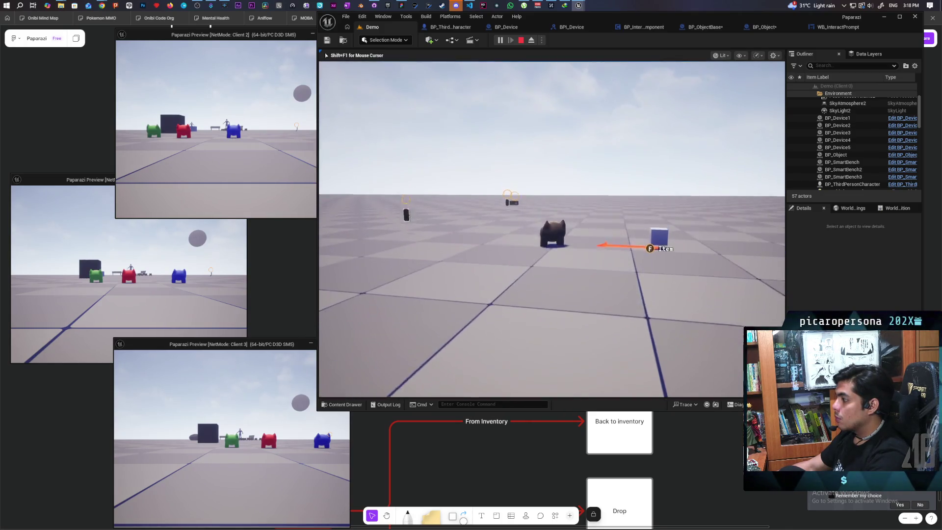
pyautogui.press('s')
pyautogui.press('a')
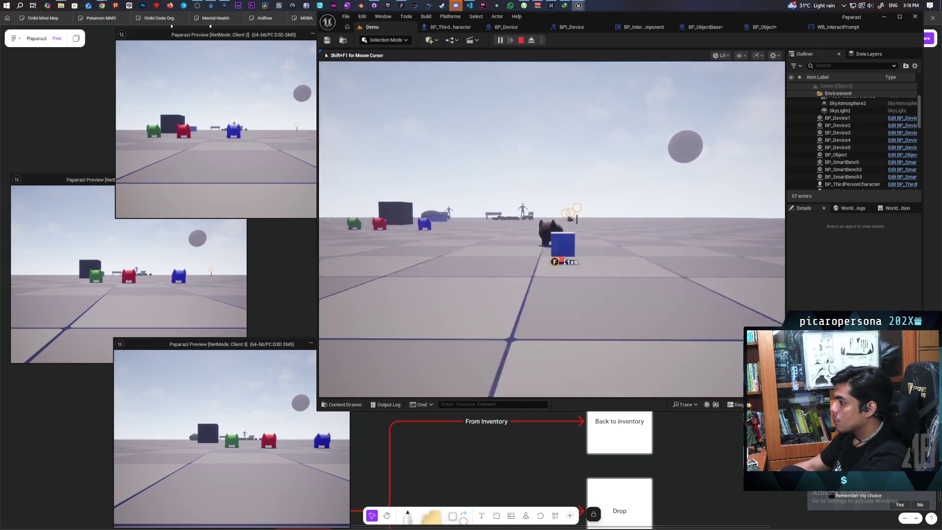
pyautogui.press('a')
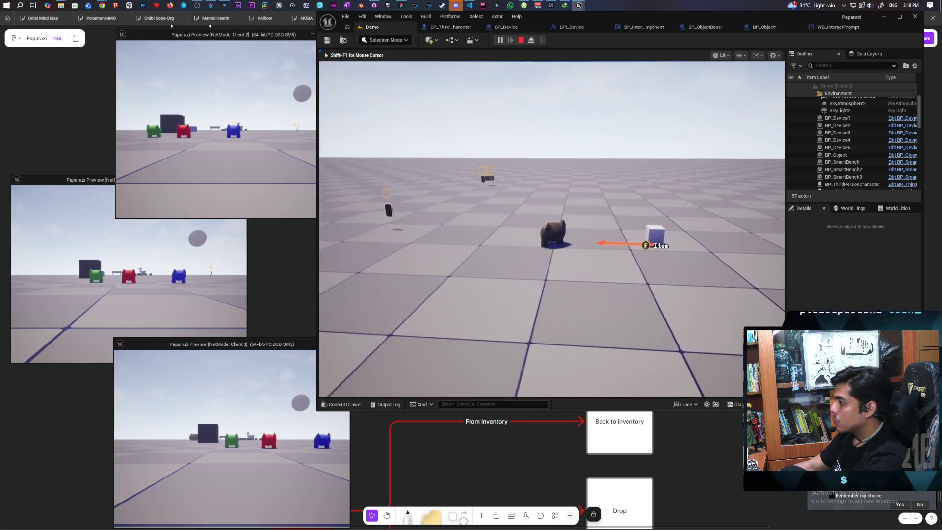
pyautogui.press('w')
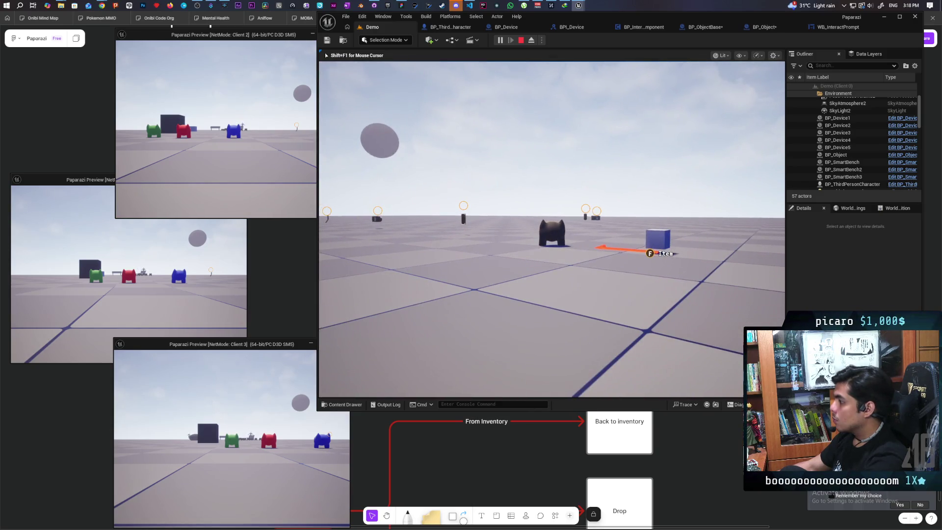
pyautogui.press('Escape')
pyautogui.click(834, 28)
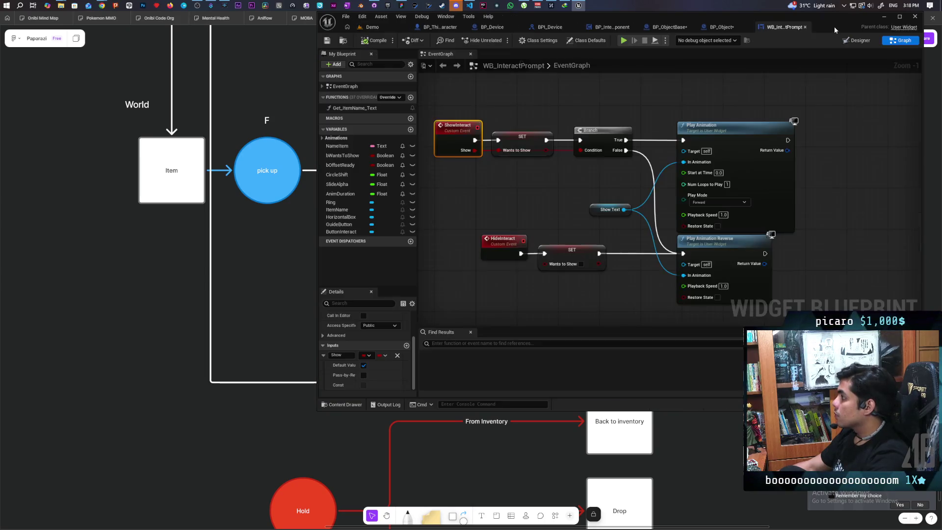
# Inspect BP_Object's SpringArm properties, filtering and then clearing the Details search
pyautogui.click(725, 28)
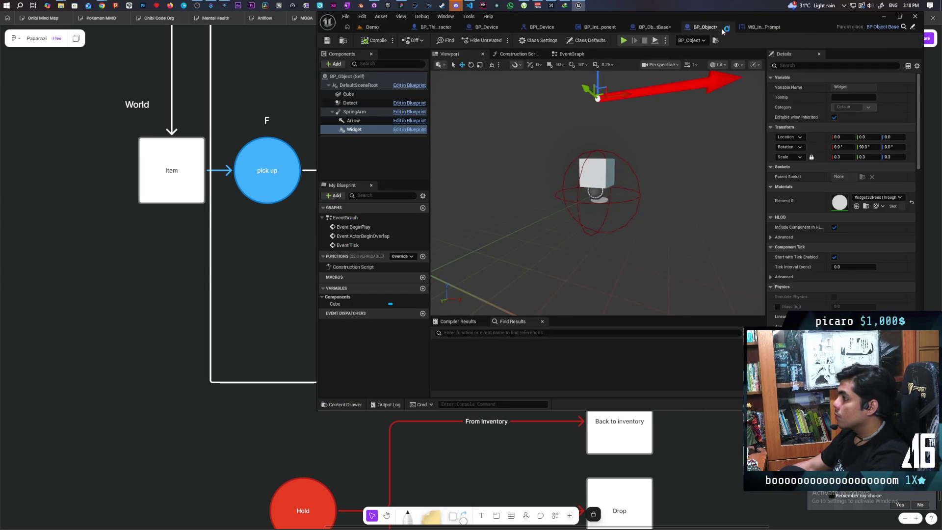
pyautogui.click(355, 112)
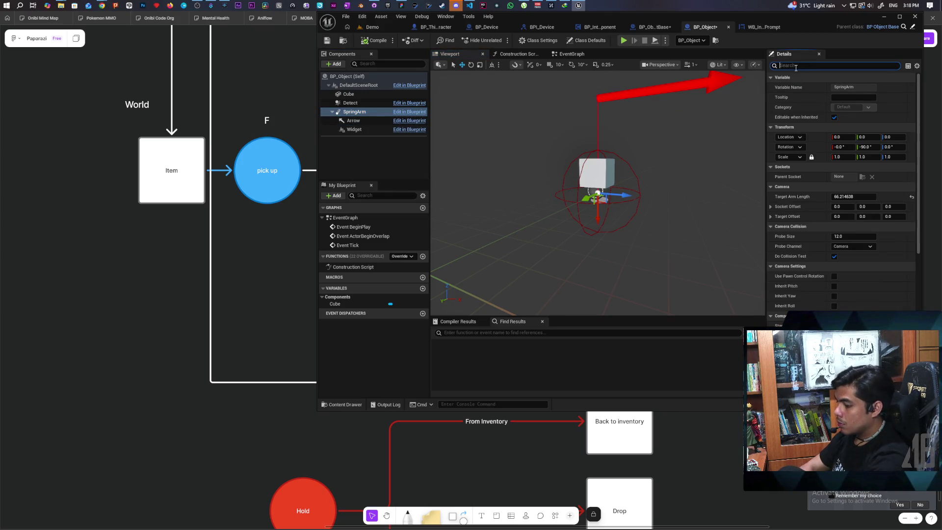
pyautogui.write('ick')
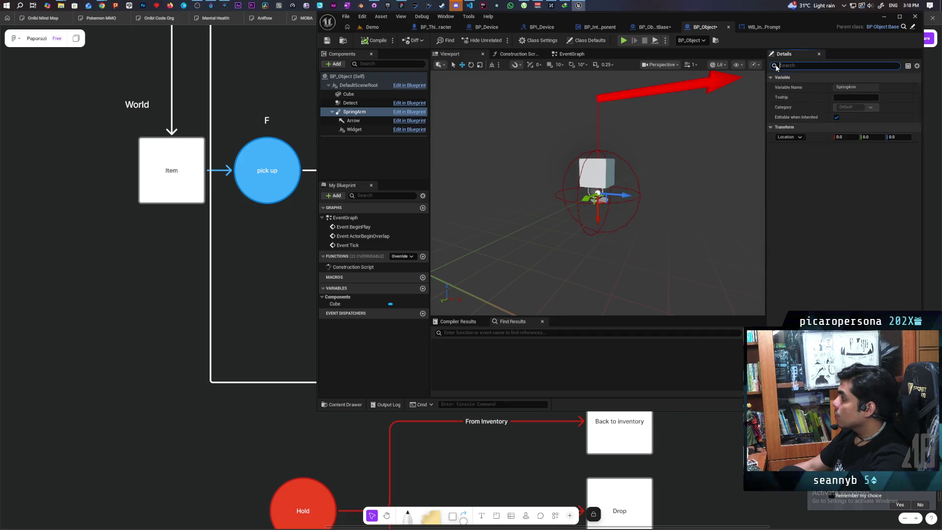
pyautogui.click(775, 65)
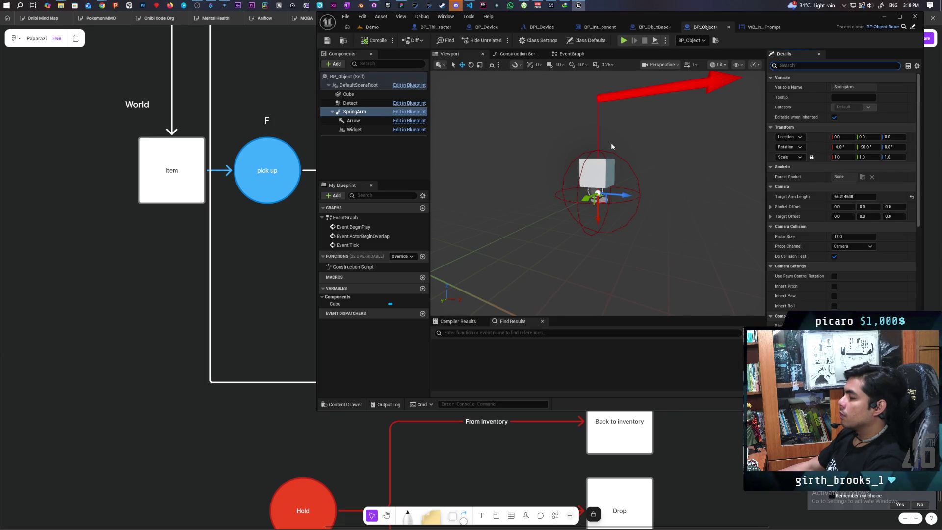
pyautogui.moveTo(347, 86)
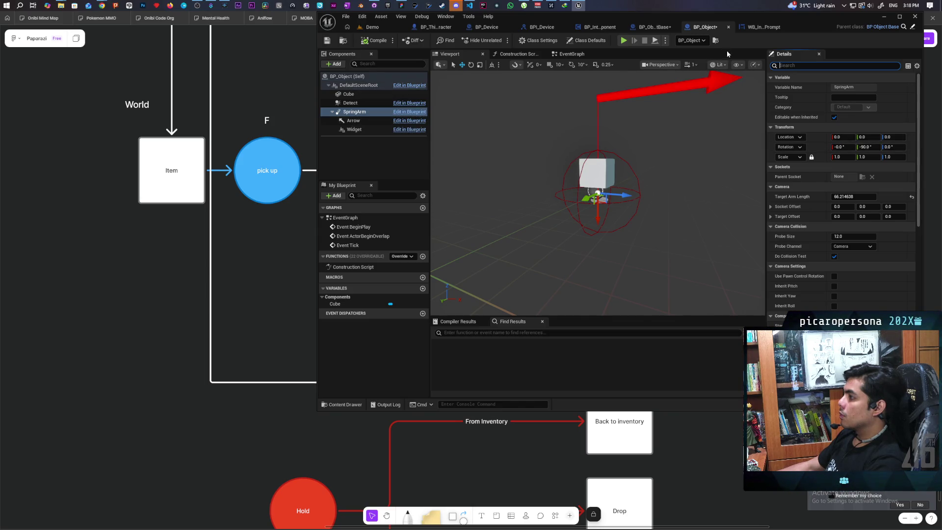
# Reset BP_ObjectBase's SpringArm rotation to 0, save, and start a multiplayer play session
pyautogui.click(647, 28)
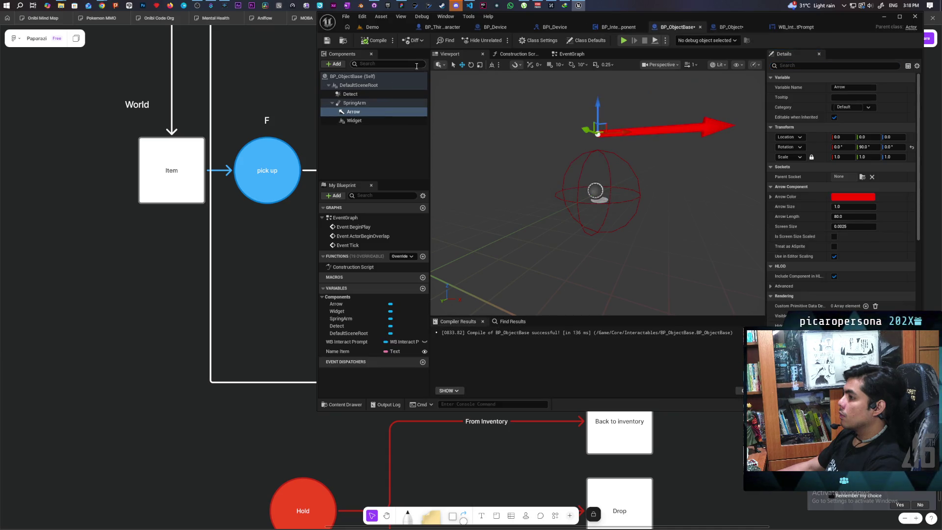
pyautogui.click(345, 104)
pyautogui.click(912, 147)
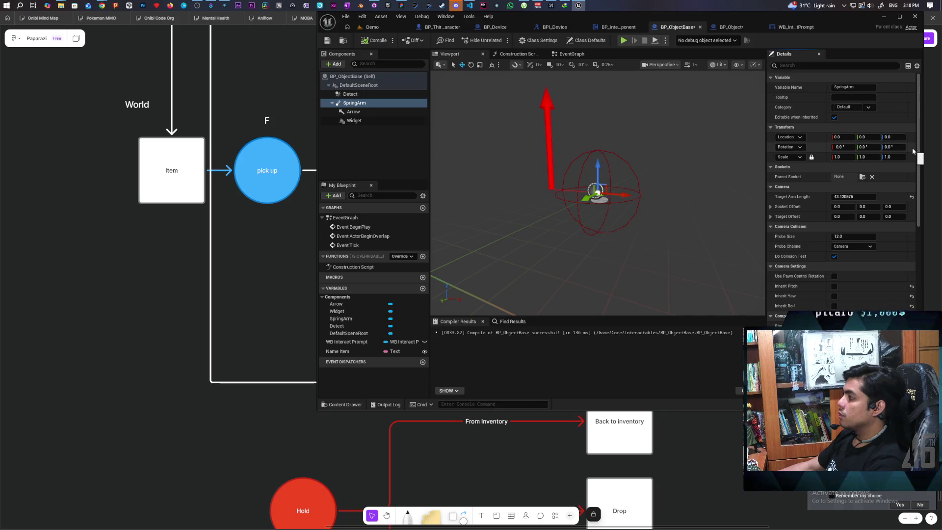
pyautogui.click(326, 42)
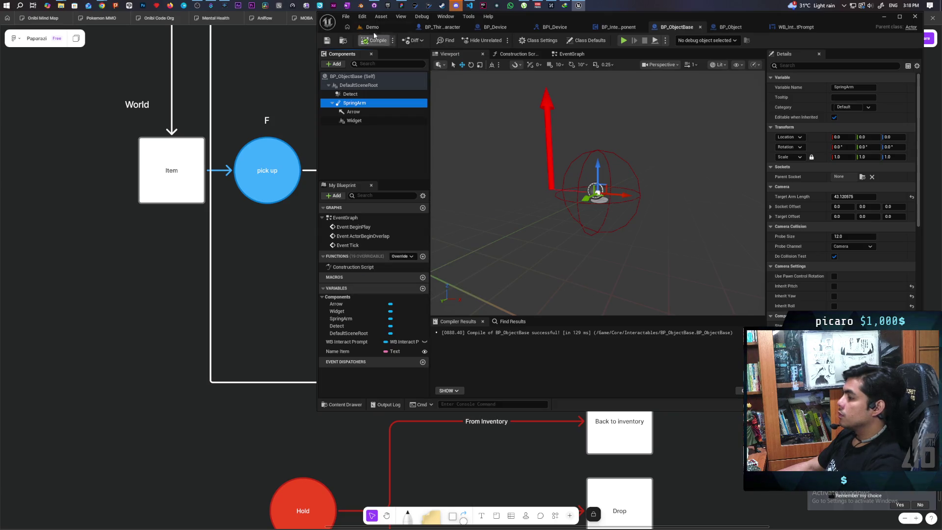
pyautogui.click(373, 30)
pyautogui.hotkey('alt', 'p')
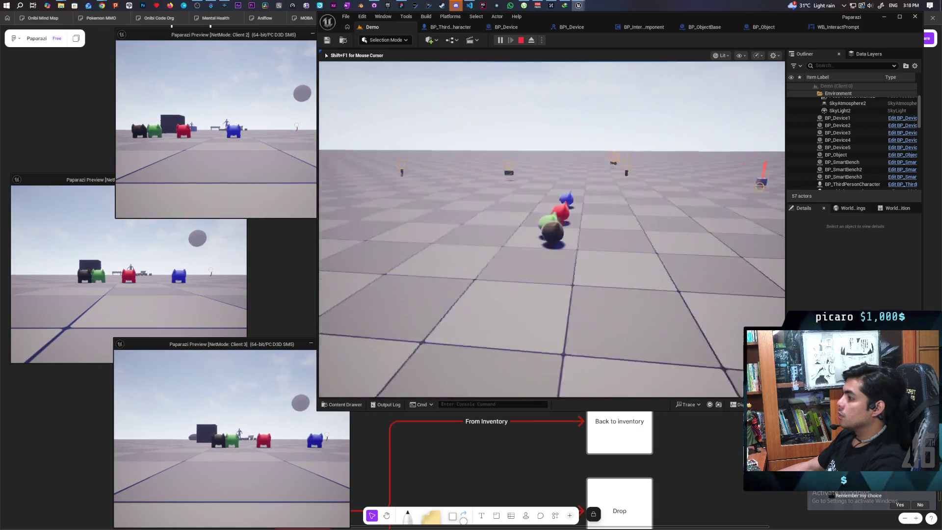
pyautogui.press('w')
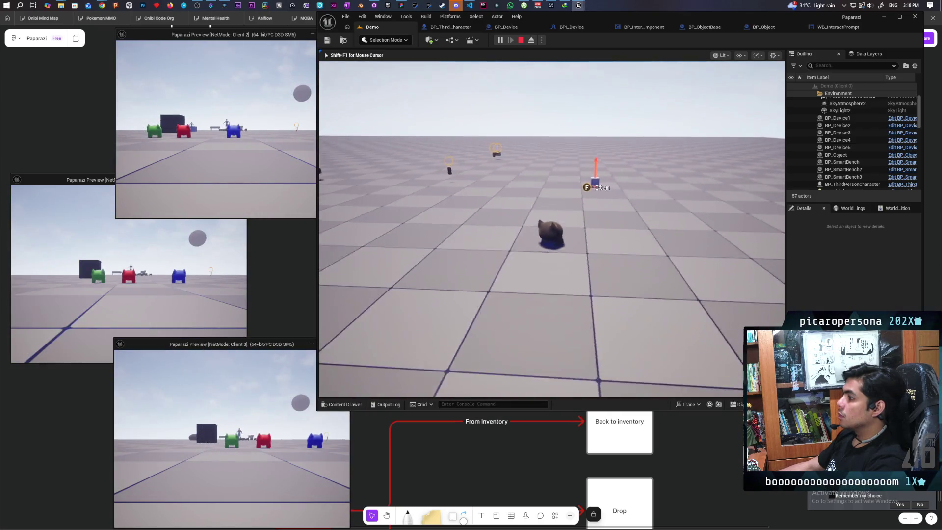
pyautogui.press('w')
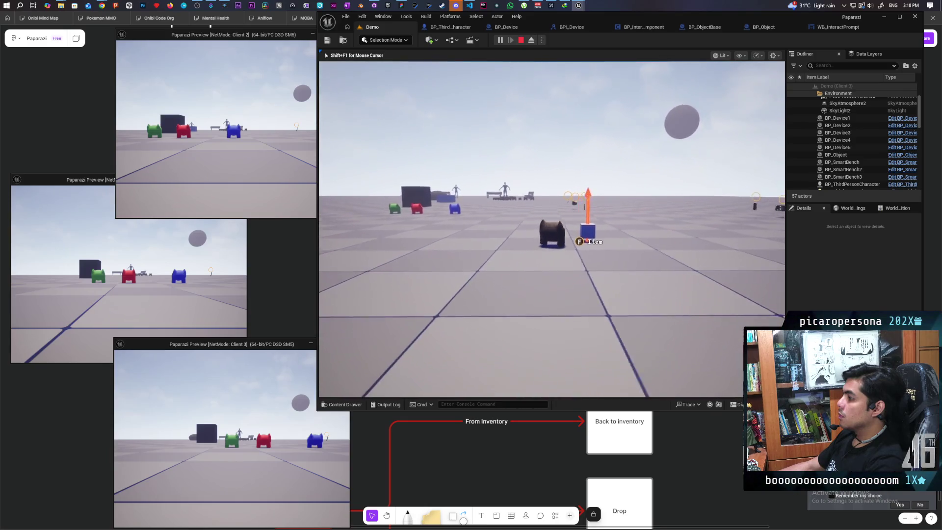
pyautogui.press('w')
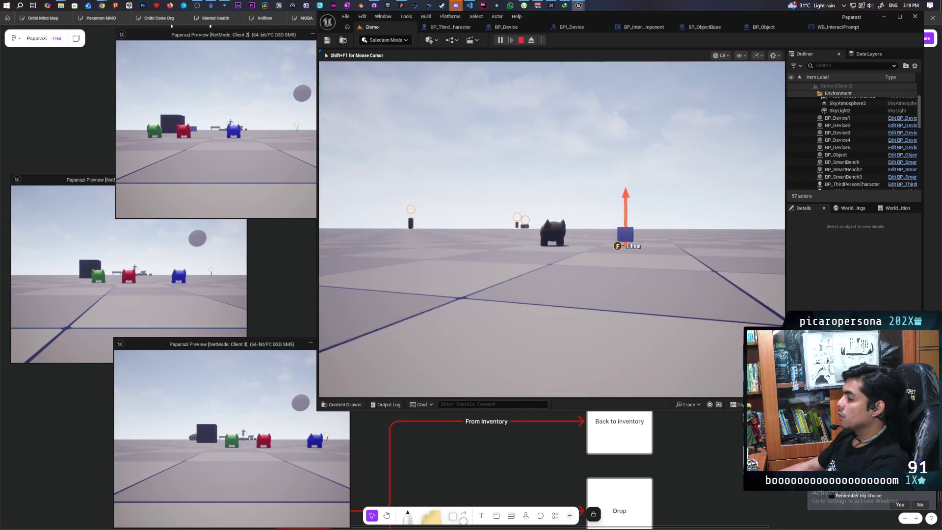
pyautogui.press('w')
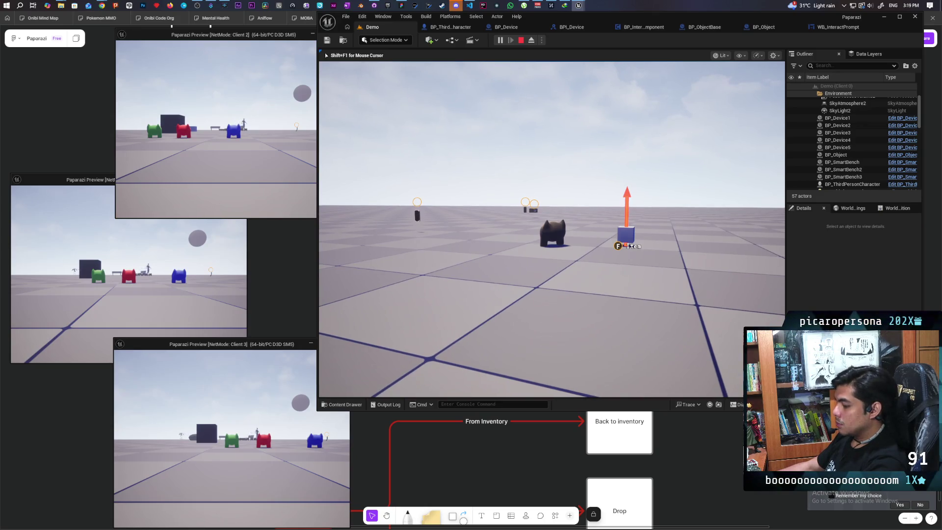
pyautogui.press('F8')
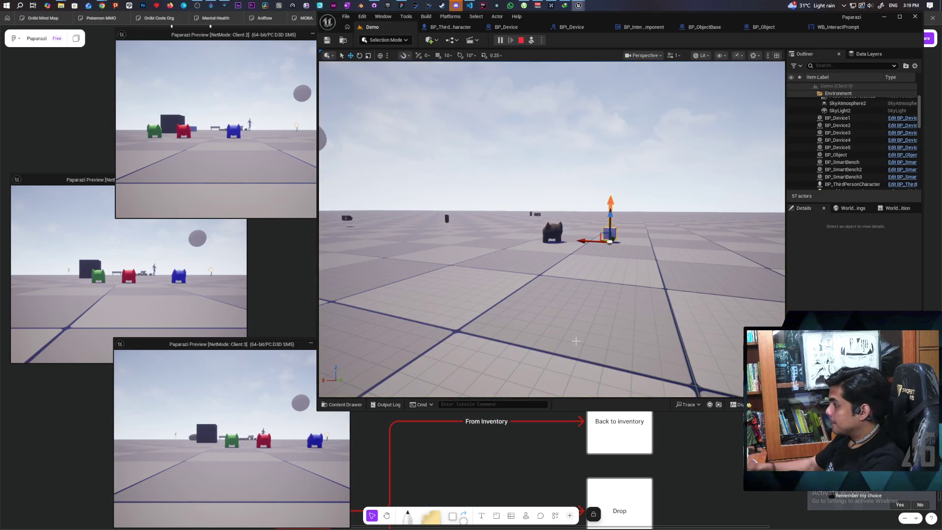
pyautogui.moveTo(603, 312); pyautogui.dragTo(603, 313)
pyautogui.scroll(5, 564, 244)
pyautogui.scroll(-4, 555, 222)
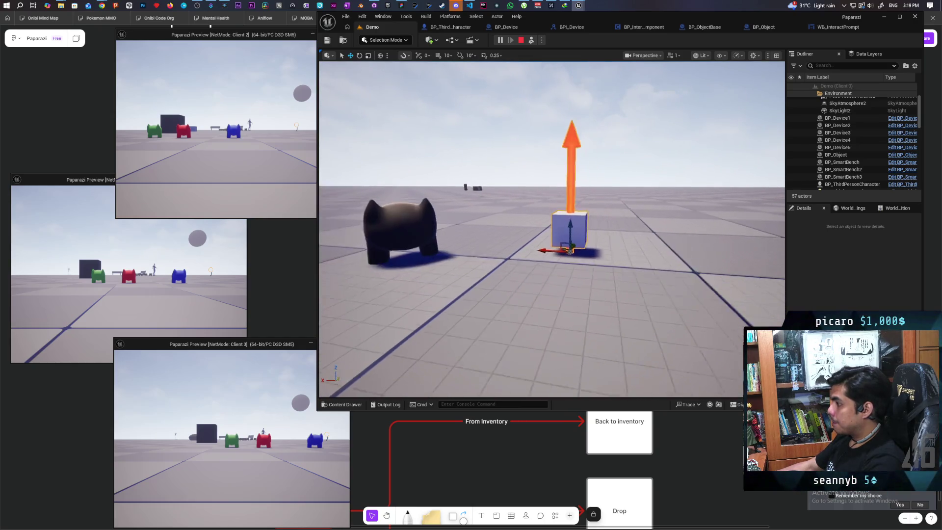
pyautogui.click(561, 228)
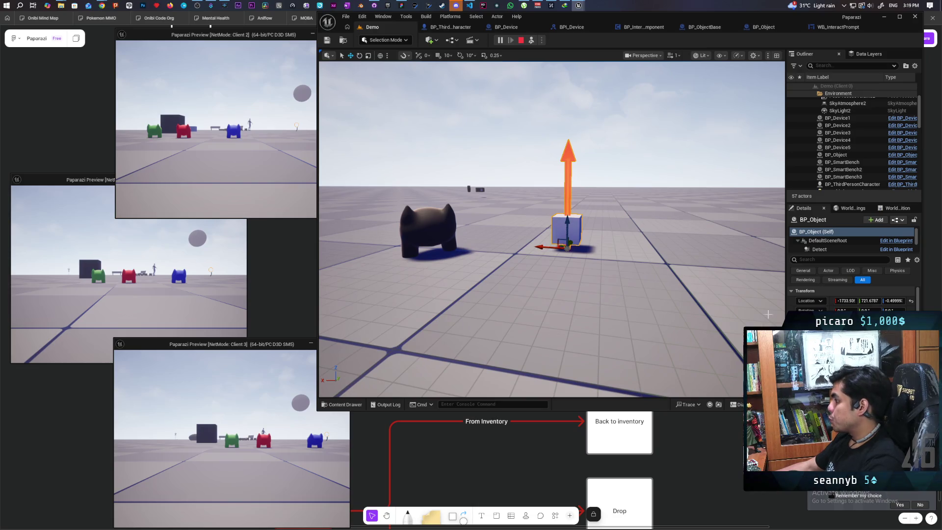
pyautogui.scroll(-3, 817, 244)
pyautogui.click(824, 235)
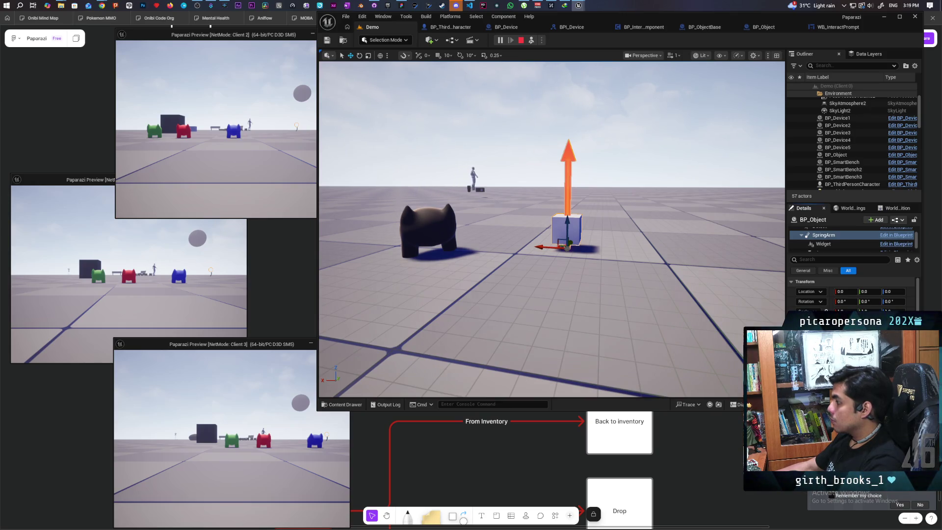
pyautogui.click(824, 244)
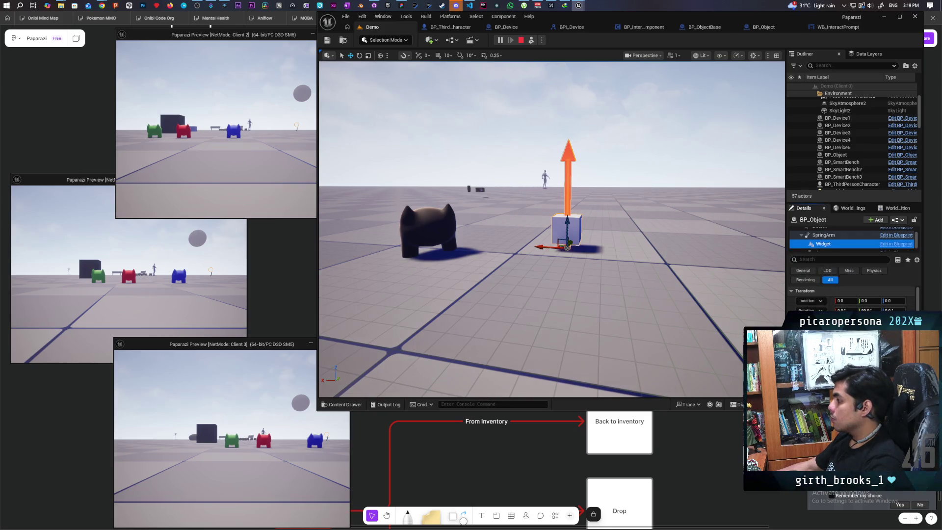
pyautogui.press('Escape')
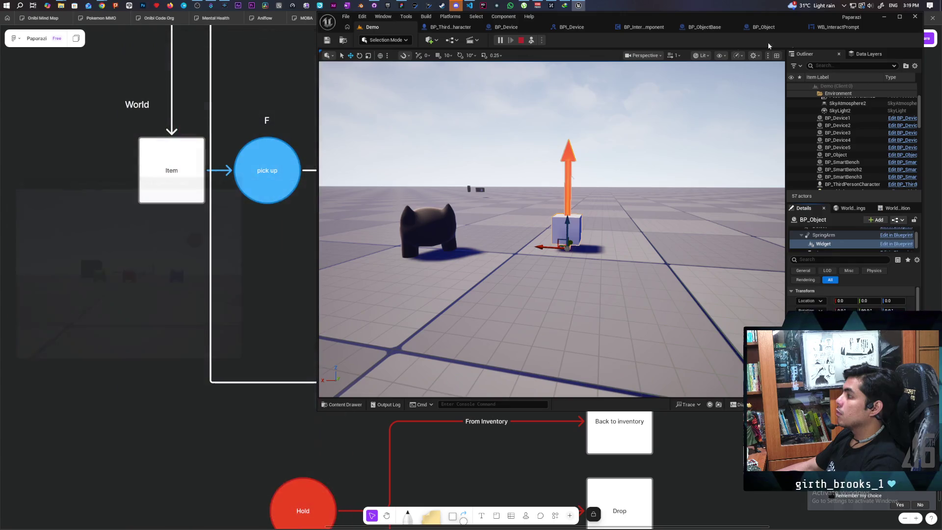
# In BP_ObjectBase, attach the Arrow component to the SpringEndpoint parent socket
pyautogui.click(692, 28)
pyautogui.click(354, 103)
pyautogui.click(353, 112)
pyautogui.click(863, 178)
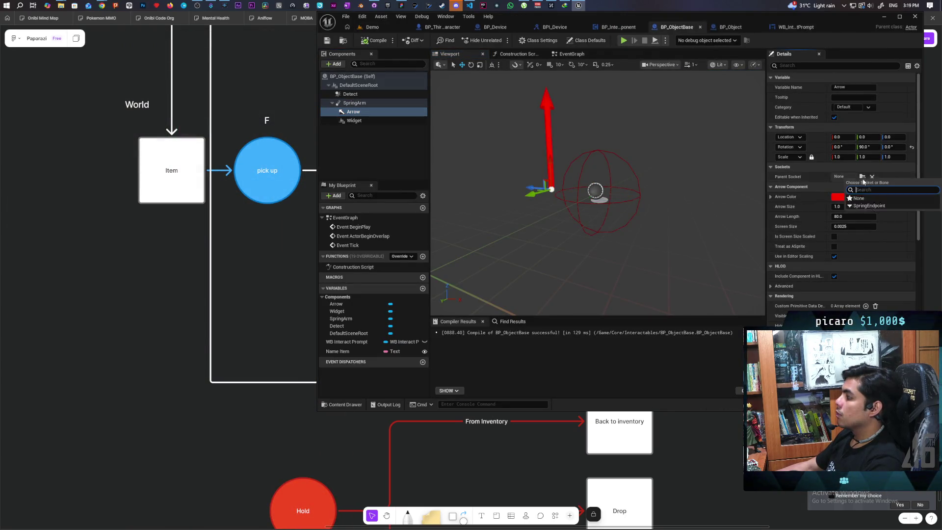
pyautogui.click(863, 206)
# Put the Widget on the SpringEndpoint socket too, recompile, and return to the Demo level
pyautogui.click(354, 121)
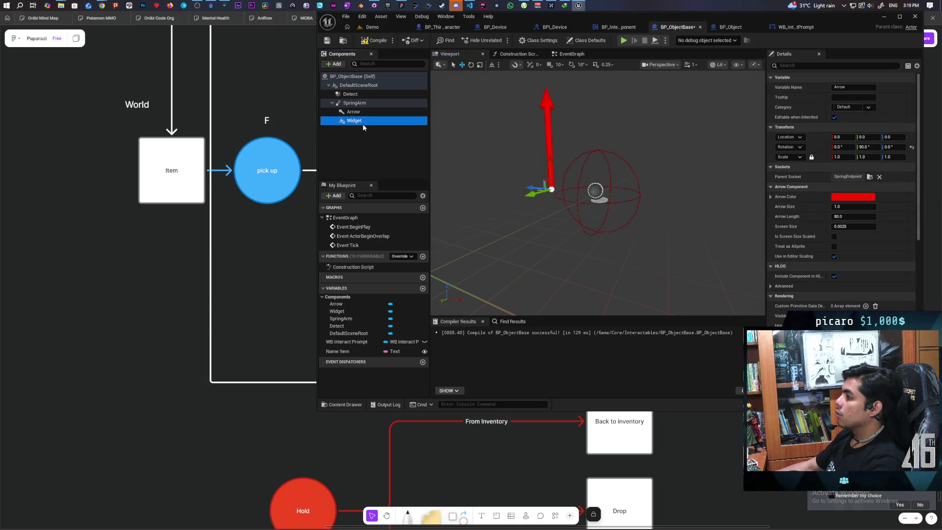
pyautogui.click(863, 177)
pyautogui.click(868, 201)
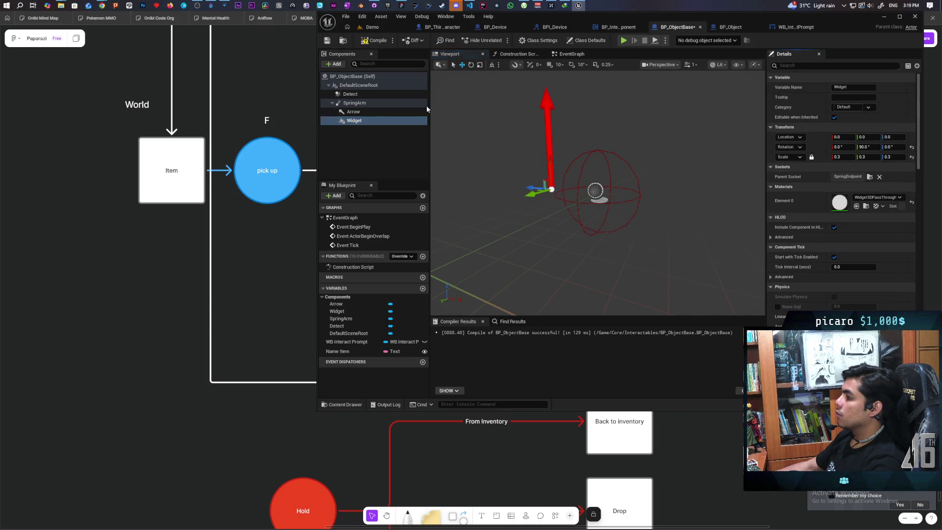
pyautogui.click(378, 42)
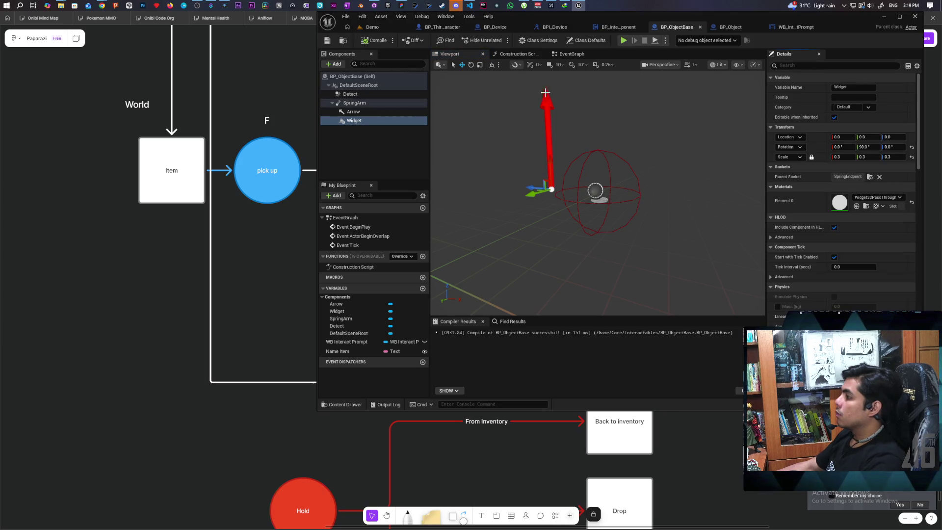
pyautogui.click(384, 27)
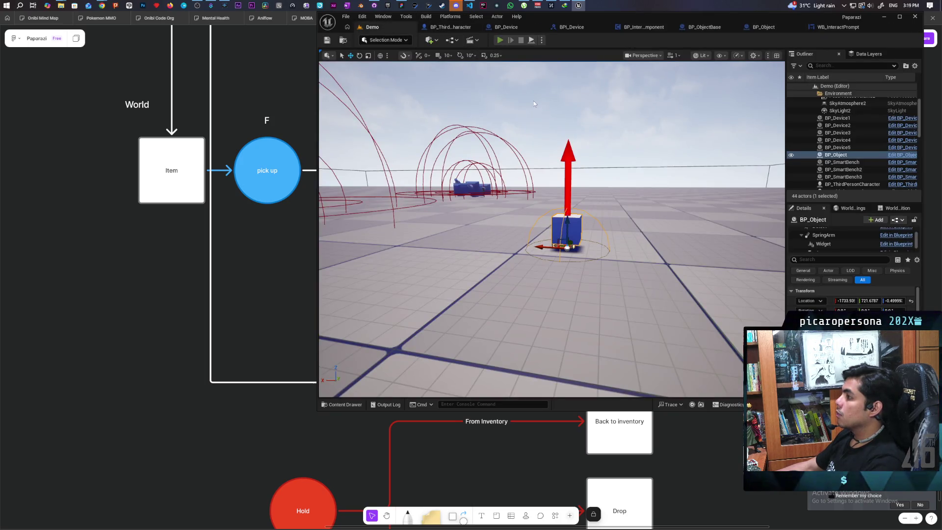
# Start a multiplayer play session and walk the character toward the Item cube
pyautogui.hotkey('alt', 'p')
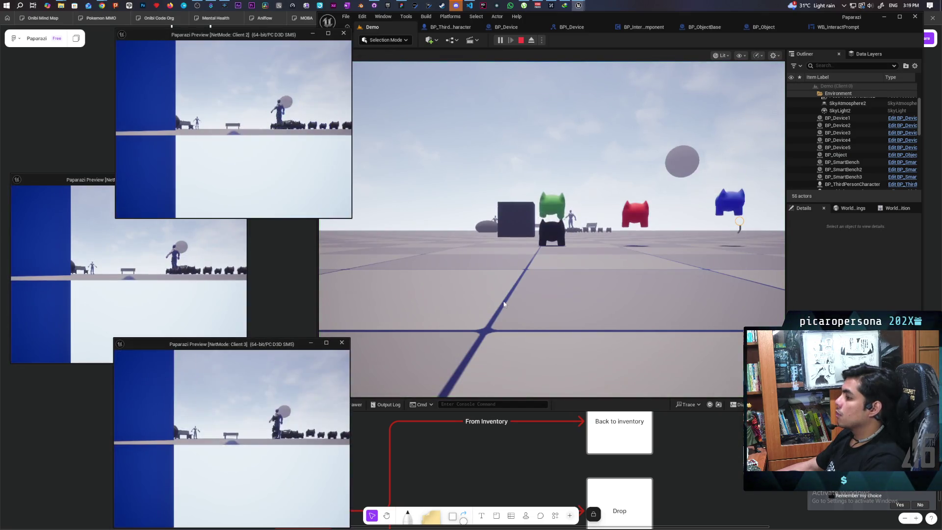
pyautogui.click(496, 310)
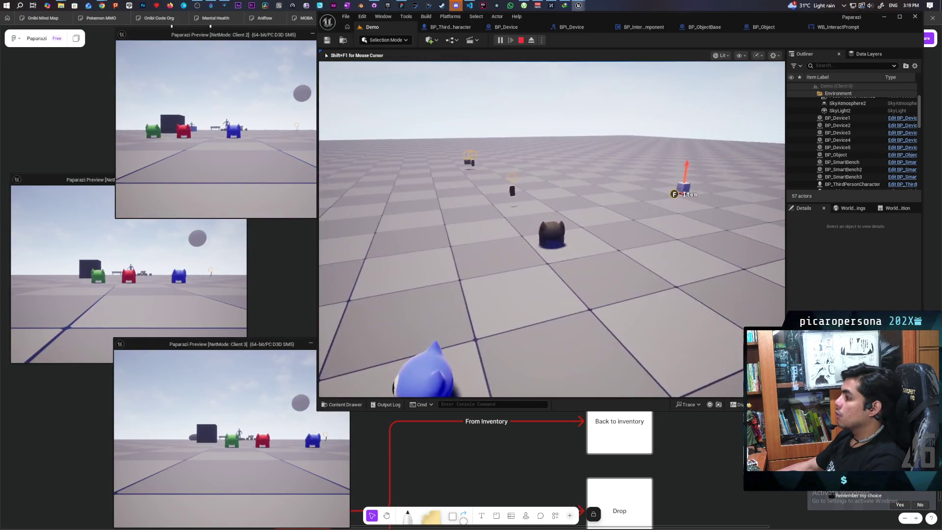
pyautogui.press('w')
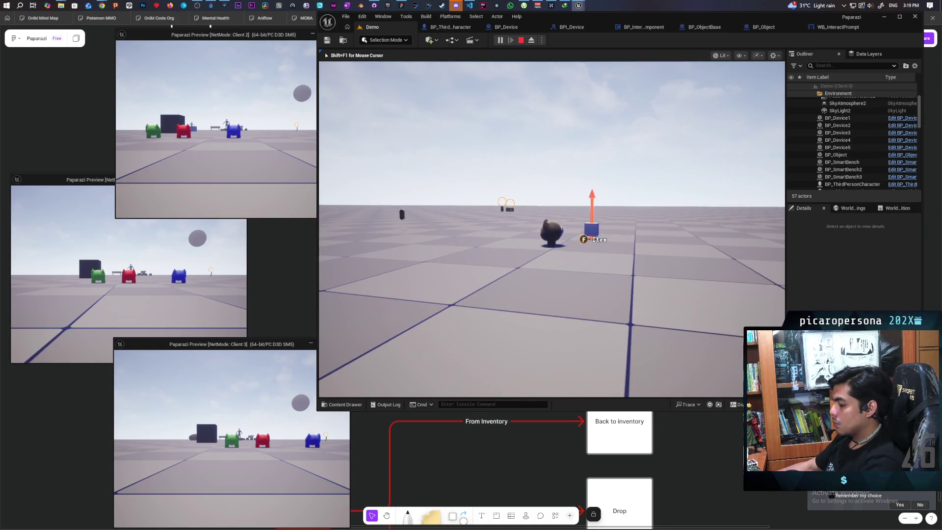
# Eject with F8, select and frame the Item cube, and inspect its SpringArm component
pyautogui.press('F8')
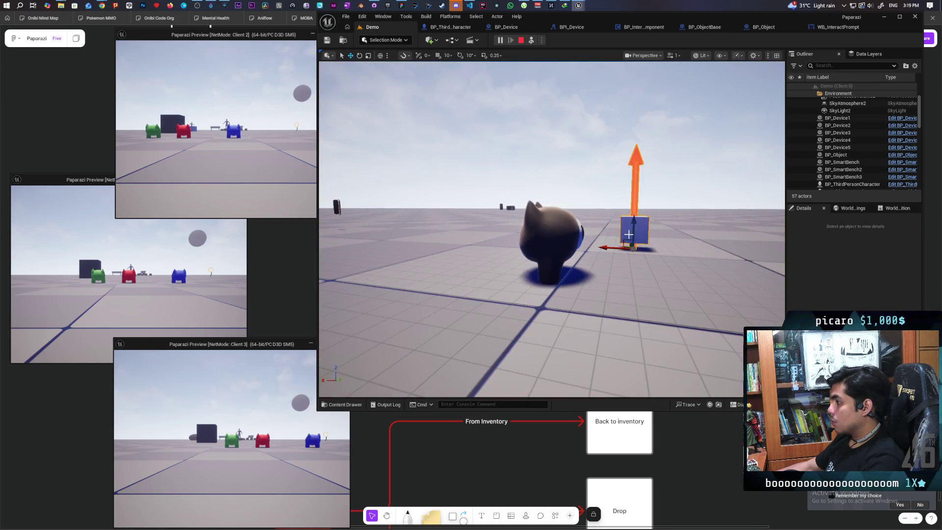
pyautogui.click(627, 235)
pyautogui.press('f')
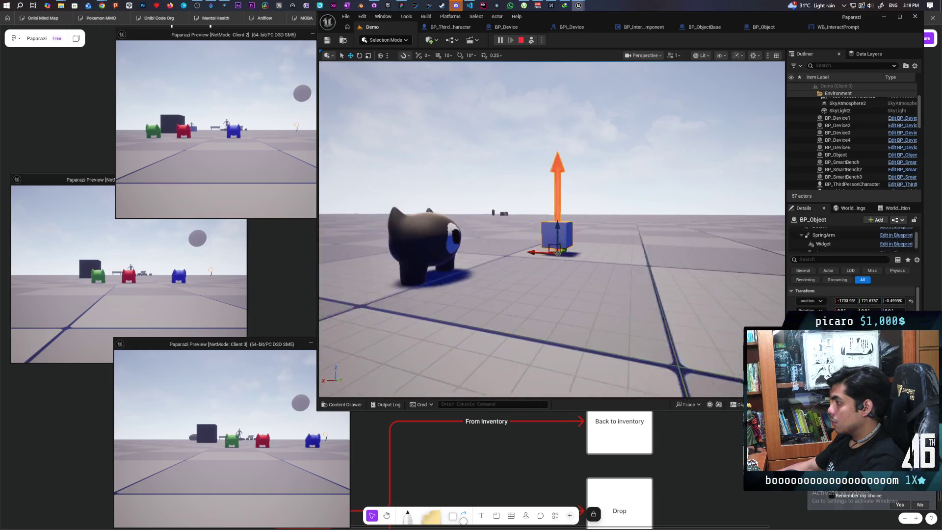
pyautogui.click(825, 235)
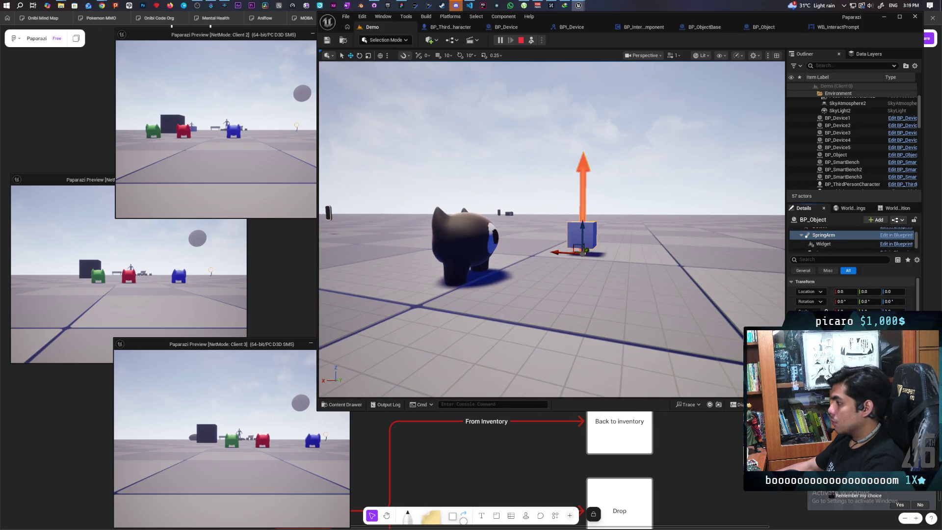
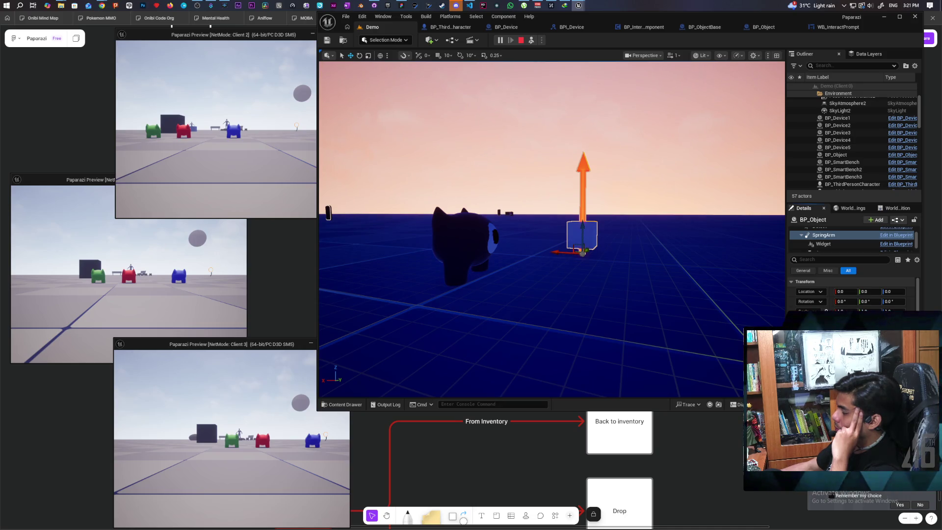
# Rotate the spring arm to -38°, stop the play session and switch to BP_ObjectBase
pyautogui.moveTo(870, 301)
pyautogui.mouseDown()
pyautogui.moveTo(888, 301)
pyautogui.moveTo(860, 301)
pyautogui.mouseUp()
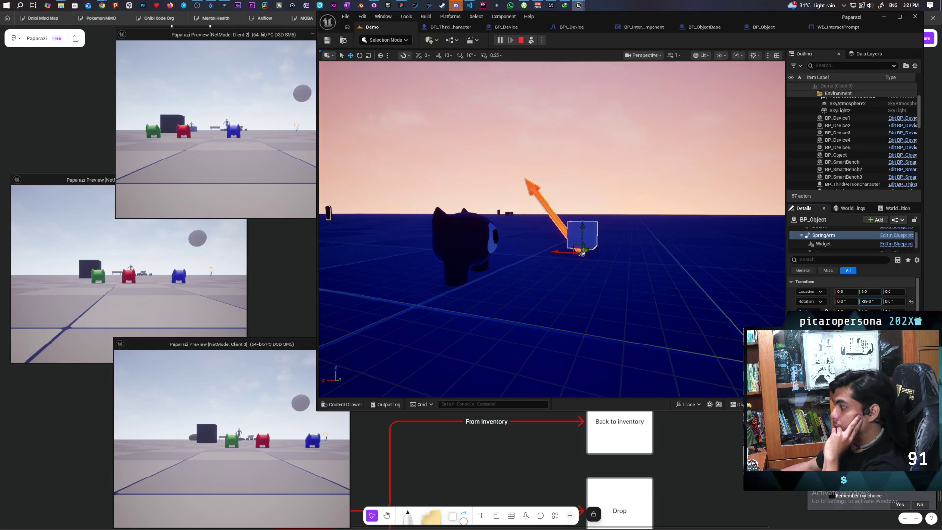
pyautogui.moveTo(860, 301); pyautogui.dragTo(861, 301)
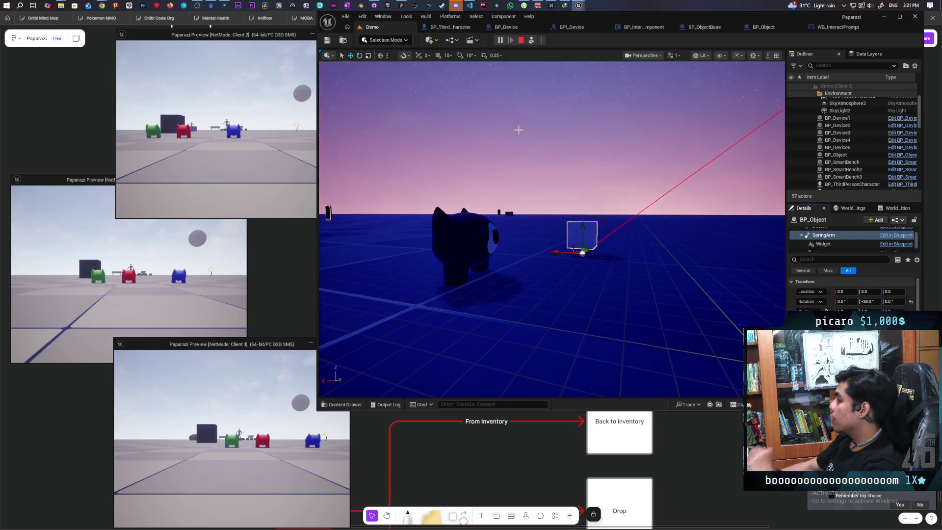
pyautogui.press('Escape')
pyautogui.click(687, 27)
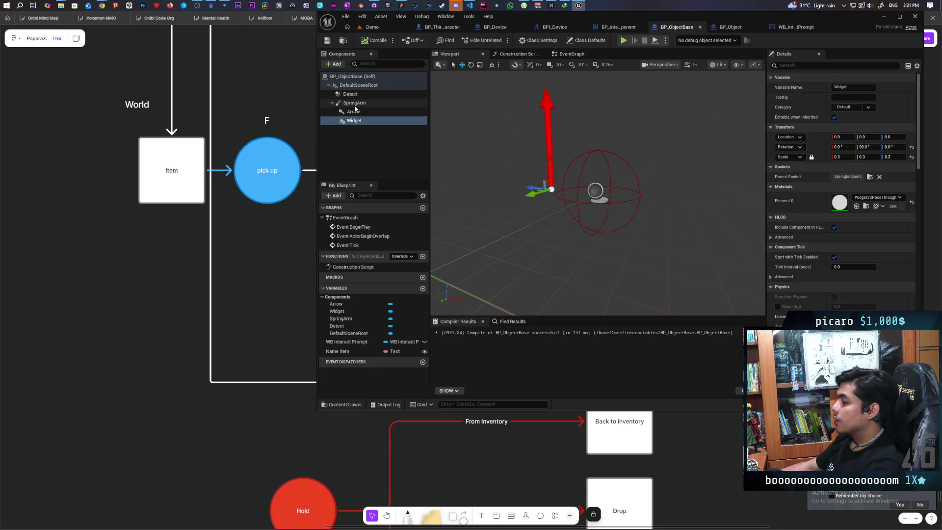
# Turn off the SpringArm's Do Collision Test and rotate it to Y -90°
pyautogui.click(355, 102)
pyautogui.click(834, 256)
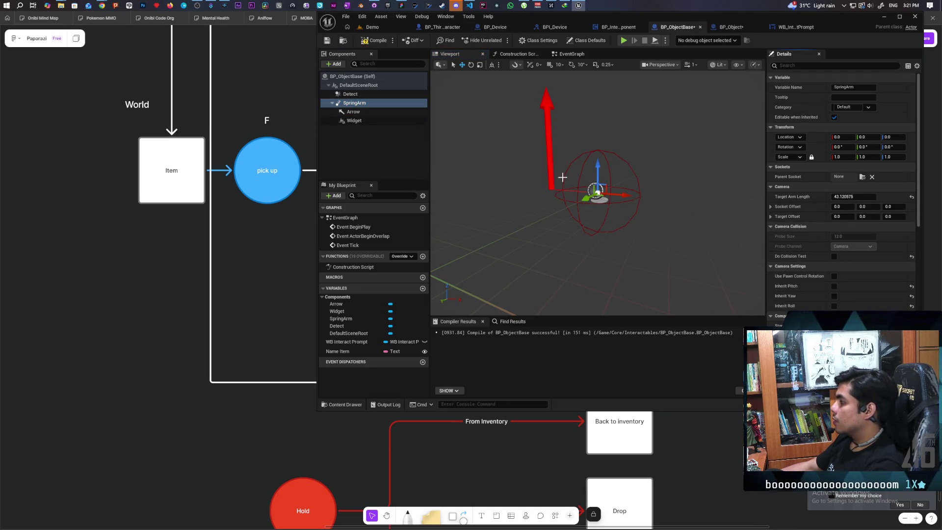
pyautogui.moveTo(867, 147); pyautogui.dragTo(829, 146)
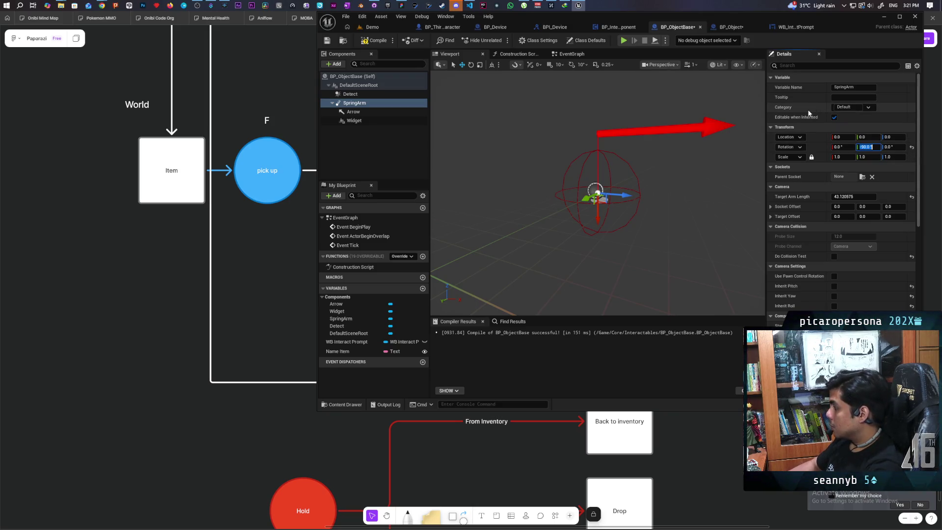
# Delete the Arrow component, compile BP_ObjectBase and return to the Demo level
pyautogui.click(363, 121)
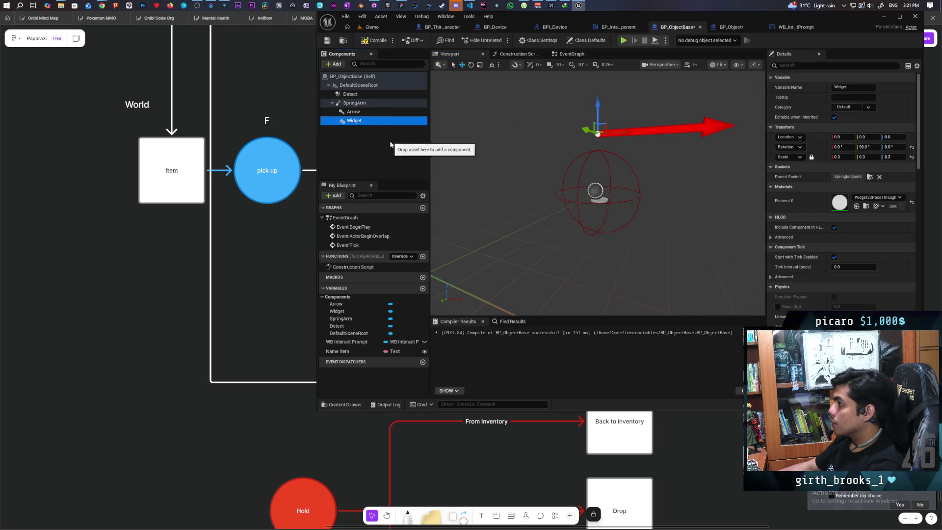
pyautogui.click(351, 113)
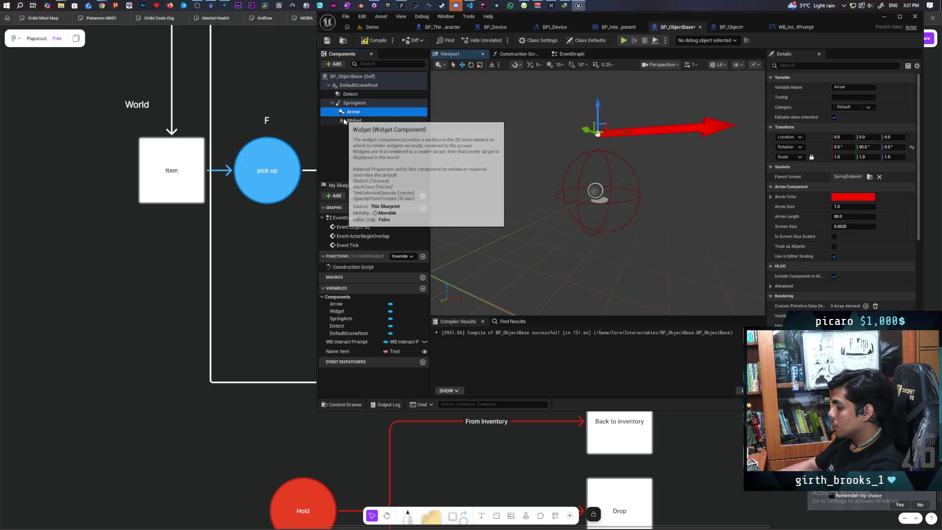
pyautogui.press('Delete')
pyautogui.click(362, 112)
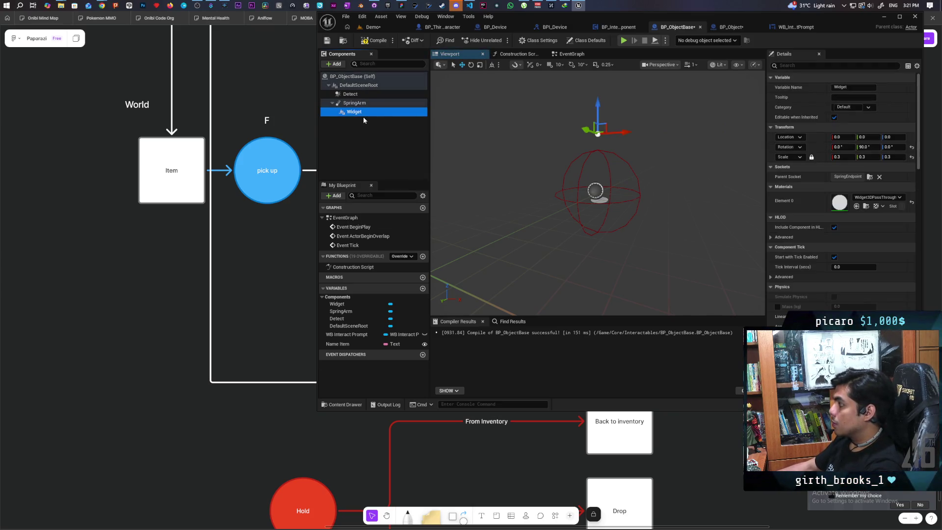
pyautogui.click(376, 40)
pyautogui.click(373, 27)
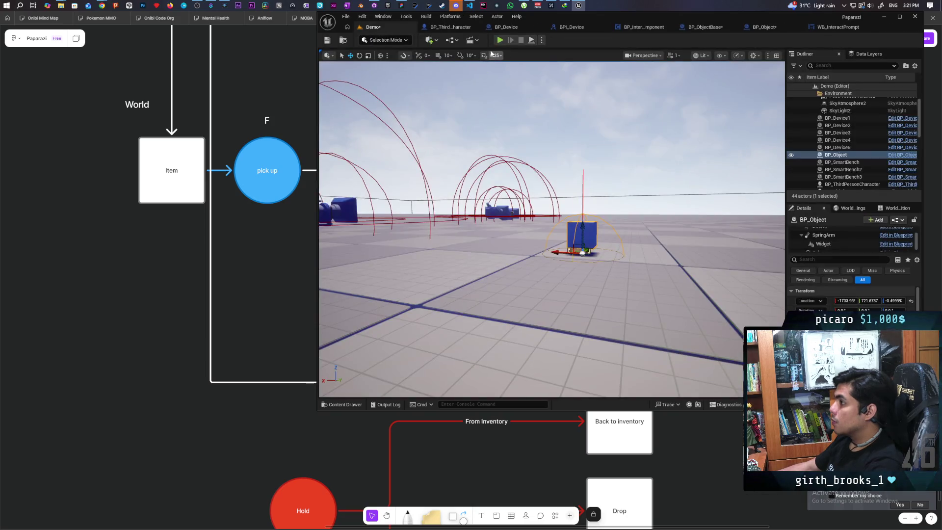
# Play in multiplayer, walk up to the blue cube's prompt, then stop
pyautogui.click(499, 40)
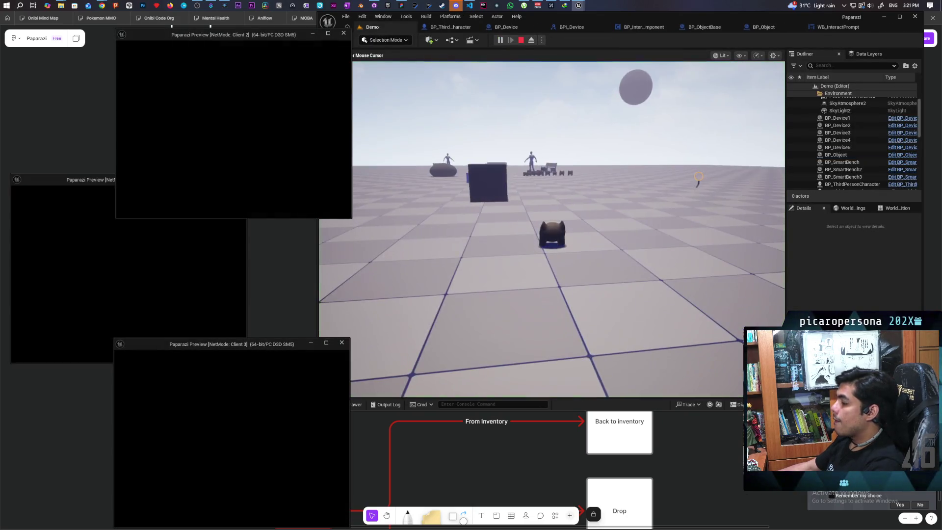
pyautogui.click(426, 327)
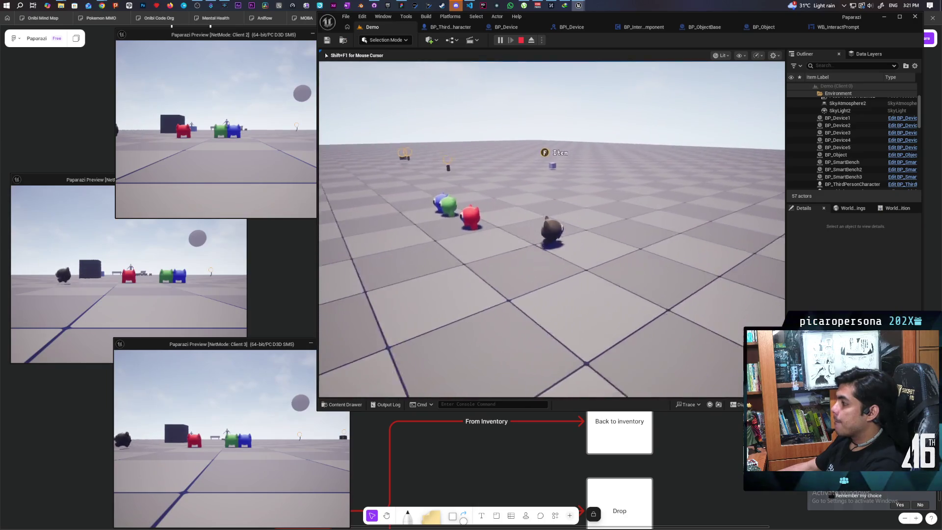
pyautogui.press('w')
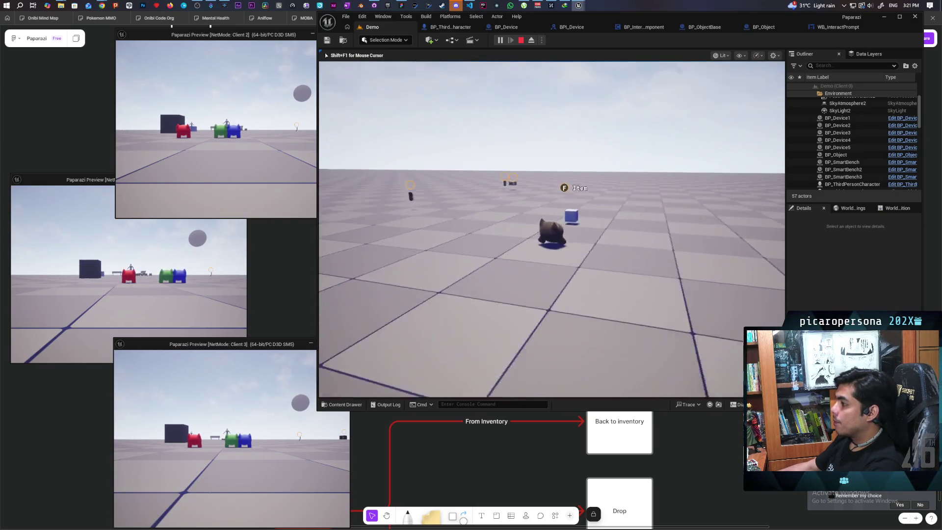
pyautogui.press('w')
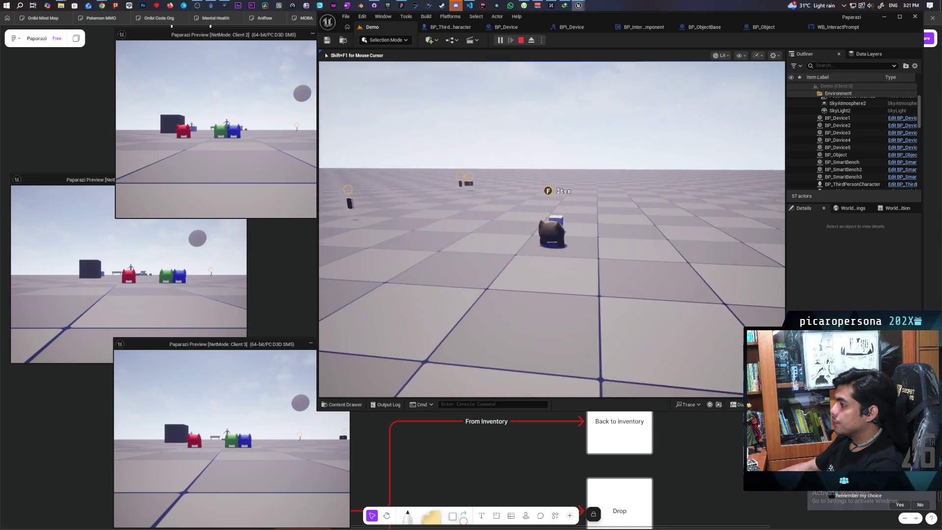
pyautogui.press('Escape')
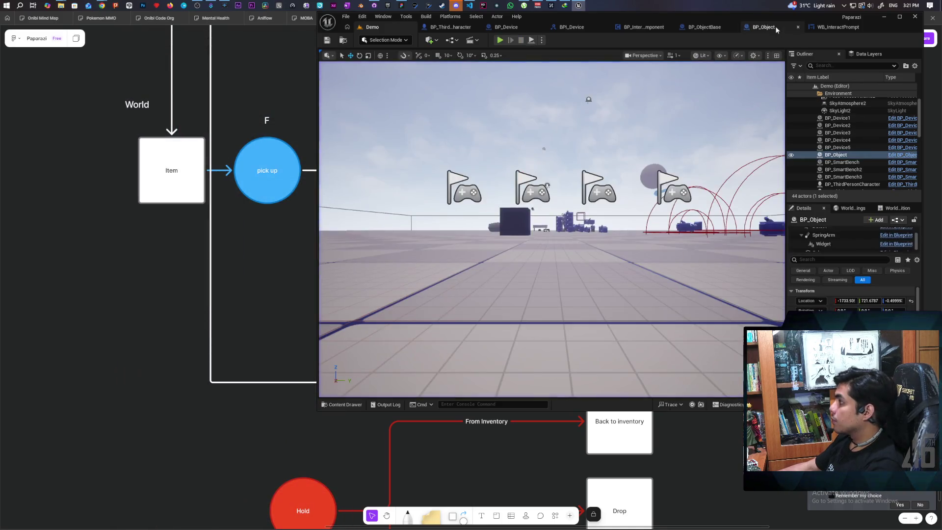
# Set BP_Object's SpringArm Target Arm Length to 34.03547 and go back to Demo
pyautogui.click(764, 27)
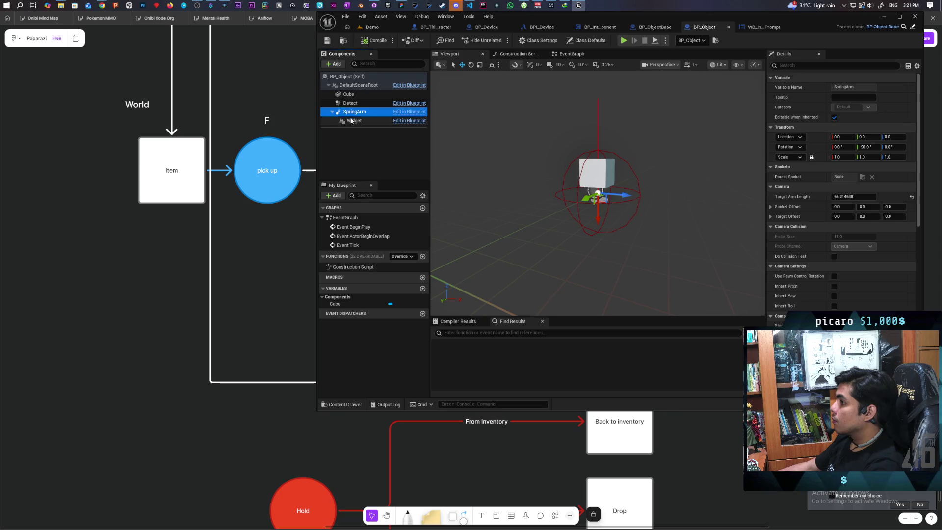
pyautogui.click(354, 119)
pyautogui.click(355, 112)
pyautogui.click(854, 196)
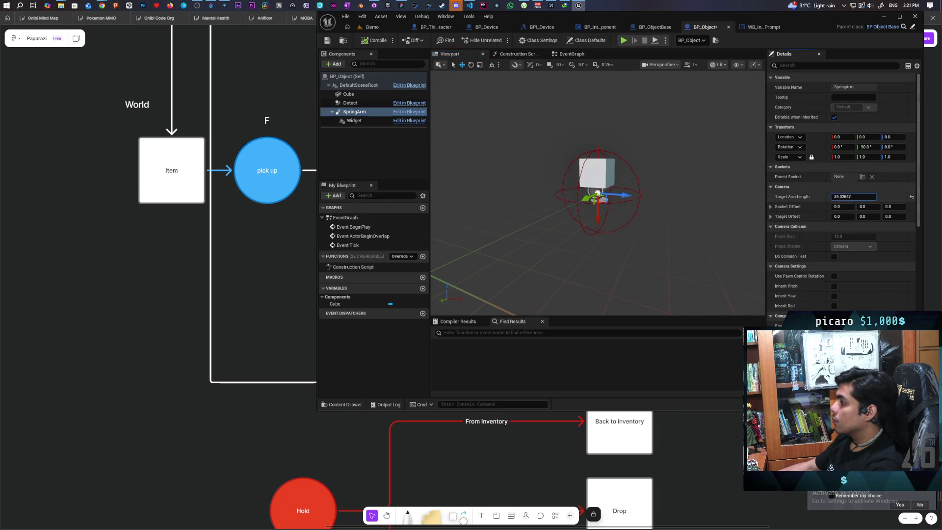
pyautogui.click(372, 27)
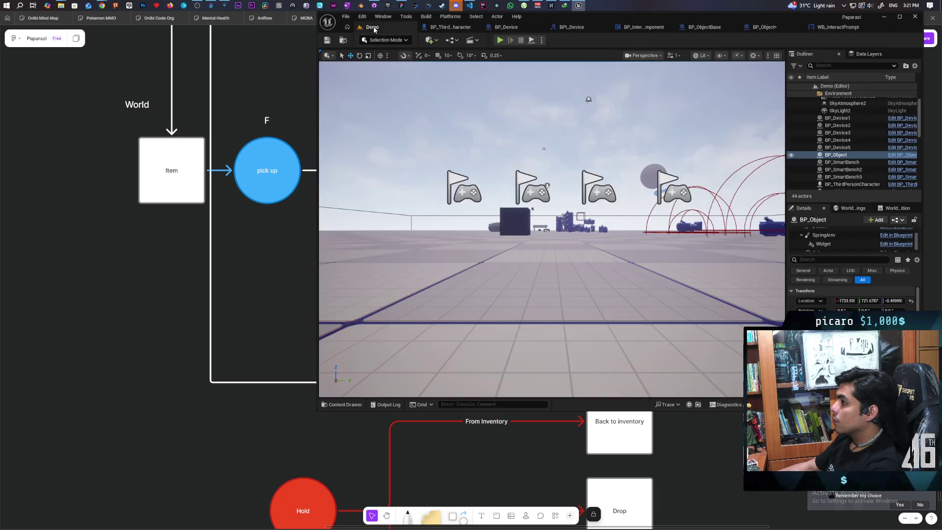
# Replay with Alt+P, walk to the Item and away again, then stop
pyautogui.hotkey('alt', 'p')
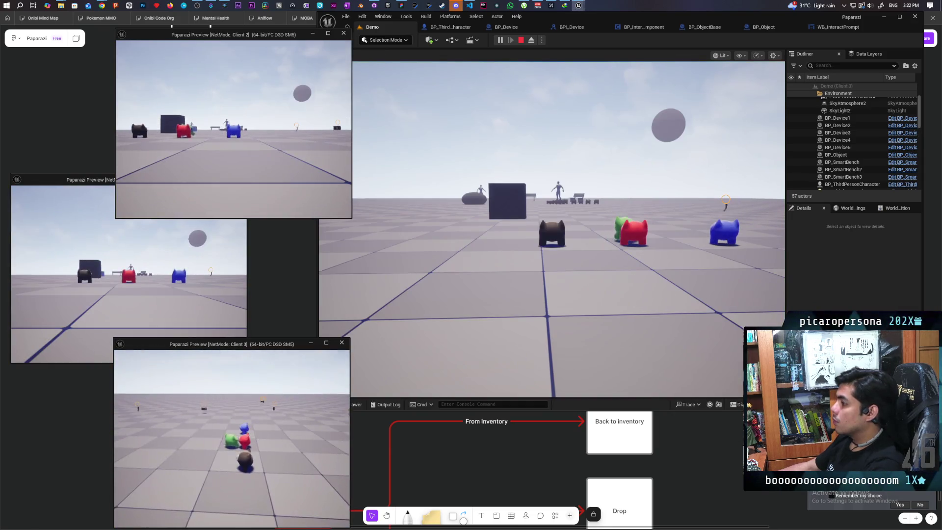
pyautogui.click(602, 195)
pyautogui.press('w')
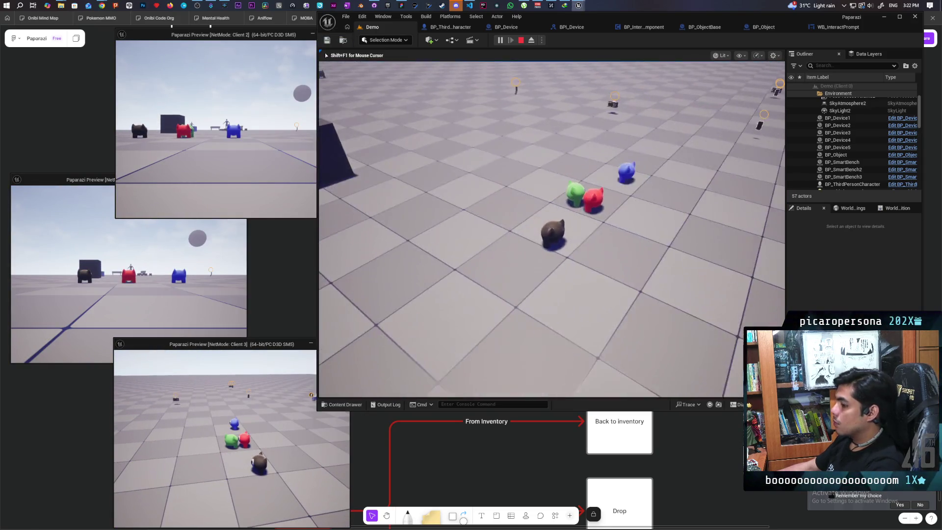
pyautogui.press('w')
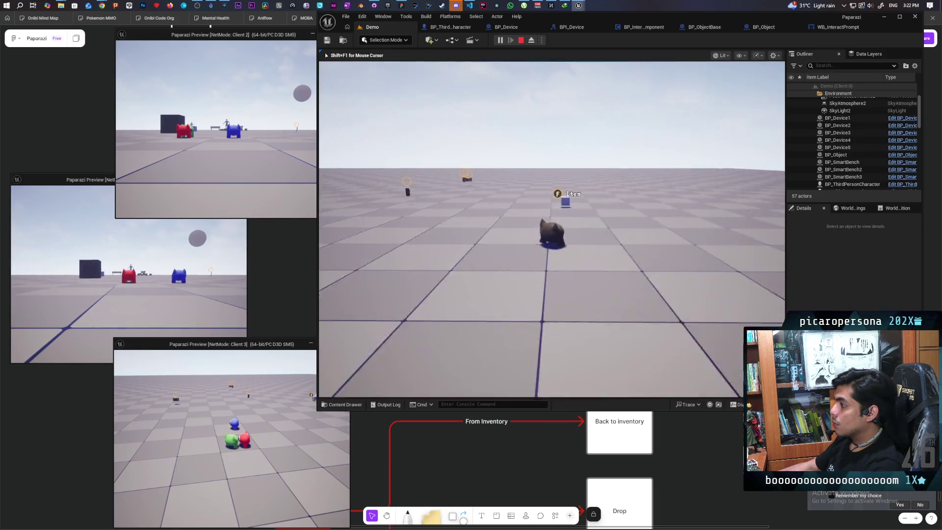
pyautogui.press('s')
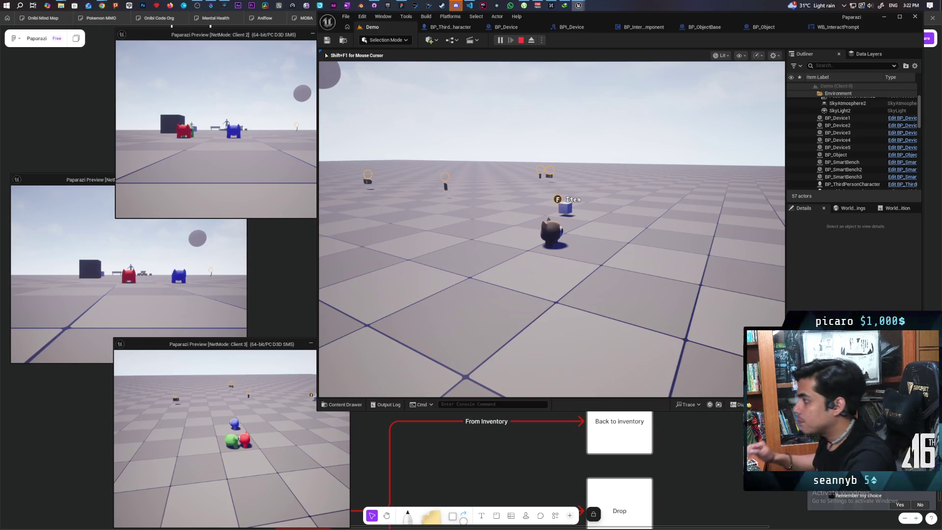
pyautogui.press('Escape')
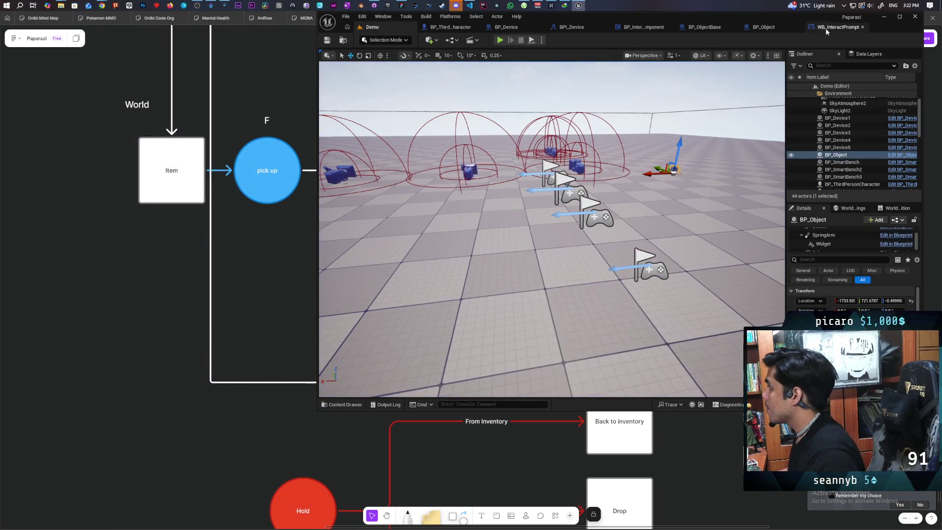
# Open BP_ObjectBase's event graph and deselect the Widget component
pyautogui.click(827, 28)
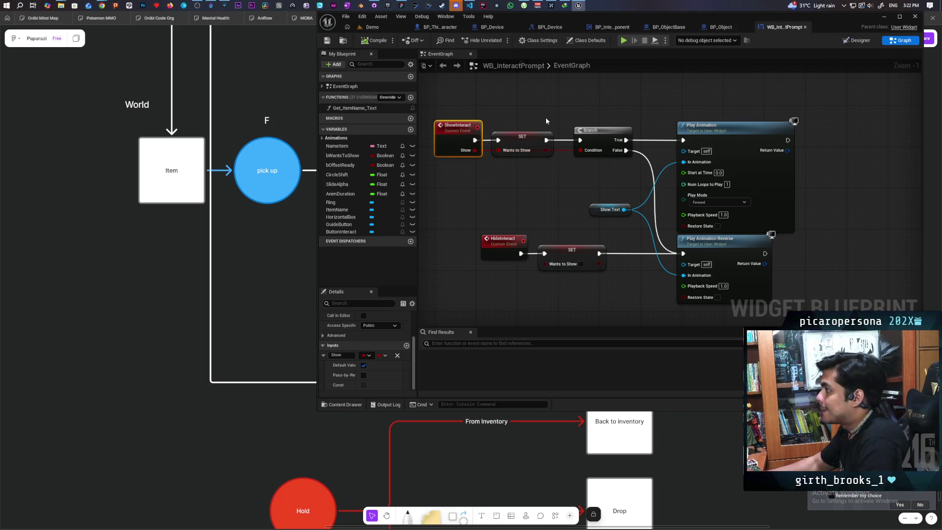
pyautogui.click(670, 27)
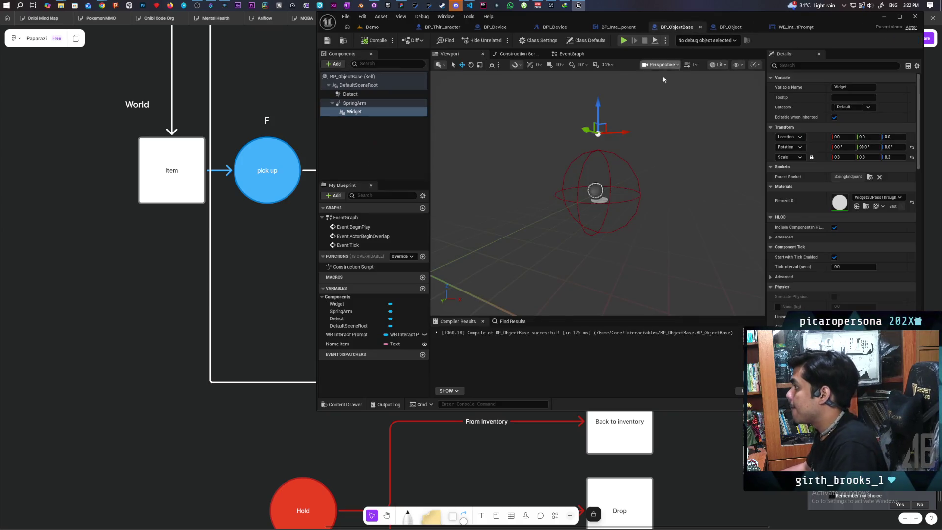
pyautogui.click(563, 55)
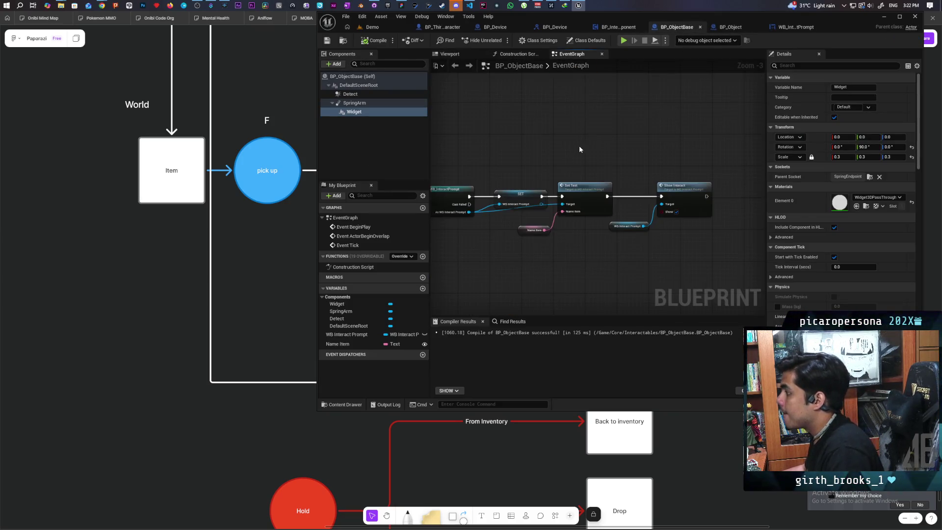
pyautogui.scroll(3, 524, 179)
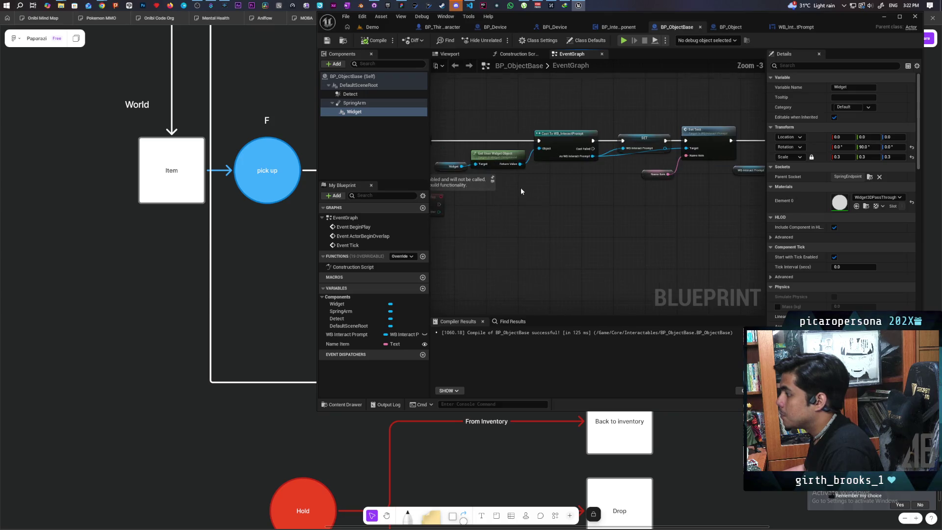
pyautogui.click(608, 114)
pyautogui.scroll(-2, 643, 166)
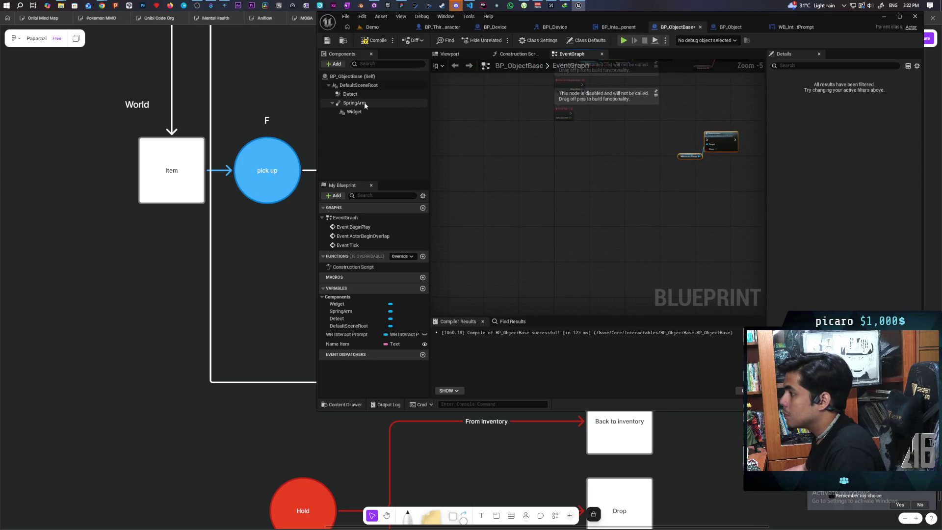
# Add begin- and end-overlap events for the Detect component
pyautogui.rightClick(351, 93)
pyautogui.moveTo(383, 122)
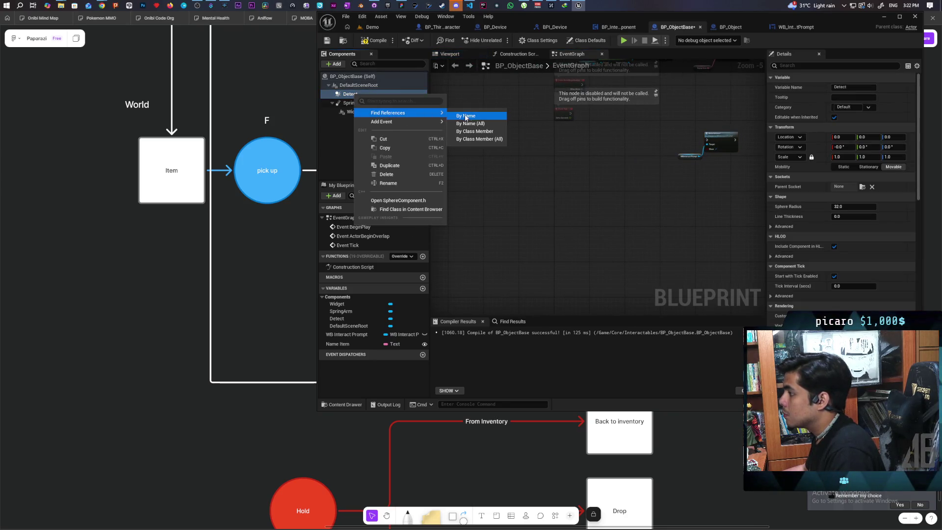
pyautogui.click(490, 149)
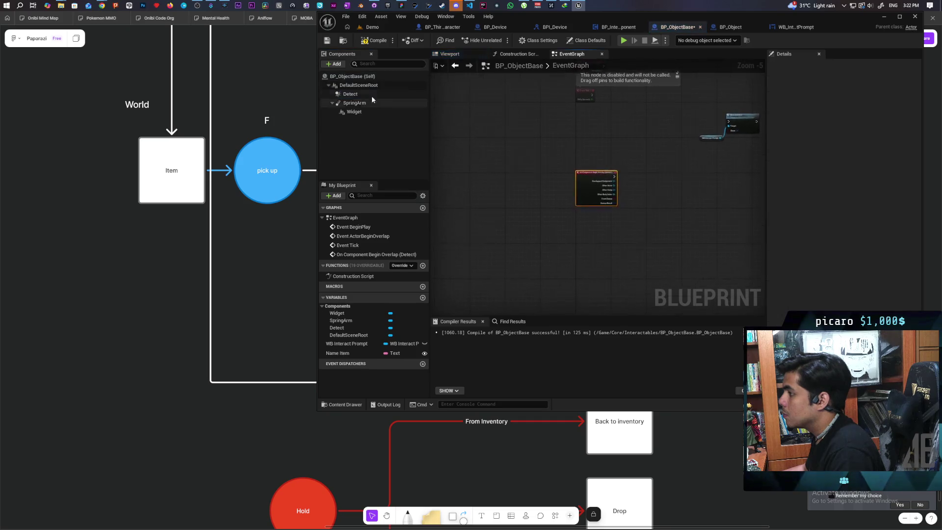
pyautogui.click(354, 85)
pyautogui.click(354, 94)
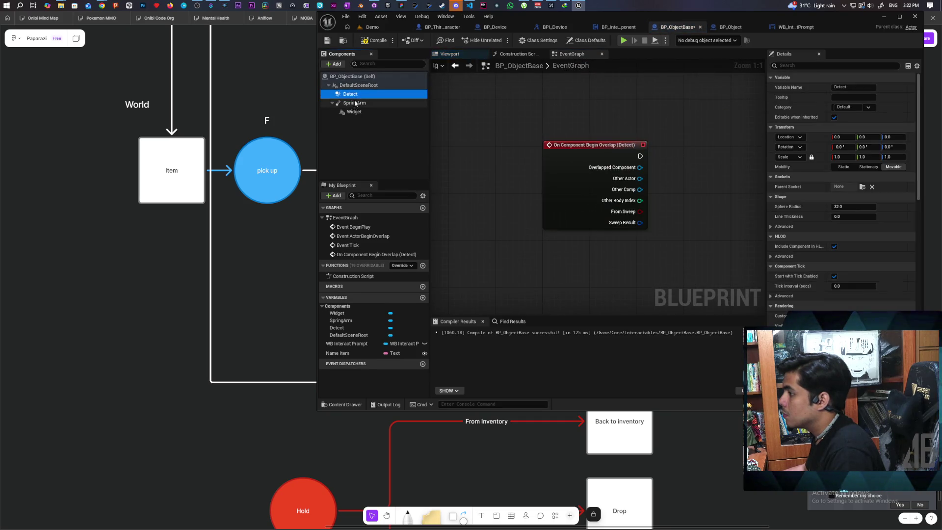
pyautogui.rightClick(354, 95)
pyautogui.moveTo(415, 121)
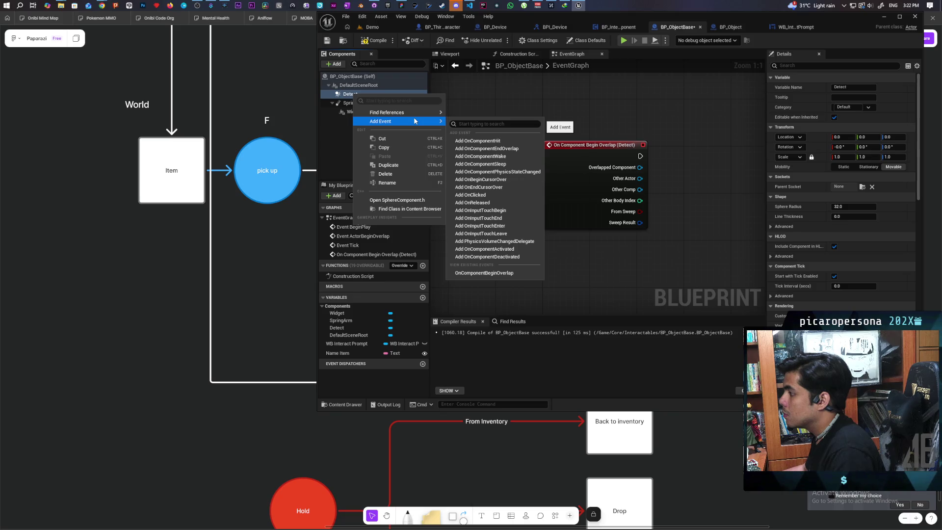
pyautogui.click(510, 150)
# Place End Overlap below and move the prompt nodes beside Begin Overlap
pyautogui.moveTo(464, 254); pyautogui.dragTo(464, 290)
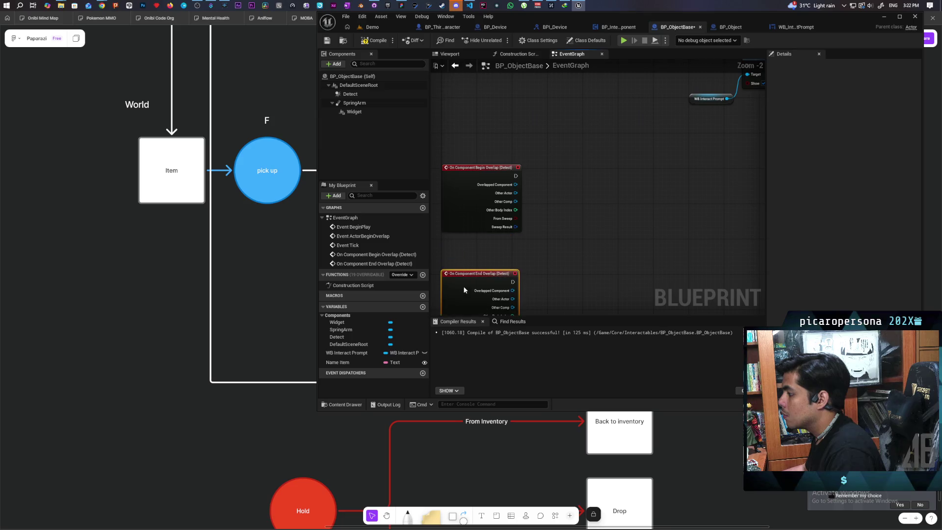
pyautogui.scroll(-3, 571, 224)
pyautogui.moveTo(576, 160)
pyautogui.mouseDown()
pyautogui.moveTo(627, 191)
pyautogui.moveTo(546, 244)
pyautogui.mouseUp()
pyautogui.scroll(4, 492, 226)
pyautogui.moveTo(638, 169)
pyautogui.mouseDown()
pyautogui.moveTo(679, 145)
pyautogui.moveTo(706, 147)
pyautogui.moveTo(714, 128)
pyautogui.mouseUp()
pyautogui.click(590, 151)
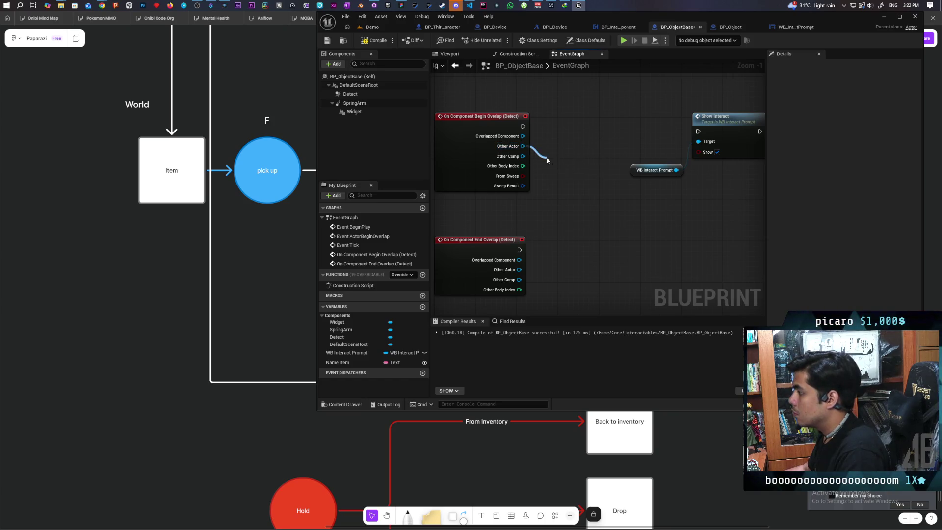
# Add Cast To BP_ThirdPersonCharacter from Other Actor via 'cast to thir', then tidy the nodes
pyautogui.moveTo(547, 160); pyautogui.dragTo(546, 158)
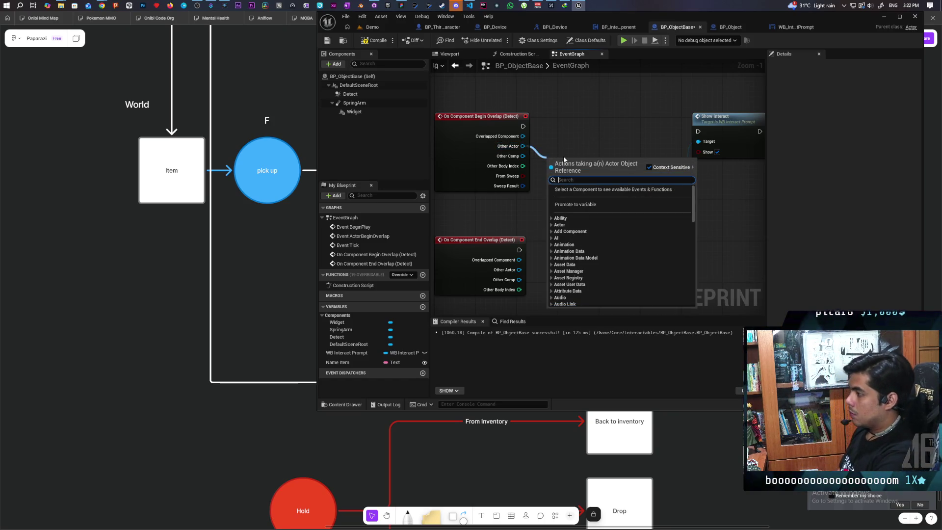
pyautogui.write('cast t')
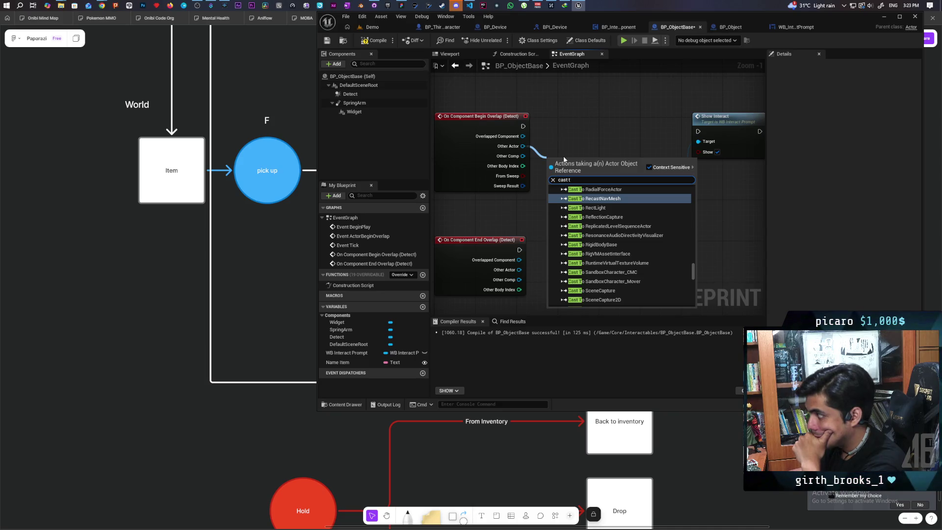
pyautogui.write('o third')
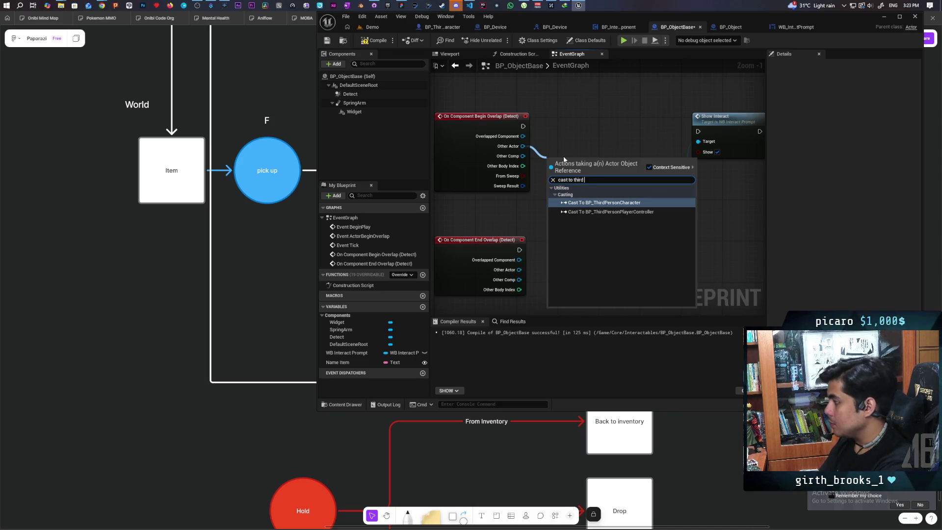
pyautogui.press('Return')
pyautogui.moveTo(595, 171)
pyautogui.mouseDown()
pyautogui.moveTo(601, 131)
pyautogui.moveTo(492, 149)
pyautogui.moveTo(585, 146)
pyautogui.mouseUp()
pyautogui.hotkey('ctrl', 'z')
pyautogui.moveTo(659, 137)
pyautogui.mouseDown()
pyautogui.moveTo(685, 138)
pyautogui.moveTo(649, 135)
pyautogui.mouseUp()
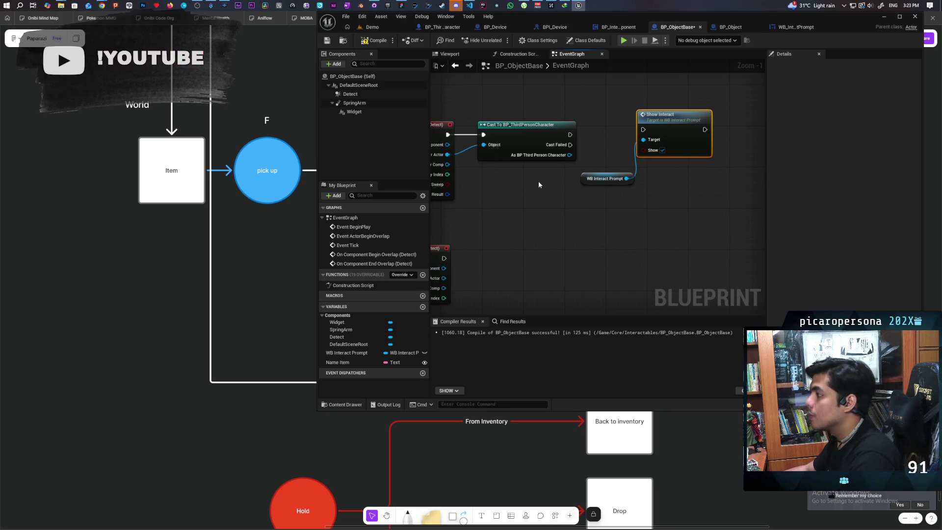
# Try searching for Is Locally Controlled from Other Actor, then cancel the search
pyautogui.moveTo(538, 184); pyautogui.dragTo(564, 200)
pyautogui.moveTo(472, 174)
pyautogui.mouseDown()
pyautogui.moveTo(524, 208)
pyautogui.moveTo(509, 198)
pyautogui.mouseUp()
pyautogui.write('is lcoall')
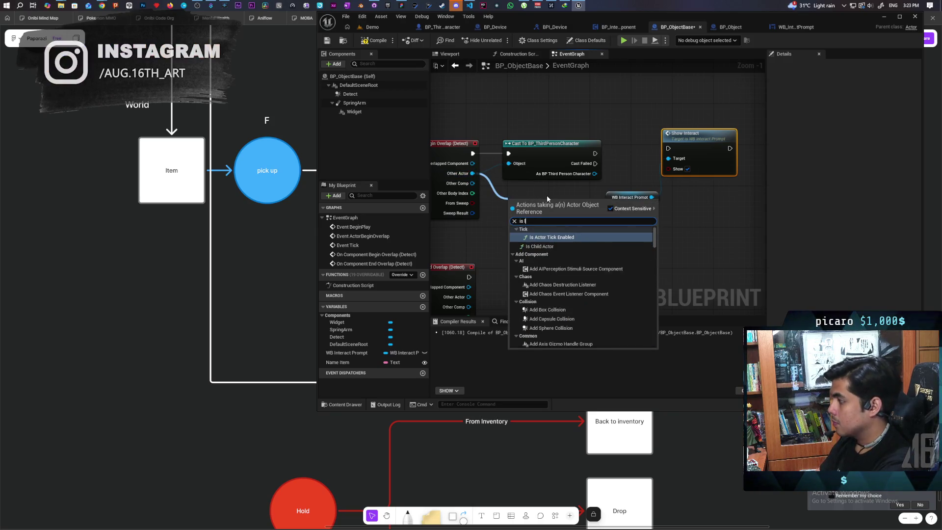
pyautogui.press('BackSpace')
pyautogui.press('BackSpace')
pyautogui.press('BackSpace')
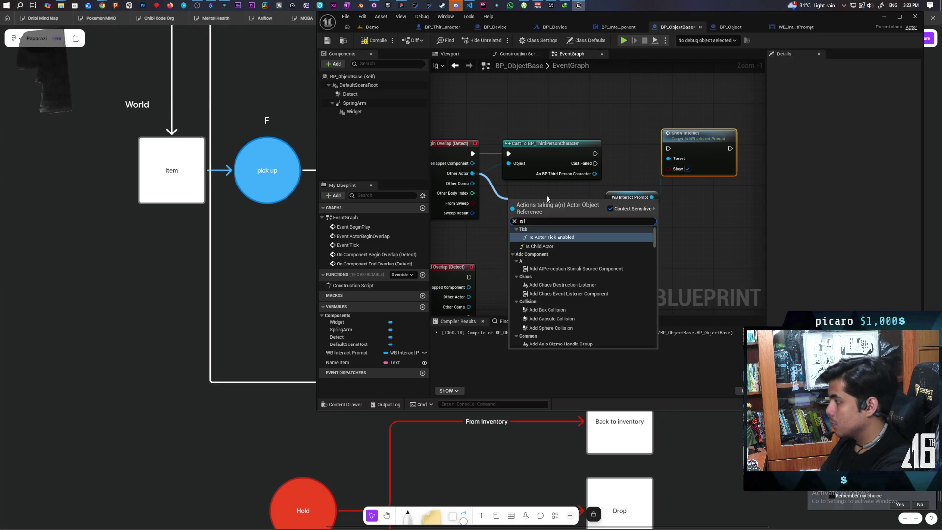
pyautogui.write('ol')
pyautogui.press('BackSpace')
pyautogui.write('call')
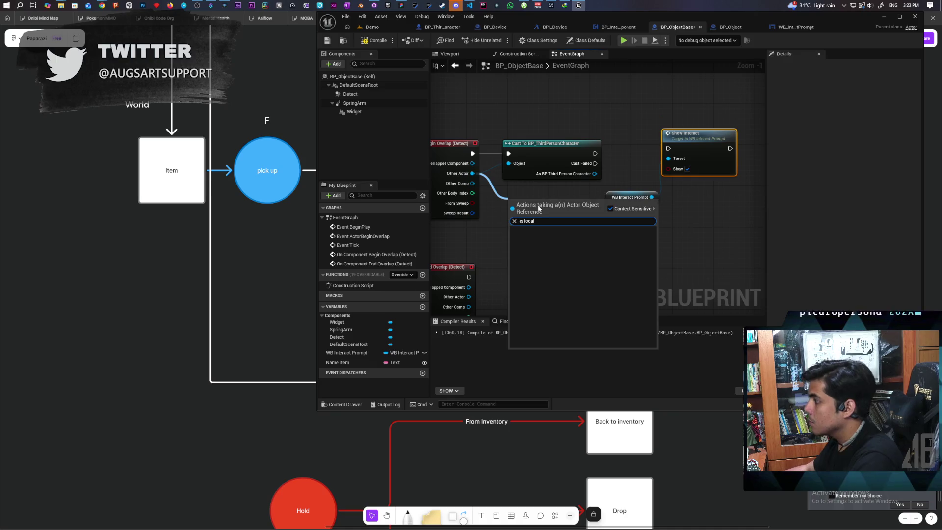
pyautogui.click(511, 218)
pyautogui.rightClick(517, 220)
pyautogui.write('is locall')
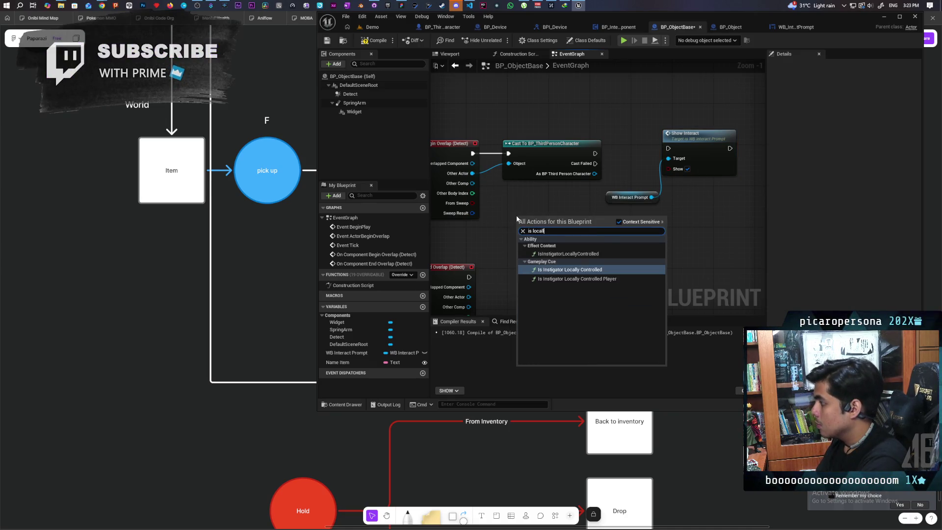
pyautogui.rightClick(526, 210)
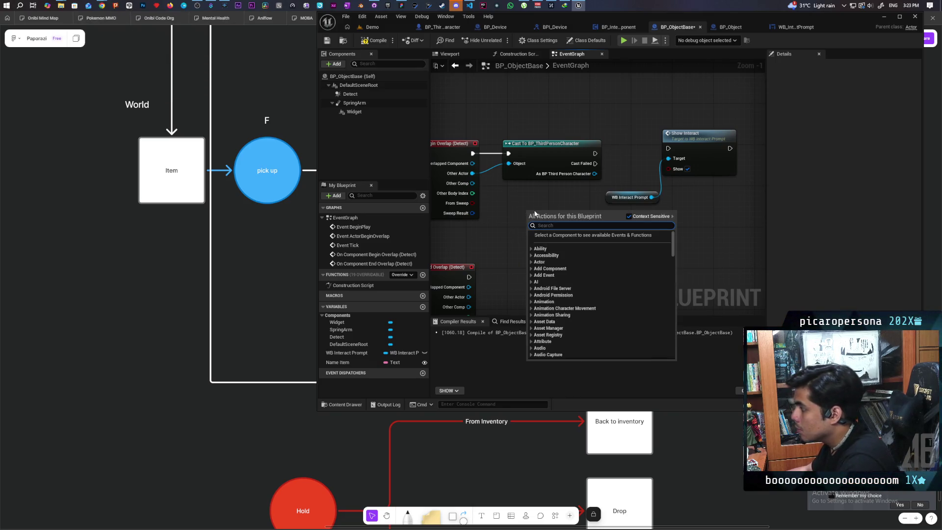
pyautogui.write('locall')
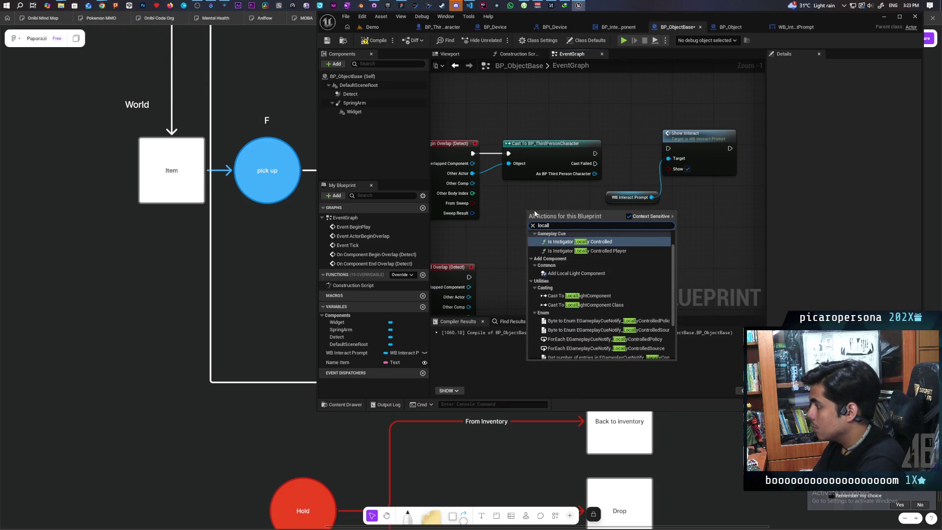
pyautogui.write('y contr')
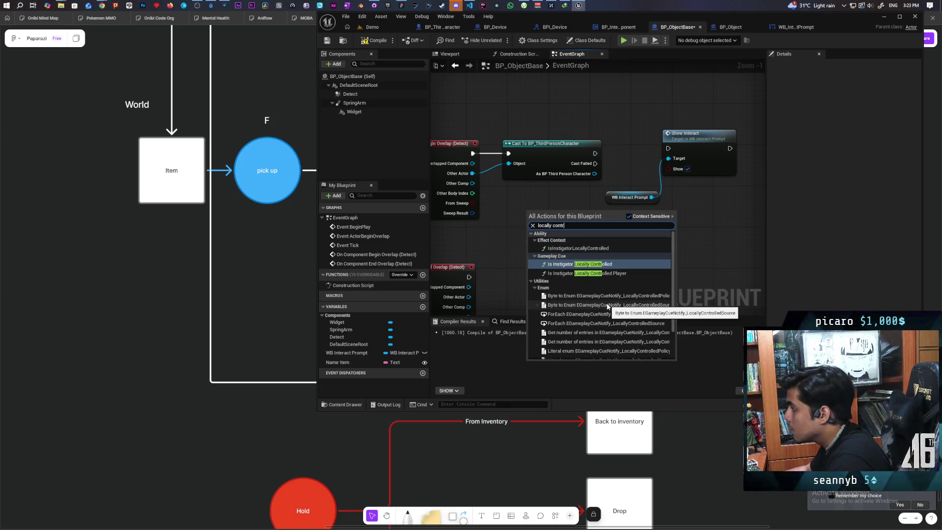
pyautogui.press('Escape')
# Add an Is Locally Controlled node off the cast's character output
pyautogui.moveTo(571, 220); pyautogui.dragTo(571, 221)
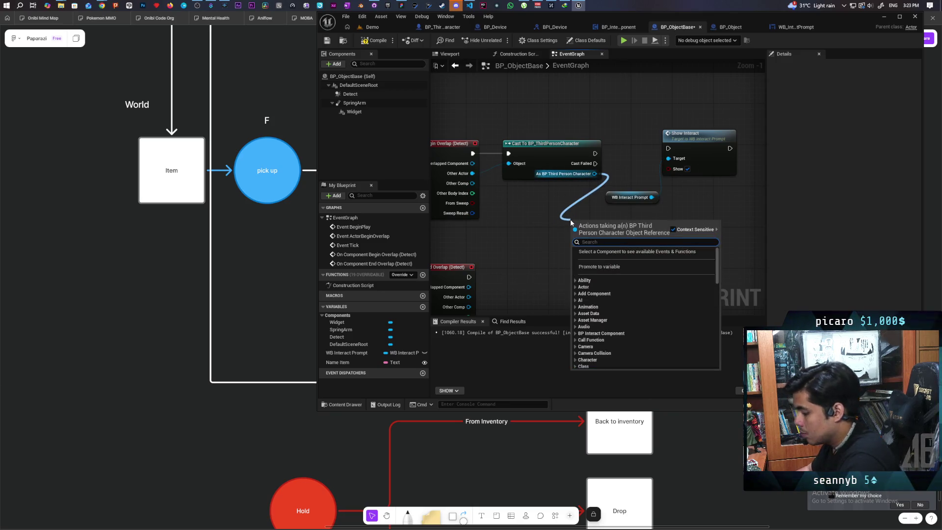
pyautogui.write('locally')
pyautogui.press('Up')
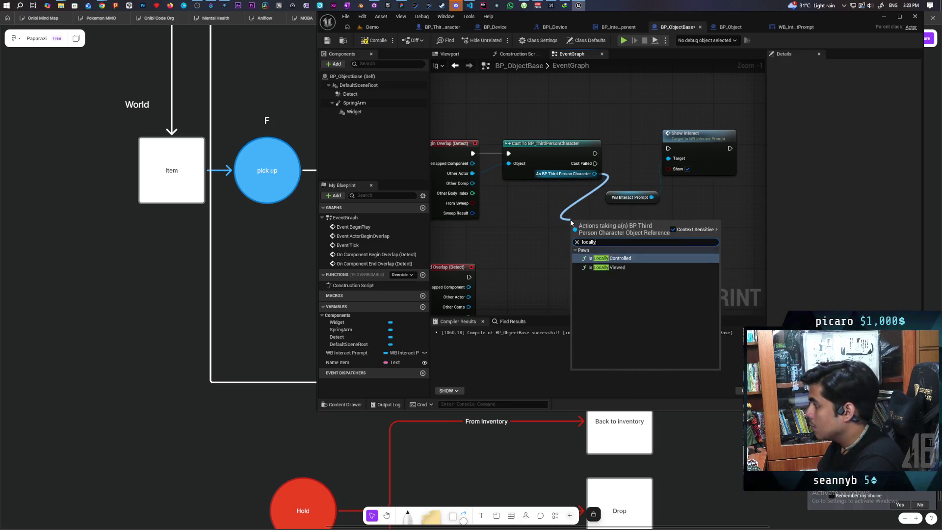
pyautogui.press('Return')
pyautogui.moveTo(640, 235)
pyautogui.mouseDown()
pyautogui.moveTo(580, 285)
pyautogui.moveTo(507, 268)
pyautogui.moveTo(510, 251)
pyautogui.moveTo(535, 251)
pyautogui.moveTo(521, 253)
pyautogui.mouseUp()
pyautogui.moveTo(561, 284)
pyautogui.mouseDown()
pyautogui.moveTo(540, 228)
pyautogui.moveTo(635, 170)
pyautogui.mouseUp()
pyautogui.click(547, 181)
# Add a Branch after the cast, conditioned on Is Locally Controlled
pyautogui.click(548, 158)
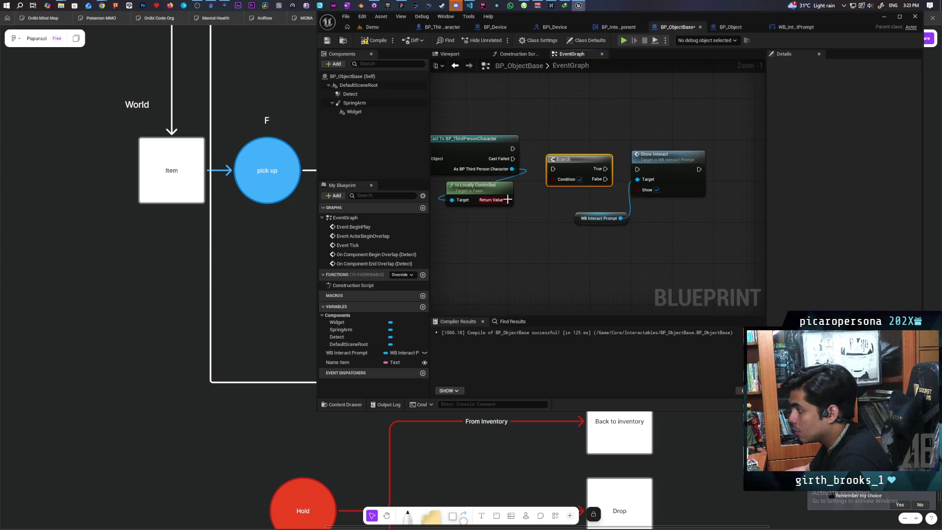
pyautogui.moveTo(556, 184); pyautogui.dragTo(554, 179)
pyautogui.moveTo(567, 167)
pyautogui.mouseDown()
pyautogui.moveTo(558, 151)
pyautogui.moveTo(544, 155)
pyautogui.moveTo(637, 169)
pyautogui.moveTo(664, 145)
pyautogui.mouseUp()
pyautogui.moveTo(600, 216); pyautogui.dragTo(594, 199)
# Duplicate the cast, Branch and prompt node chain
pyautogui.scroll(-3, 623, 206)
pyautogui.moveTo(581, 132); pyautogui.dragTo(719, 211)
pyautogui.hotkey('ctrl', 'c')
pyautogui.hotkey('ctrl', 'v')
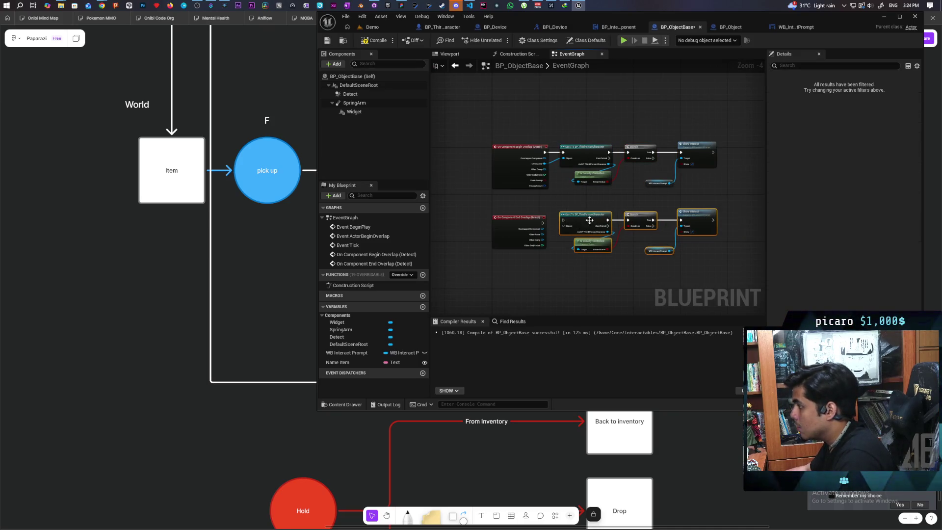
pyautogui.scroll(2, 535, 240)
# Wire End Overlap and its Other Actor into the copy, with Show unchecked
pyautogui.moveTo(541, 216); pyautogui.dragTo(591, 211)
pyautogui.moveTo(620, 207); pyautogui.dragTo(616, 211)
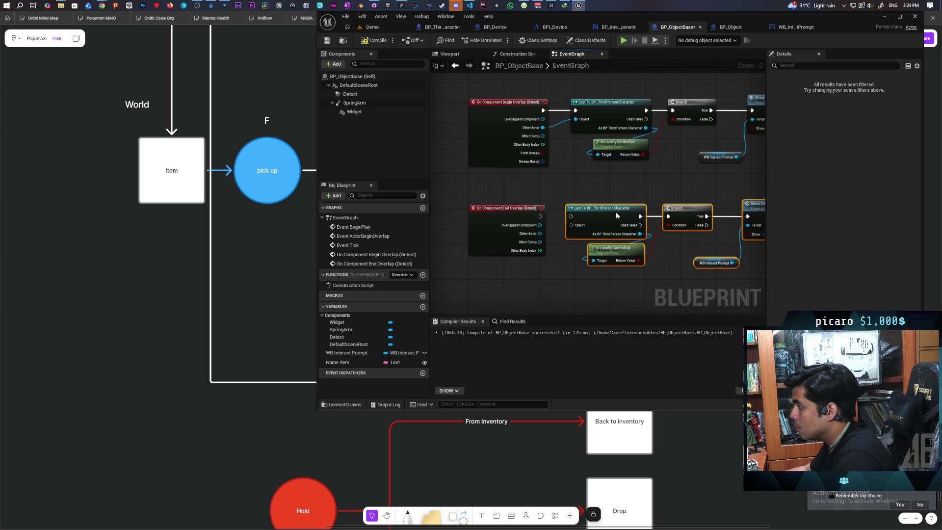
pyautogui.moveTo(539, 233); pyautogui.dragTo(571, 225)
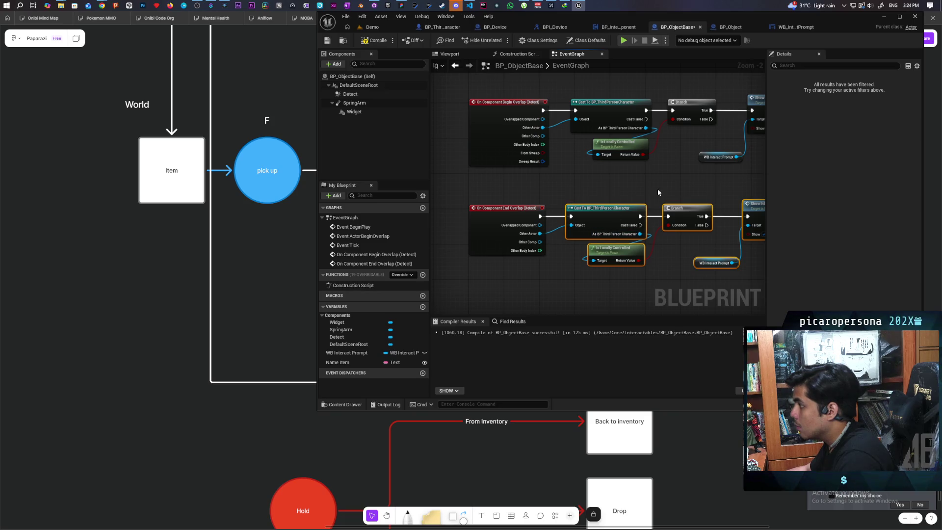
pyautogui.moveTo(751, 223); pyautogui.dragTo(658, 224)
pyautogui.click(683, 262)
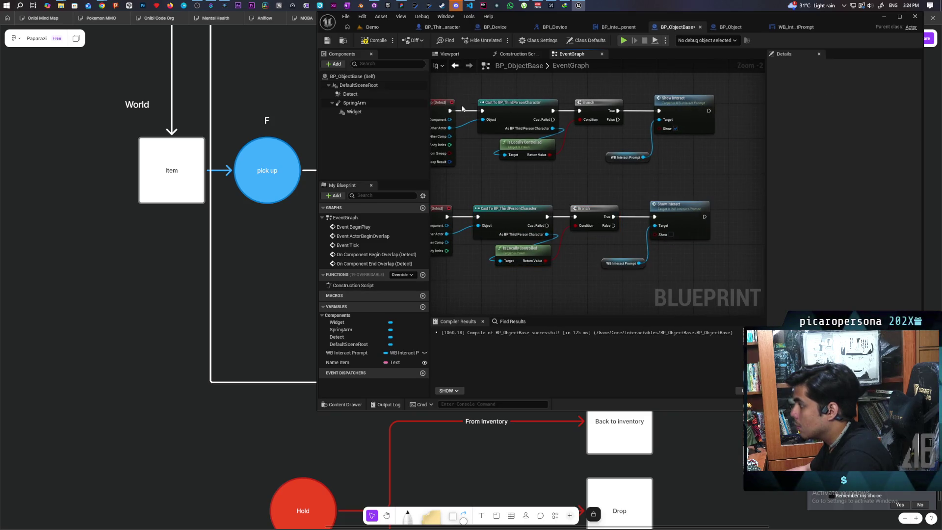
# Compile and save BP_ObjectBase
pyautogui.click(375, 40)
pyautogui.hotkey('ctrl', 's')
pyautogui.scroll(-3, 651, 144)
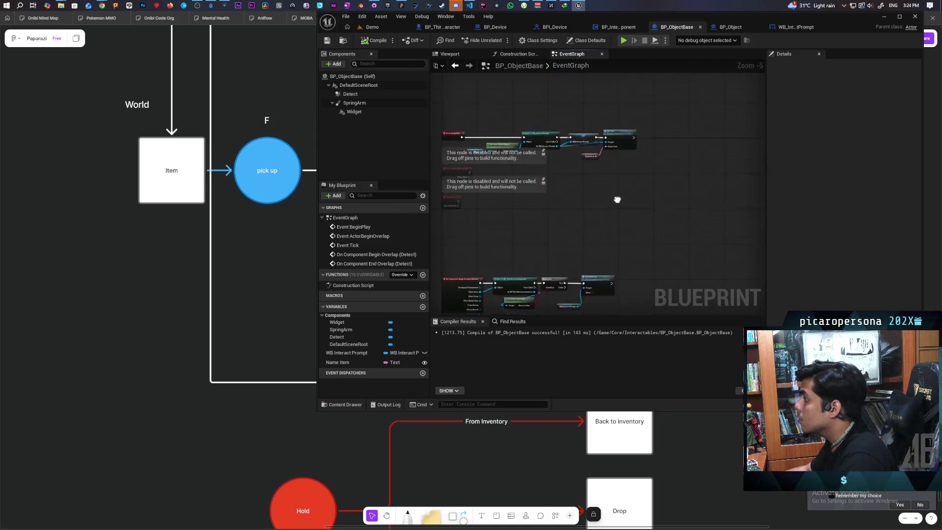
# Play Demo with Alt+P, walk around the blue cube and away, then stop
pyautogui.click(373, 27)
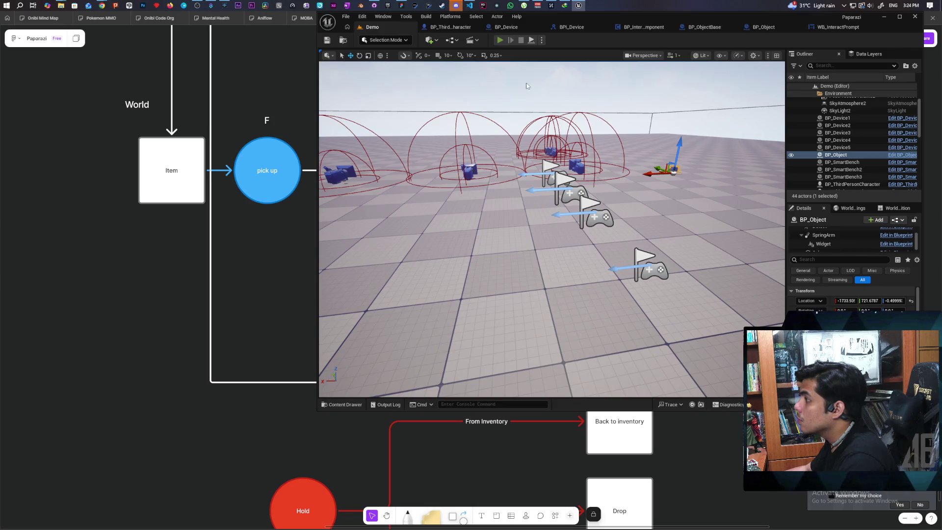
pyautogui.hotkey('alt', 'p')
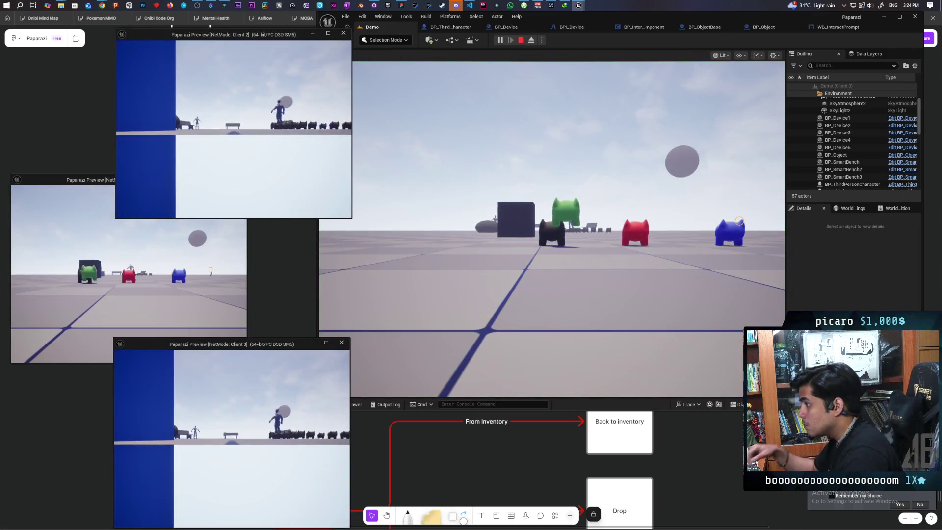
pyautogui.click(552, 228)
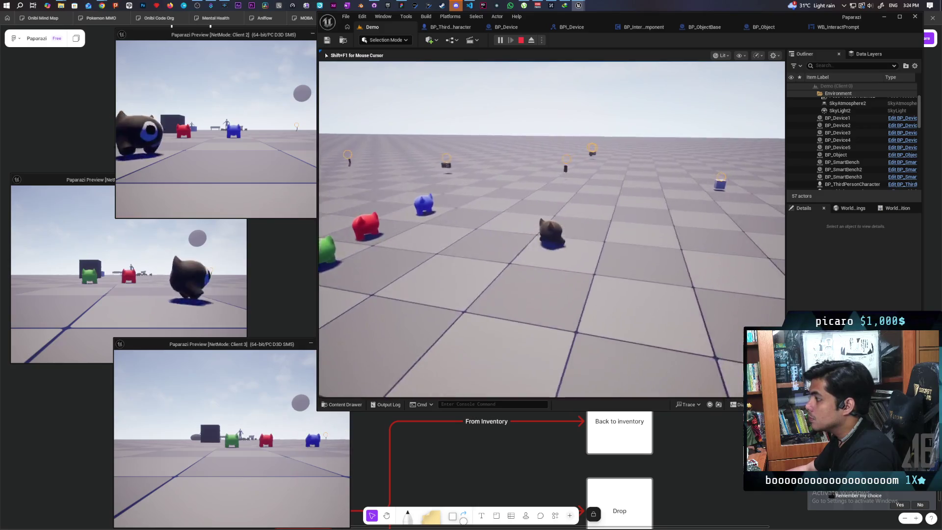
pyautogui.press('w')
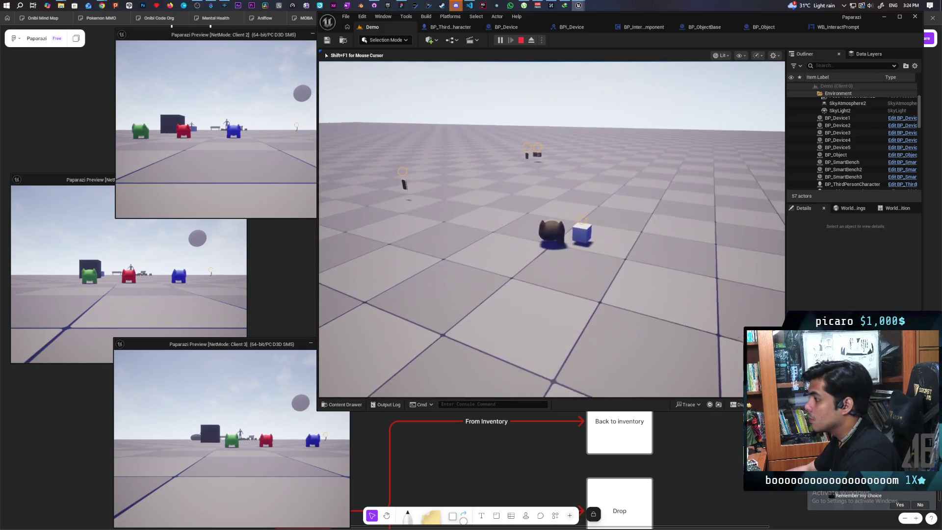
pyautogui.press('w')
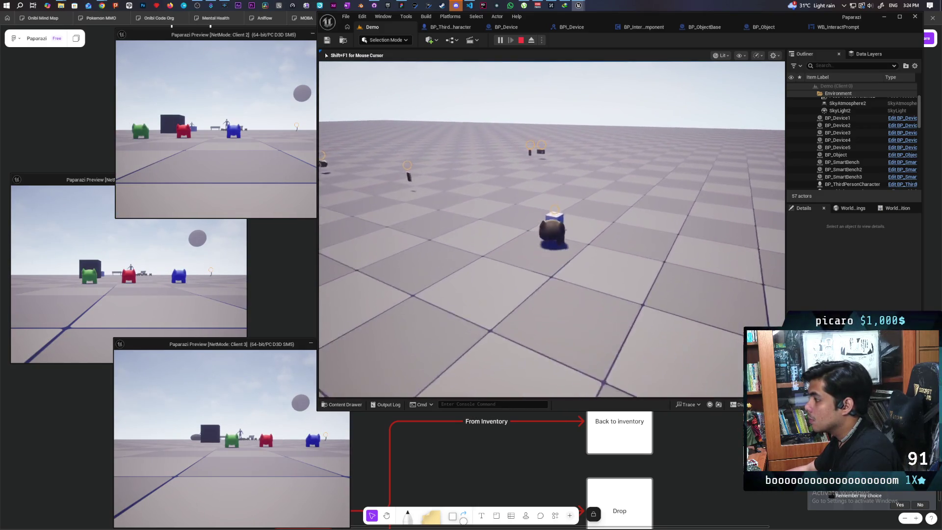
pyautogui.press('w')
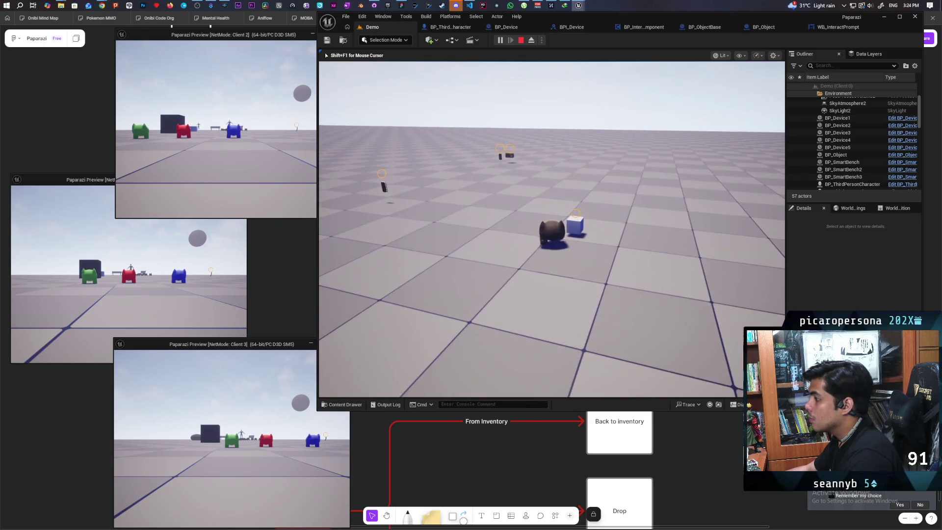
pyautogui.press('s')
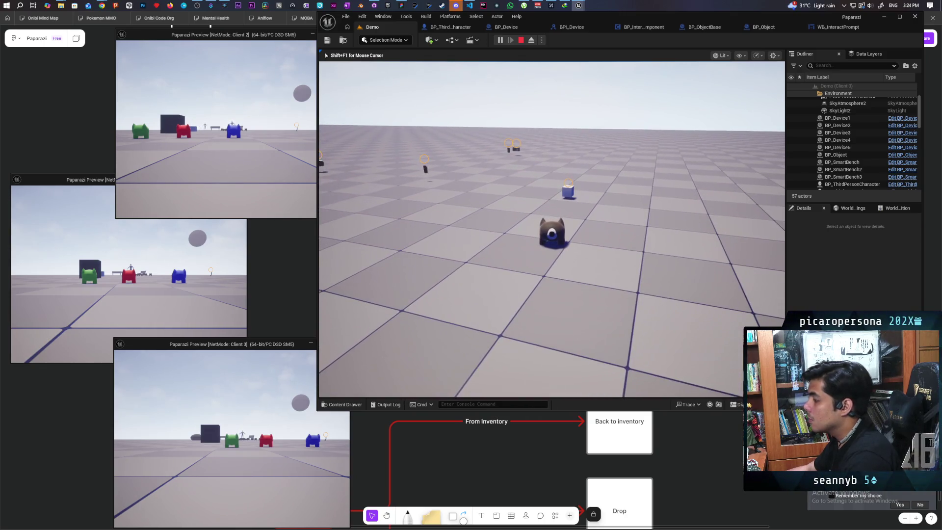
pyautogui.press('Escape')
pyautogui.click(835, 29)
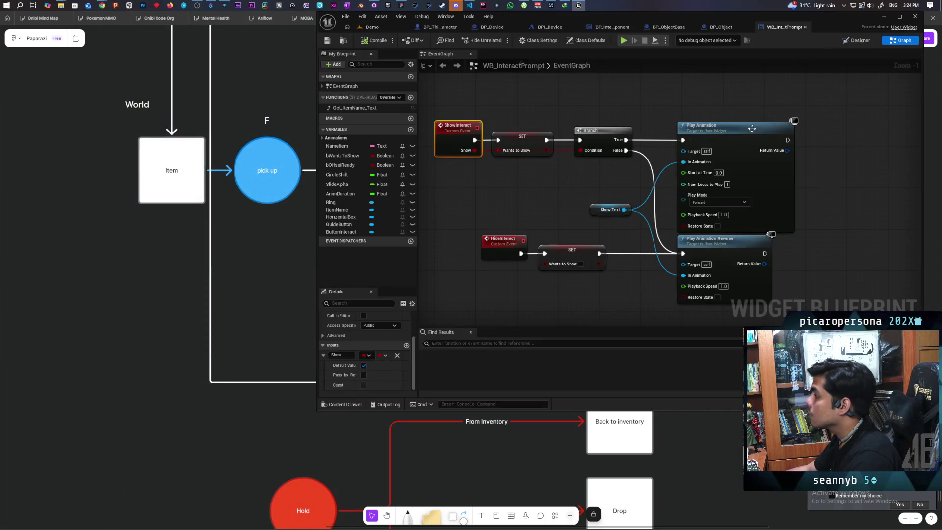
# Cycle through the BP_Object and BP_InteractComponent tabs back to BP_ObjectBase's event graph
pyautogui.scroll(-4, 764, 123)
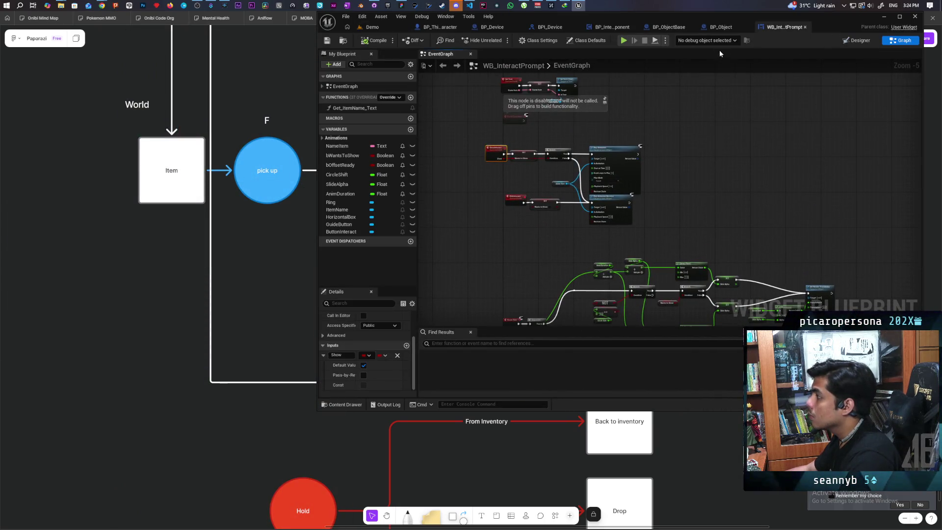
pyautogui.click(720, 27)
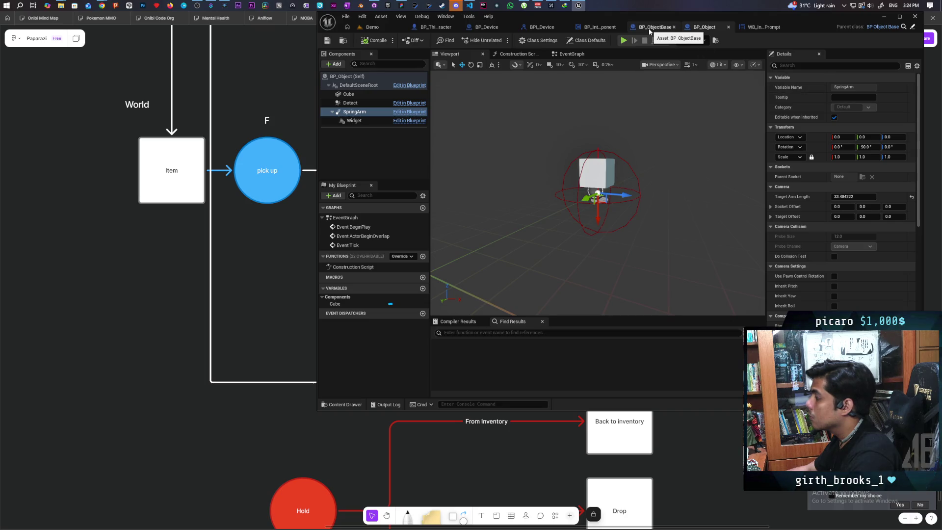
pyautogui.click(601, 27)
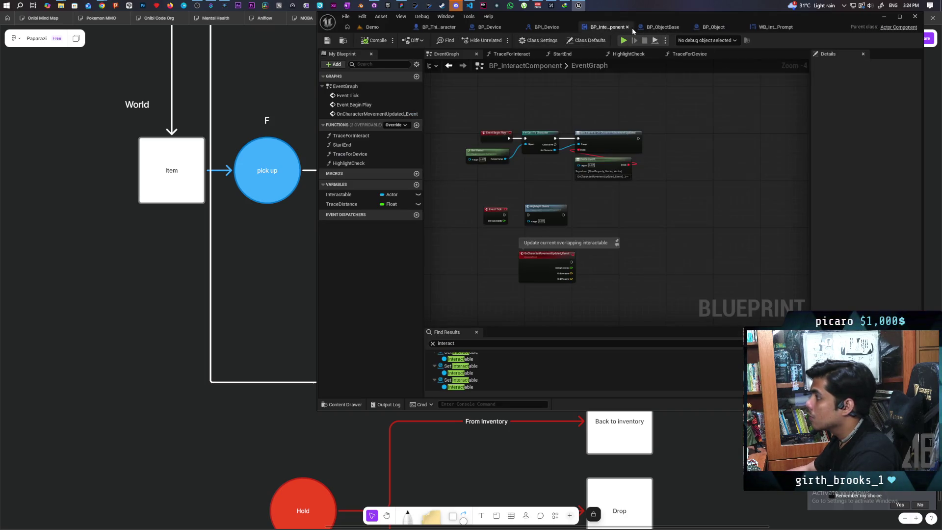
pyautogui.click(657, 28)
pyautogui.scroll(2, 633, 163)
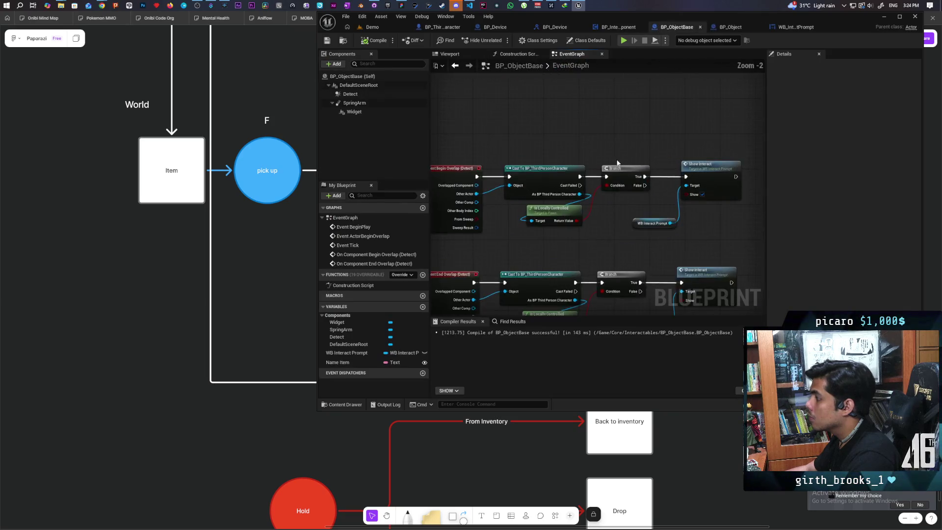
# Replace the Begin Overlap Show Interact with Set Visibility Collapsed on the Branch True output
pyautogui.moveTo(611, 151); pyautogui.dragTo(647, 165)
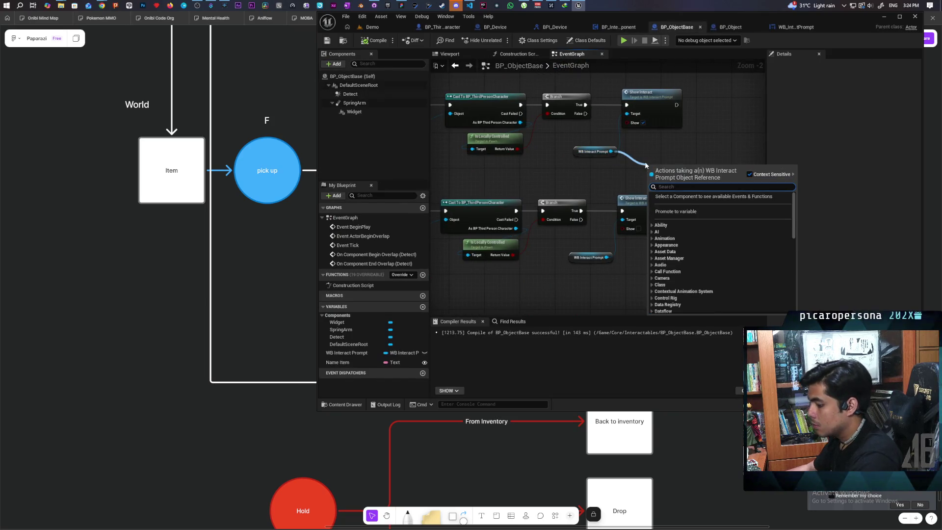
pyautogui.write('set visibili')
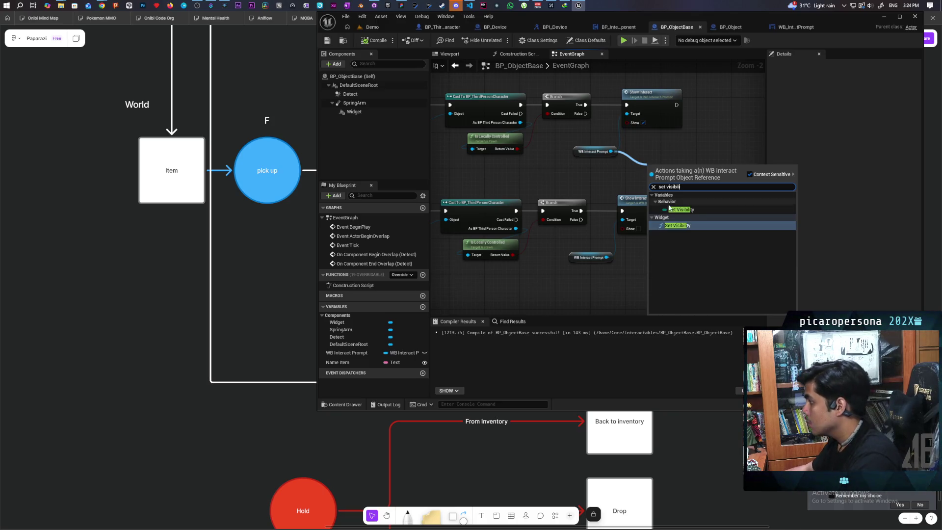
pyautogui.click(680, 225)
pyautogui.press('Delete')
pyautogui.moveTo(619, 148); pyautogui.dragTo(584, 93)
pyautogui.moveTo(539, 115)
pyautogui.mouseDown()
pyautogui.moveTo(588, 105)
pyautogui.moveTo(598, 113)
pyautogui.mouseUp()
pyautogui.click(627, 139)
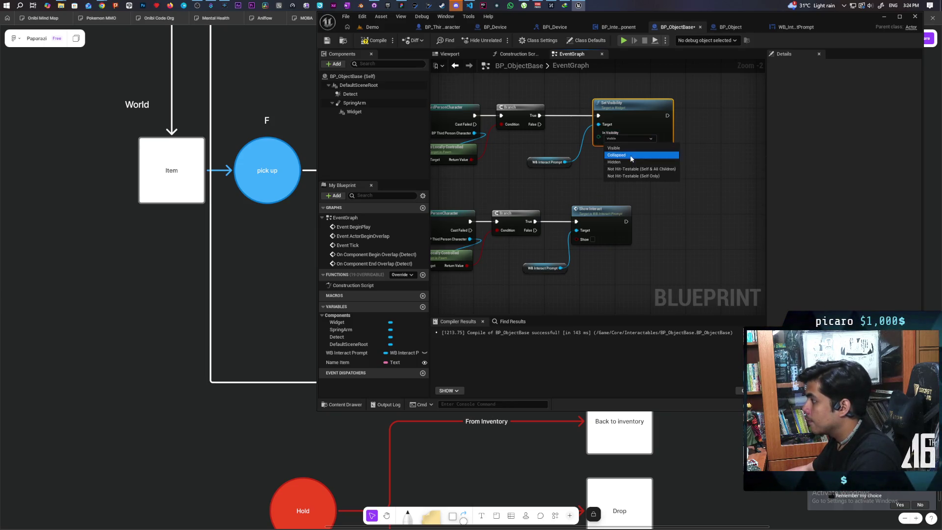
pyautogui.click(630, 155)
pyautogui.moveTo(612, 167); pyautogui.dragTo(653, 152)
pyautogui.moveTo(664, 99); pyautogui.dragTo(652, 101)
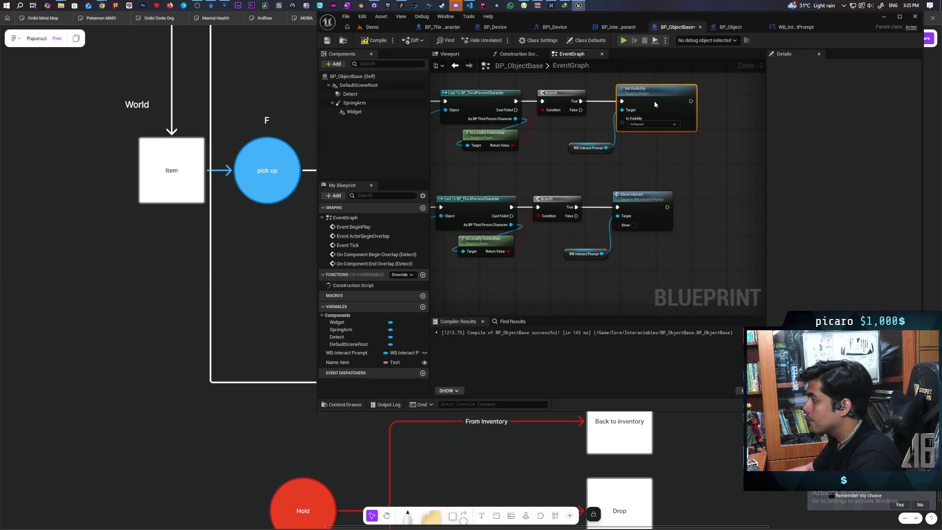
# Delete the lower branch's Show Interact and prompt nodes
pyautogui.moveTo(603, 279); pyautogui.dragTo(604, 278)
pyautogui.press('Delete')
pyautogui.hotkey('ctrl', 'v')
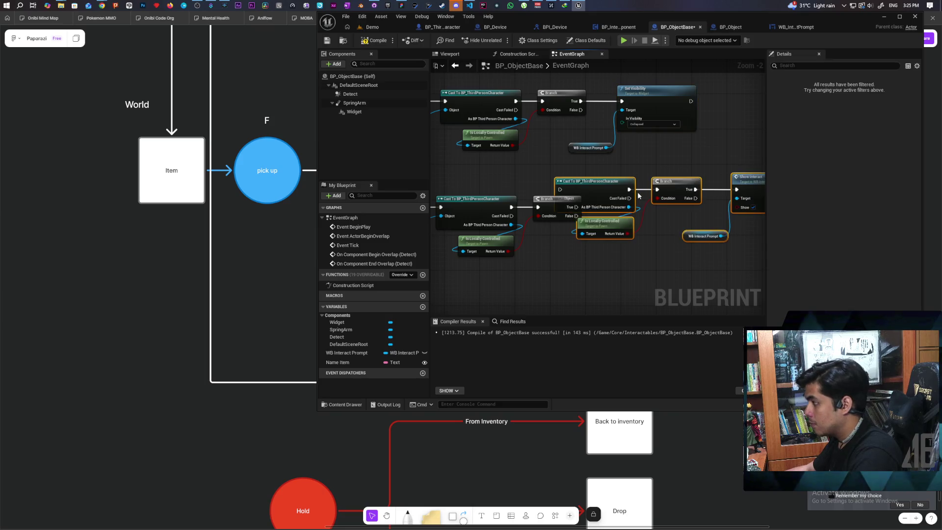
pyautogui.scroll(-3, 668, 226)
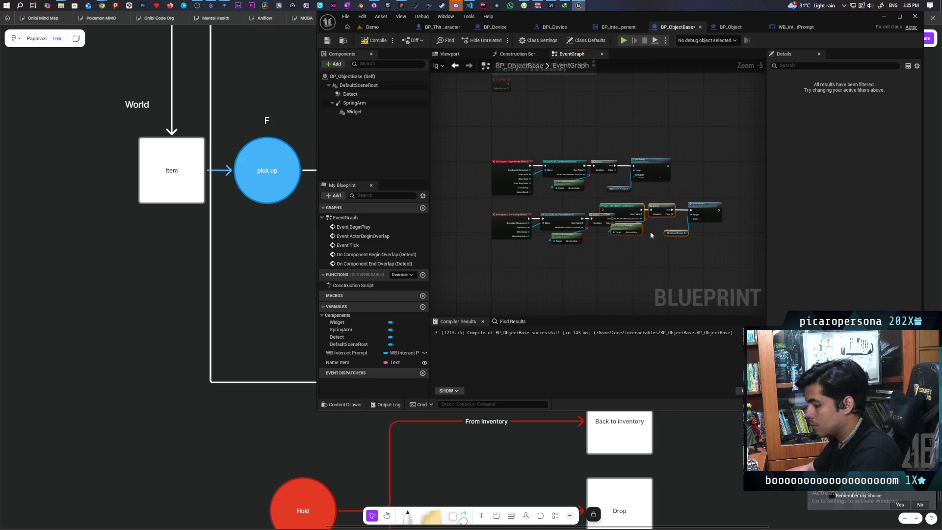
pyautogui.hotkey('ctrl', 'z')
pyautogui.scroll(2, 641, 211)
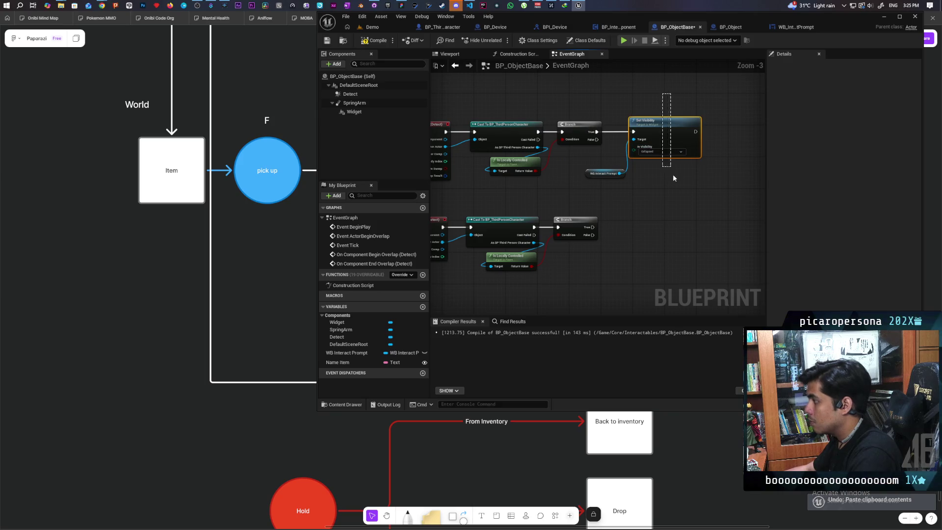
# Copy Set Visibility to the End Overlap branch, set to Not Hit-Testable (Self & All Children)
pyautogui.hotkey('ctrl', 'c')
pyautogui.hotkey('ctrl', 'v')
pyautogui.moveTo(608, 228); pyautogui.dragTo(630, 223)
pyautogui.moveTo(649, 219); pyautogui.dragTo(653, 224)
pyautogui.moveTo(619, 173); pyautogui.dragTo(634, 235)
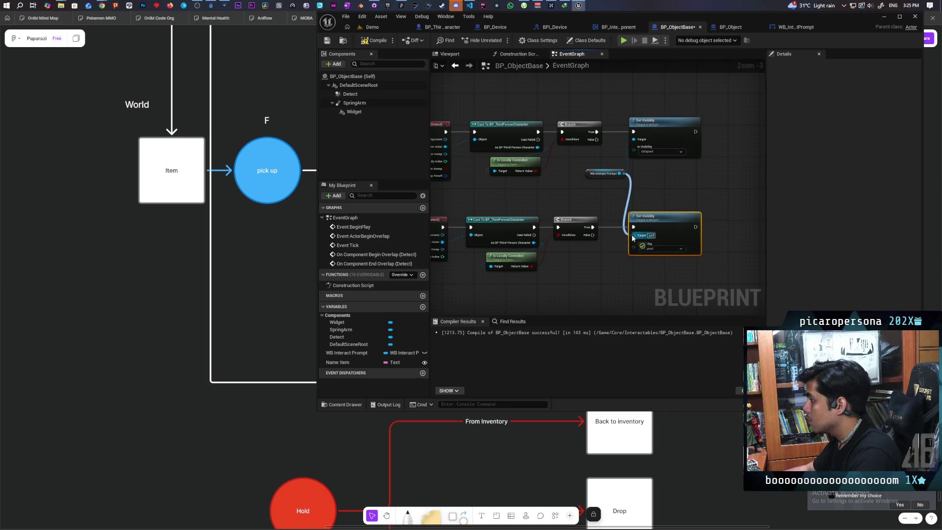
pyautogui.click(681, 247)
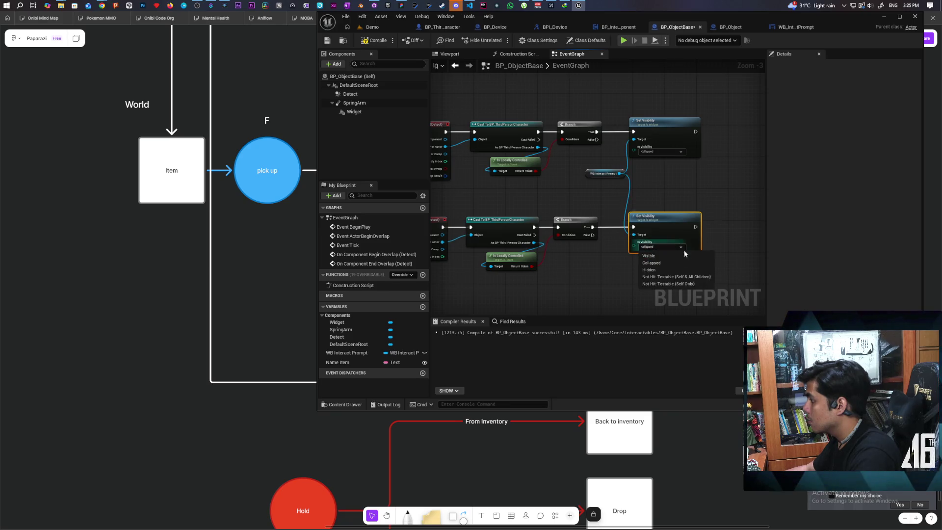
pyautogui.click(679, 281)
pyautogui.click(436, 92)
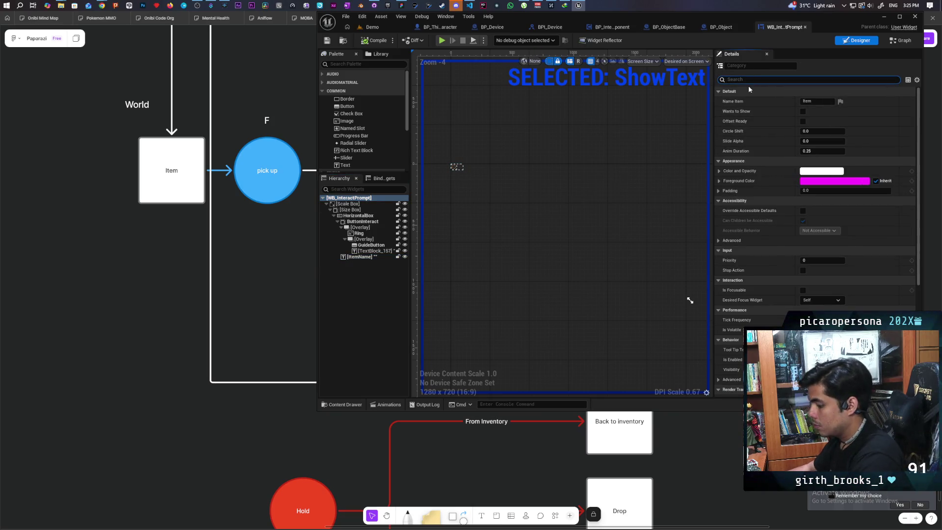
# Search 'visi' in the widget Details, then cycle tabs back to BP_ObjectBase's event graph
pyautogui.write('visi')
pyautogui.click(852, 140)
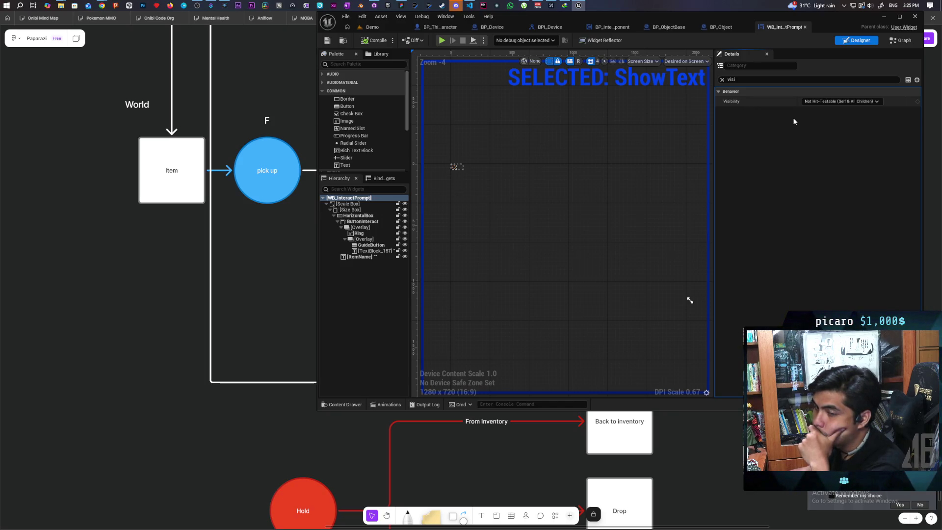
pyautogui.click(731, 28)
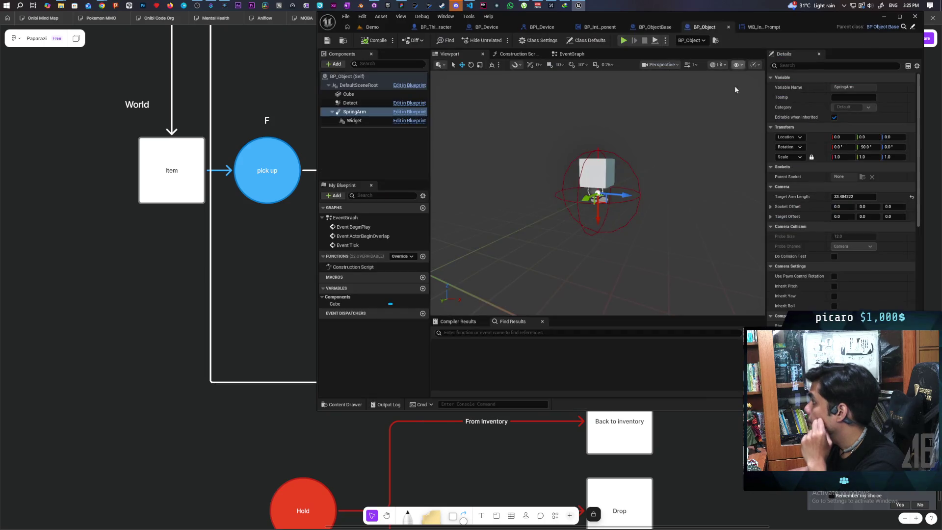
pyautogui.click(658, 27)
pyautogui.click(707, 27)
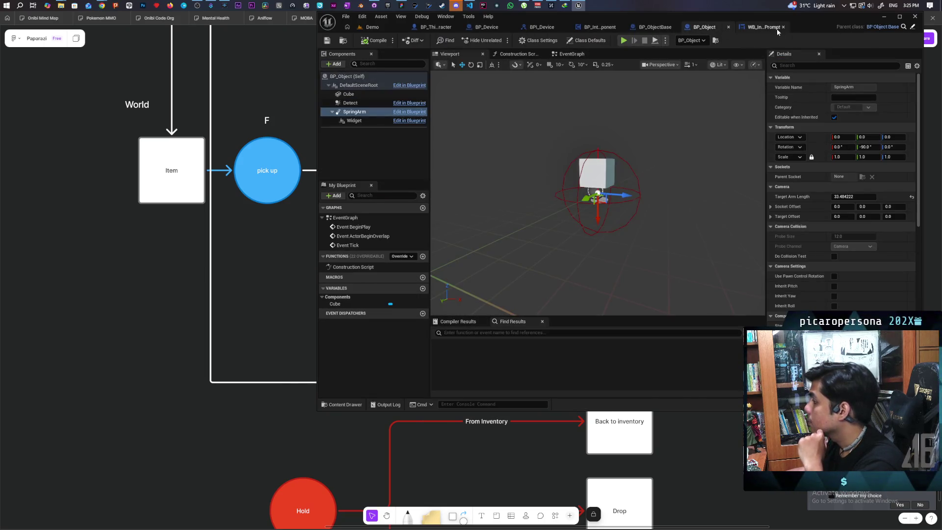
pyautogui.click(773, 28)
pyautogui.click(684, 28)
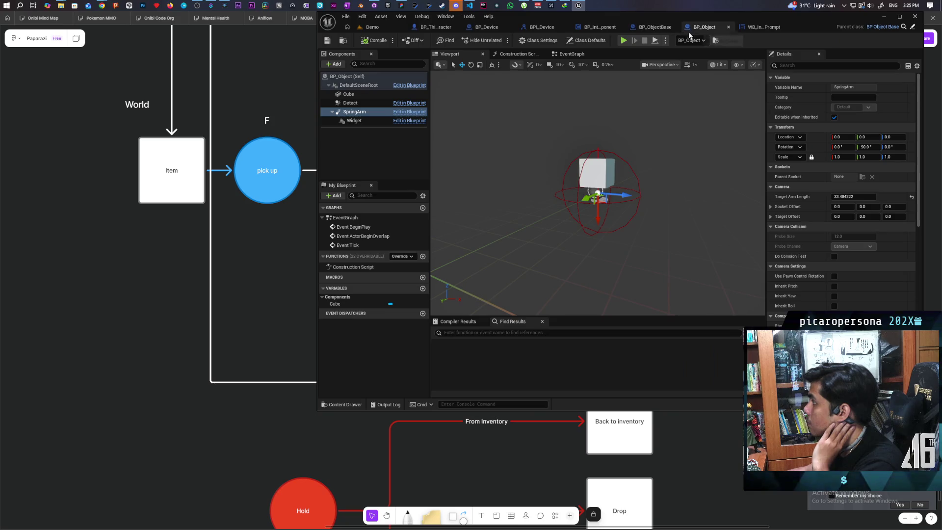
pyautogui.click(652, 27)
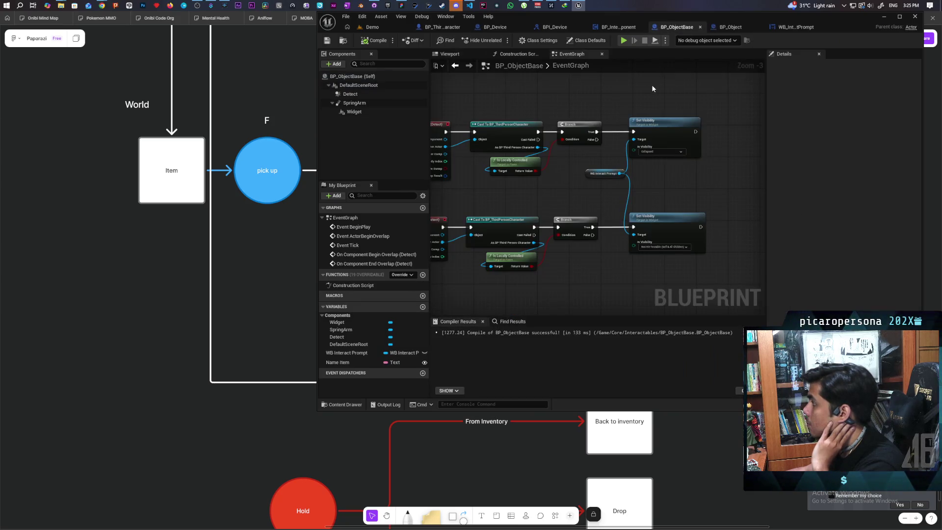
# Turn off the Widget component's Visible property and compile and save BP_ObjectBase
pyautogui.click(376, 114)
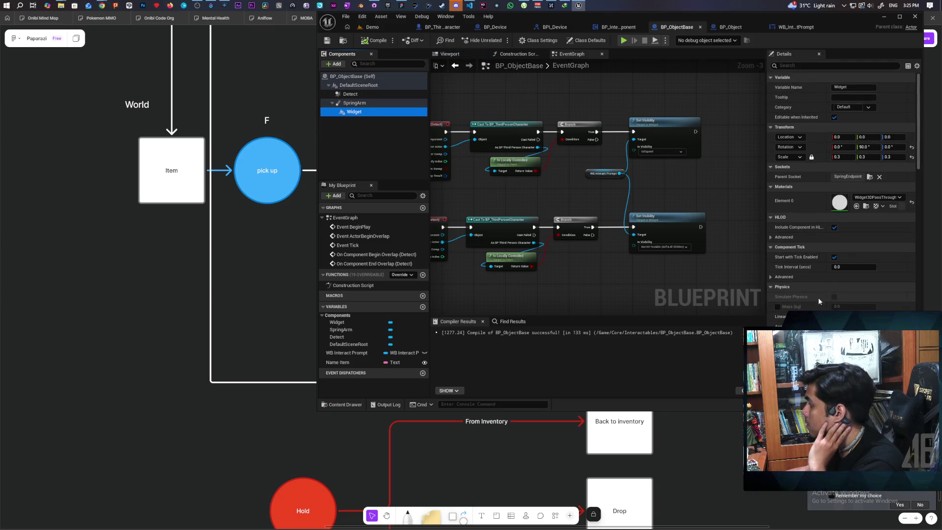
pyautogui.click(791, 65)
pyautogui.write('vis')
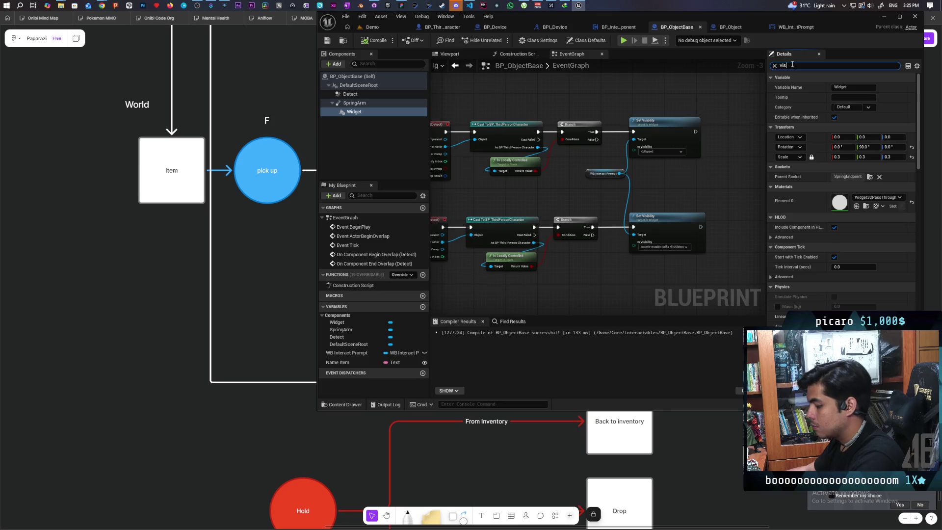
pyautogui.write('i')
pyautogui.click(836, 87)
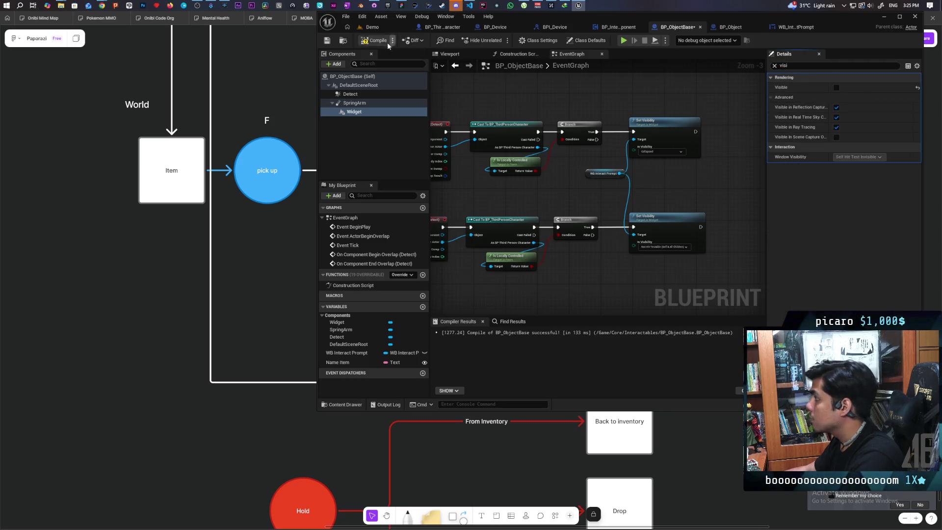
pyautogui.hotkey('ctrl', 's')
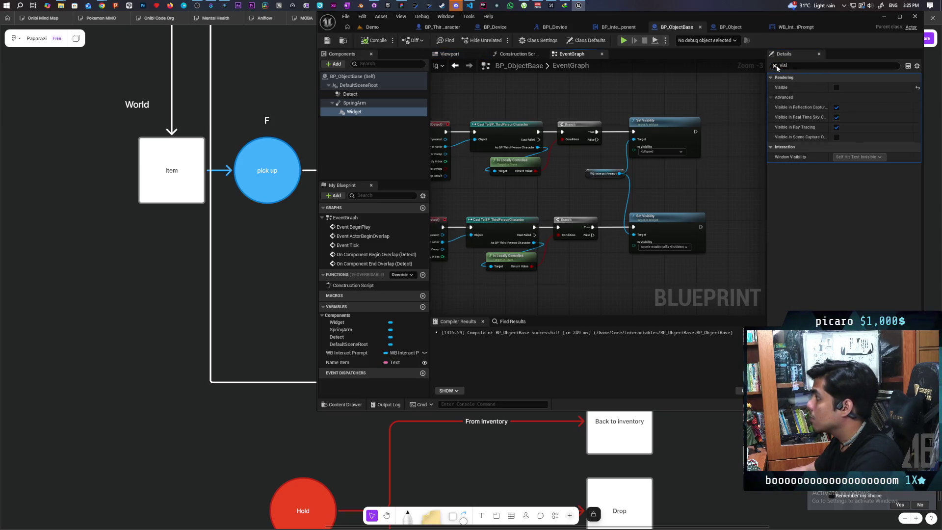
# Delete both Set Visibility nodes from the overlap branches
pyautogui.click(775, 65)
pyautogui.scroll(-1, 690, 163)
pyautogui.scroll(3, 604, 181)
pyautogui.moveTo(620, 93); pyautogui.dragTo(579, 235)
pyautogui.press('Delete')
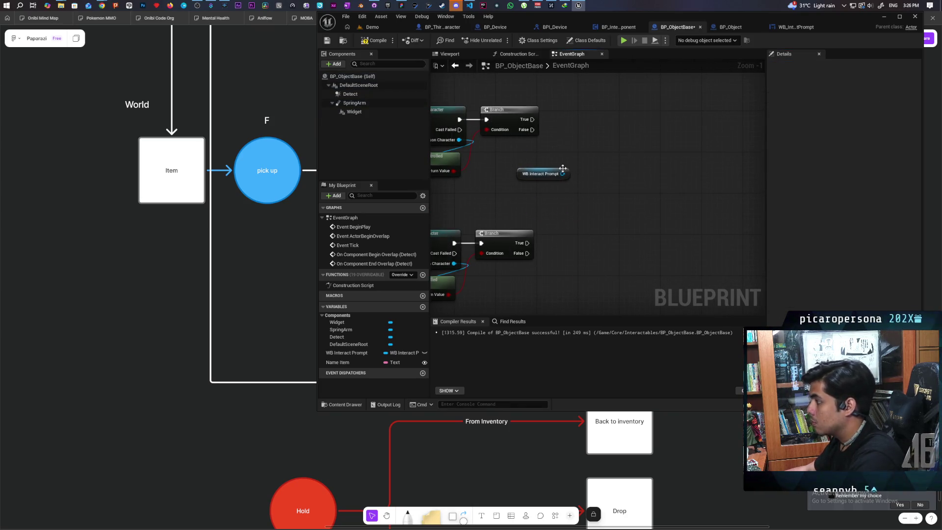
# Replace the WB Interact Prompt getter with a Widget component reference in the graph
pyautogui.moveTo(562, 174); pyautogui.dragTo(583, 155)
pyautogui.write('st')
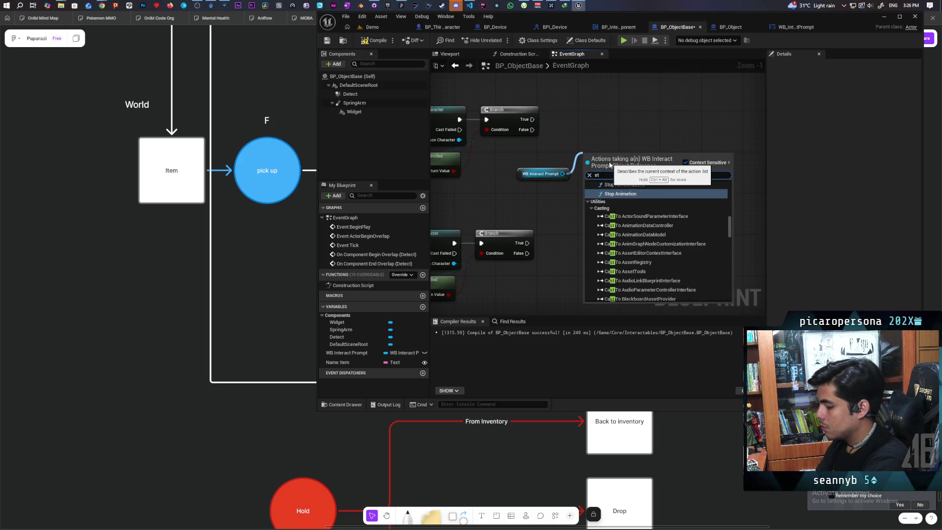
pyautogui.write(' vis')
pyautogui.press('BackSpace')
pyautogui.press('BackSpace')
pyautogui.press('BackSpace')
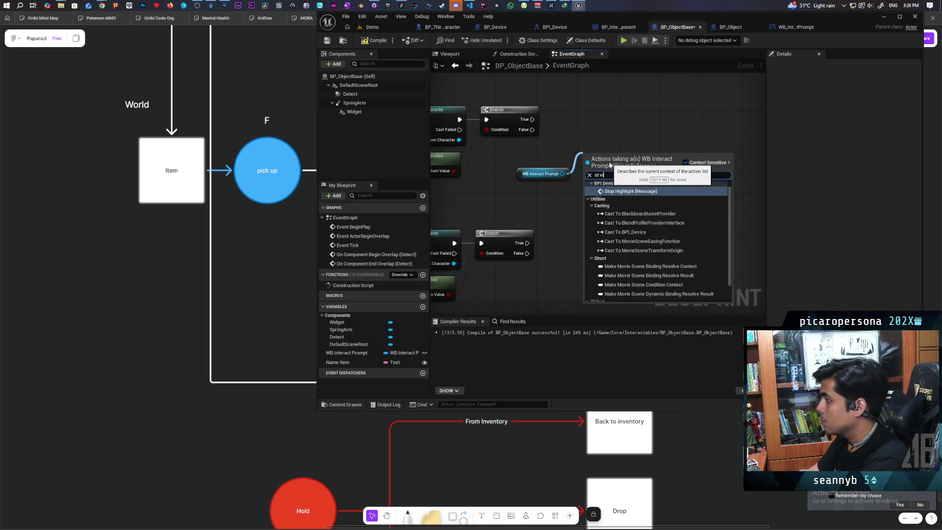
pyautogui.write('set visibl')
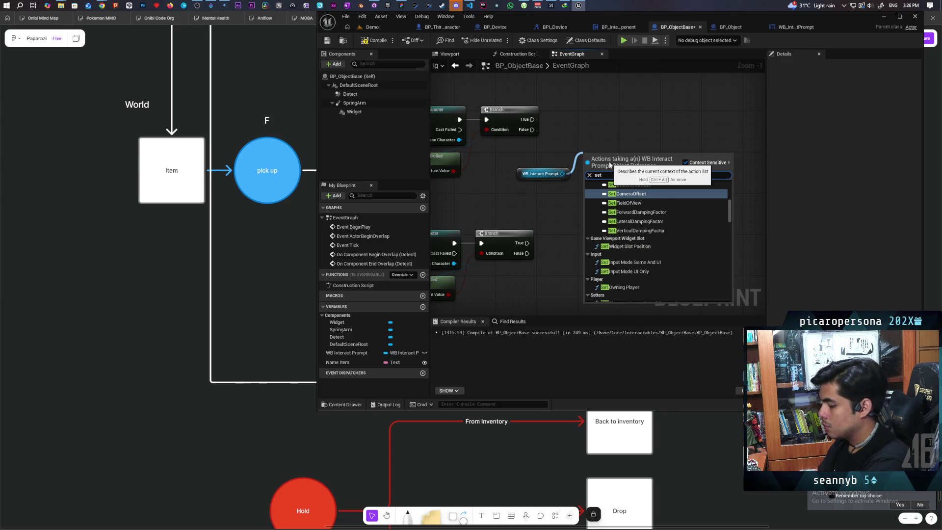
pyautogui.press('BackSpace')
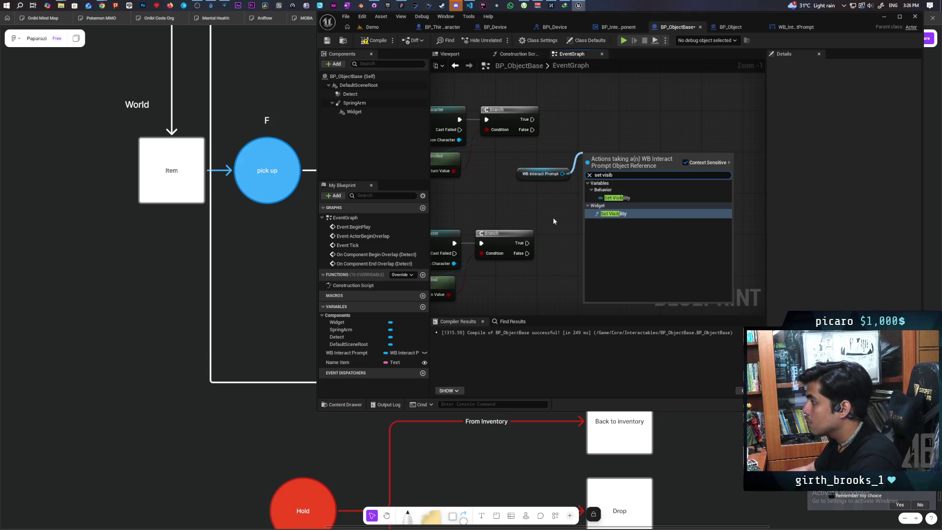
pyautogui.click(412, 129)
pyautogui.moveTo(351, 112)
pyautogui.mouseDown()
pyautogui.moveTo(544, 178)
pyautogui.moveTo(535, 198)
pyautogui.moveTo(575, 166)
pyautogui.mouseUp()
pyautogui.click(555, 174)
pyautogui.press('Delete')
# Add a Widget Set Visibility with New Visibility checked on the upper Branch's True output
pyautogui.write('set')
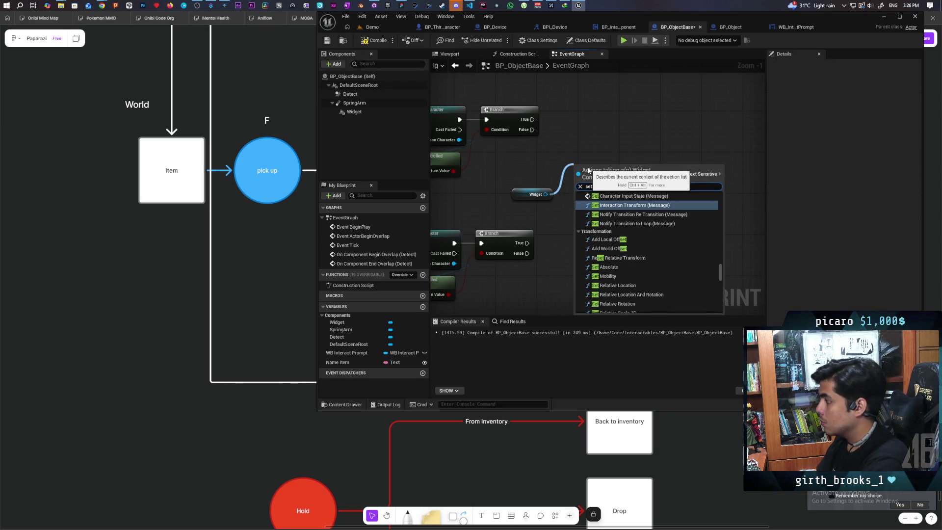
pyautogui.press('super')
pyautogui.press('super')
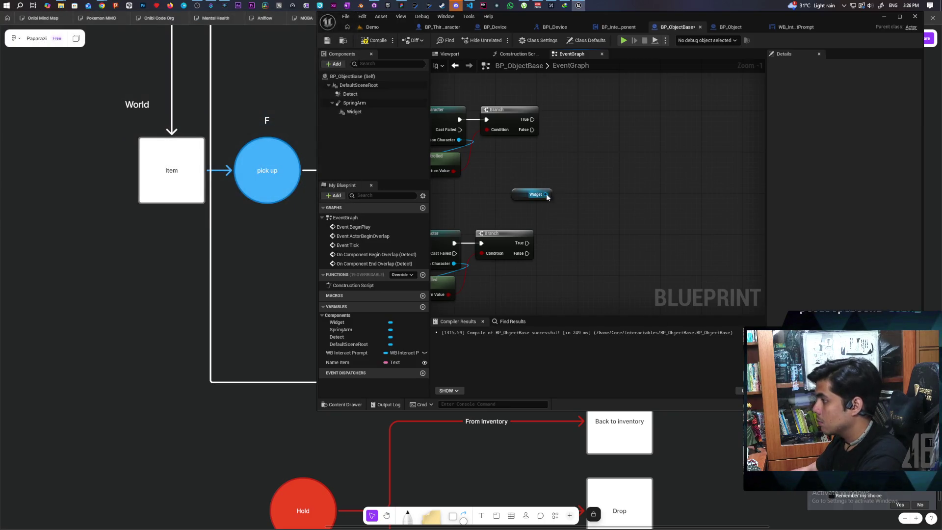
pyautogui.moveTo(546, 194); pyautogui.dragTo(582, 180)
pyautogui.write('set vis')
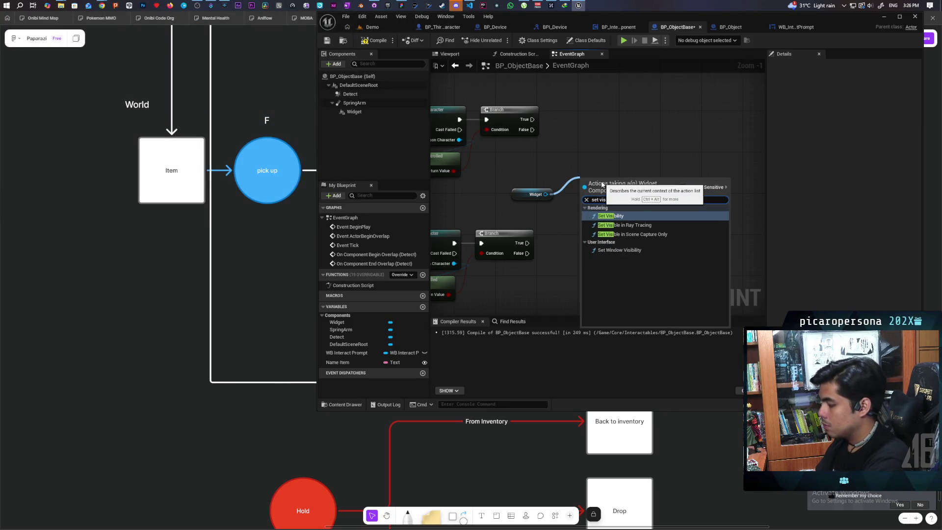
pyautogui.click(614, 216)
pyautogui.moveTo(625, 213); pyautogui.dragTo(618, 129)
pyautogui.click(624, 187)
pyautogui.moveTo(533, 119); pyautogui.dragTo(587, 125)
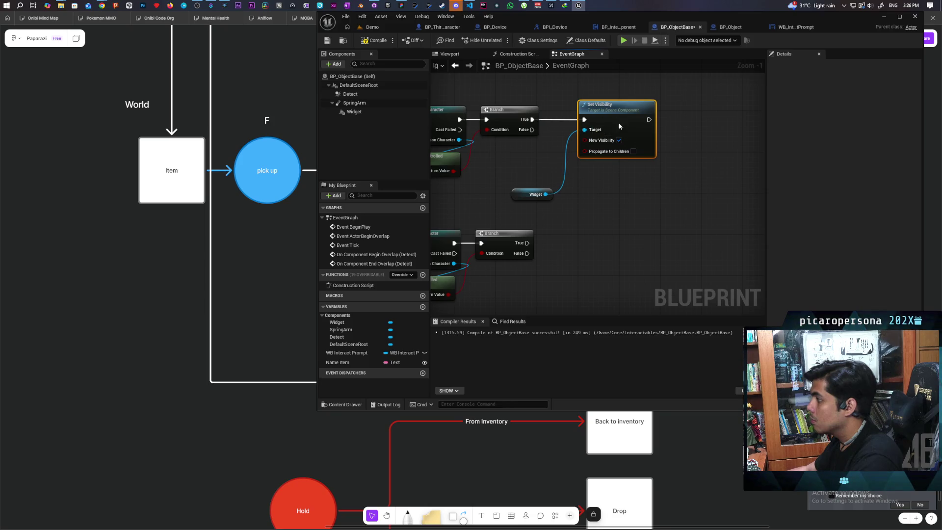
# Duplicate Set Visibility, unchecked, onto the lower Branch's True output targeting the Widget
pyautogui.hotkey('ctrl', 'c')
pyautogui.hotkey('ctrl', 'v')
pyautogui.moveTo(521, 244); pyautogui.dragTo(574, 243)
pyautogui.moveTo(544, 195)
pyautogui.mouseDown()
pyautogui.moveTo(574, 254)
pyautogui.moveTo(609, 238)
pyautogui.mouseUp()
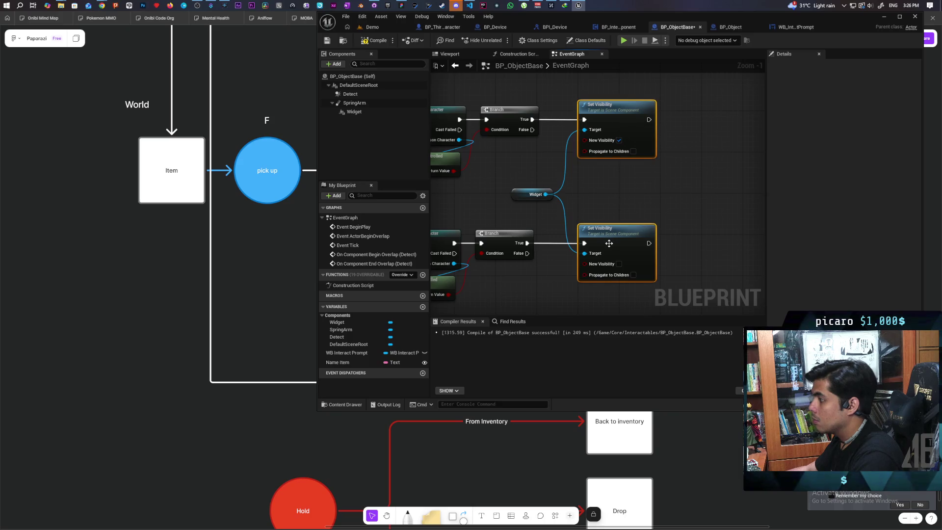
pyautogui.click(684, 198)
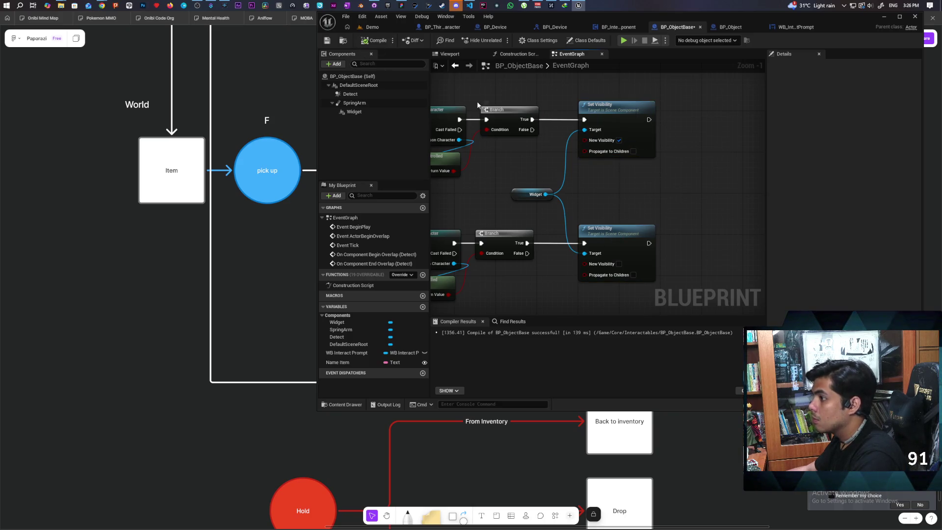
# Switch back to the Demo level
pyautogui.moveTo(748, 25); pyautogui.dragTo(656, 421)
pyautogui.moveTo(286, 424)
pyautogui.mouseDown()
pyautogui.moveTo(284, 441)
pyautogui.moveTo(336, 71)
pyautogui.moveTo(328, 55)
pyautogui.mouseUp()
pyautogui.click(324, 54)
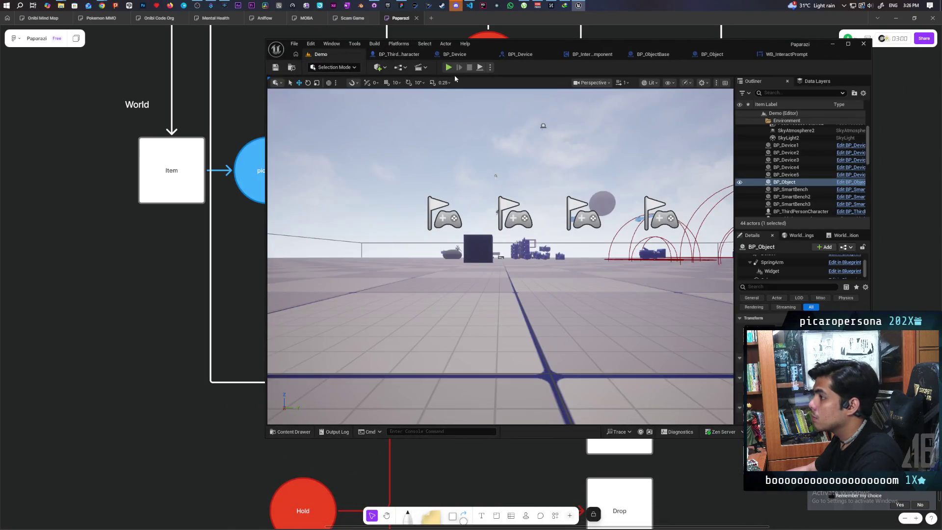
pyautogui.hotkey('alt', 'p')
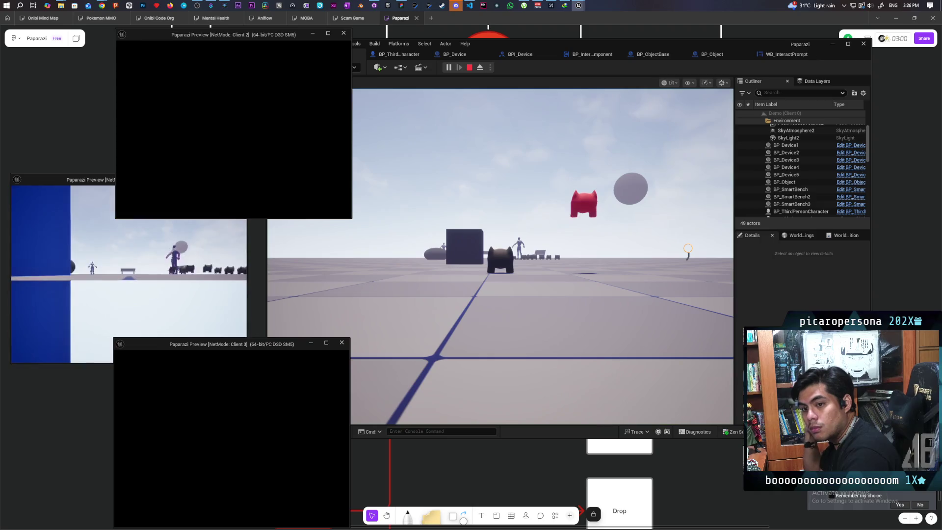
pyautogui.click(396, 296)
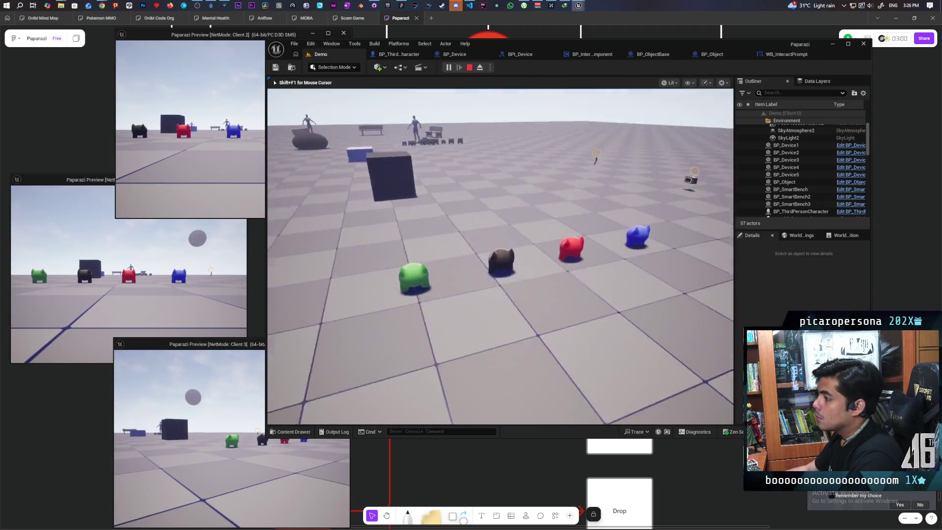
pyautogui.press('w')
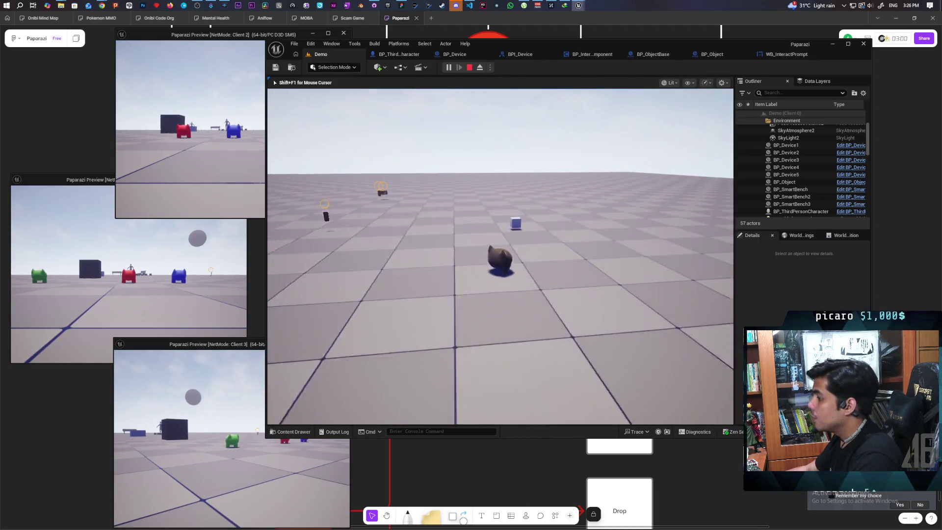
pyautogui.press('s')
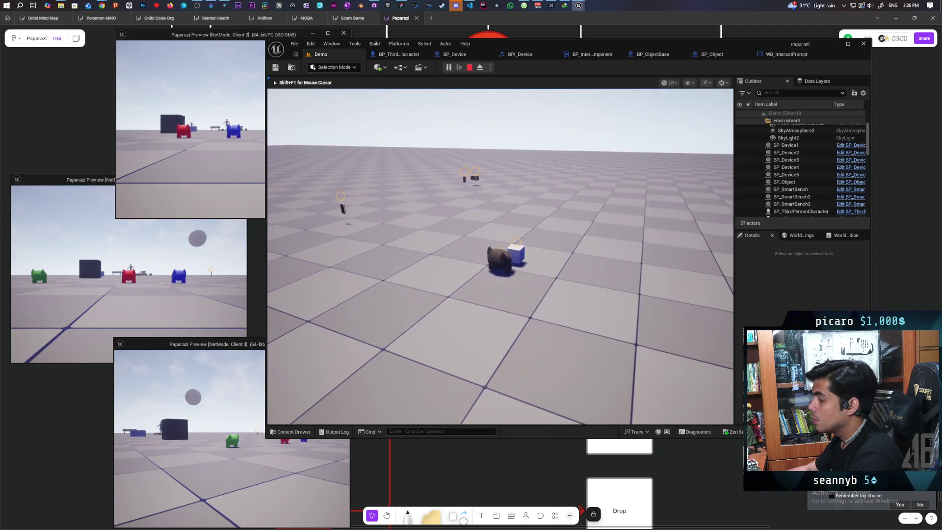
pyautogui.press('Escape')
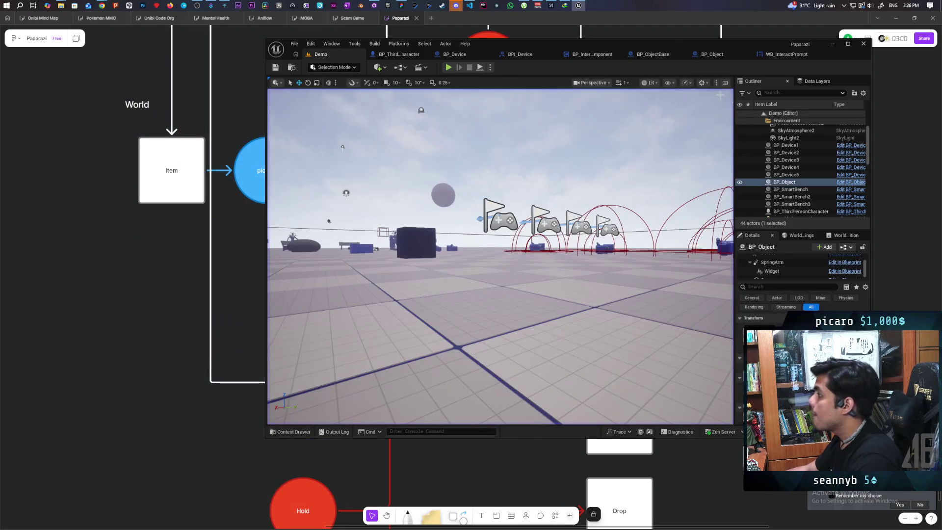
pyautogui.click(653, 54)
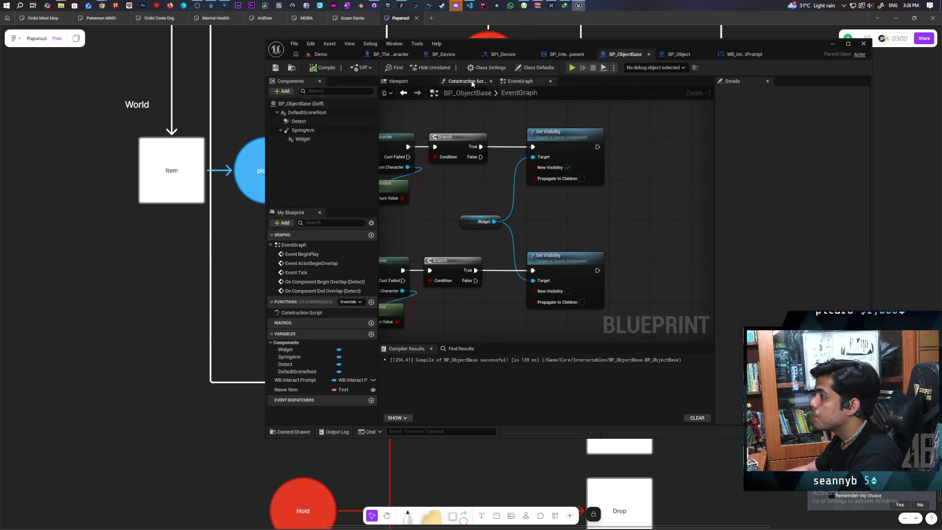
# Set the Detect sphere's radius to 100 in the blueprint Viewport and compile
pyautogui.click(412, 82)
pyautogui.click(299, 121)
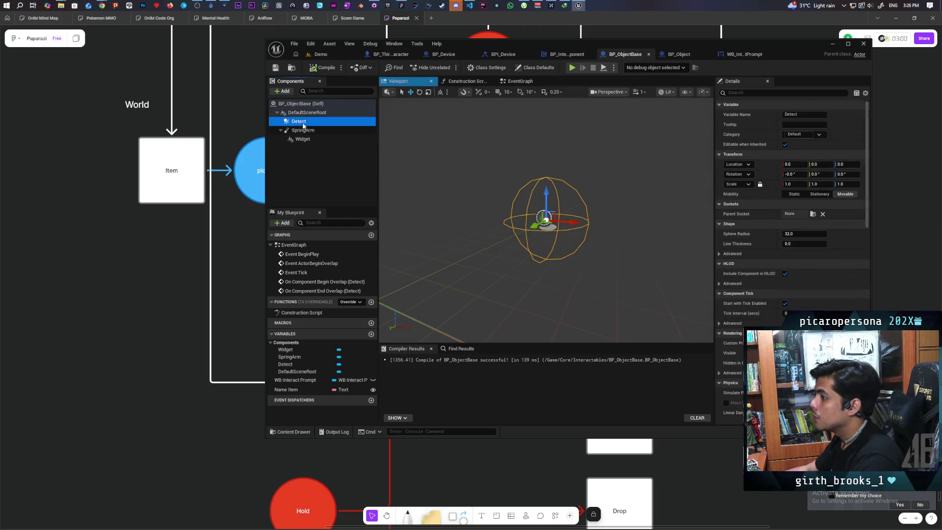
pyautogui.moveTo(785, 234); pyautogui.dragTo(829, 234)
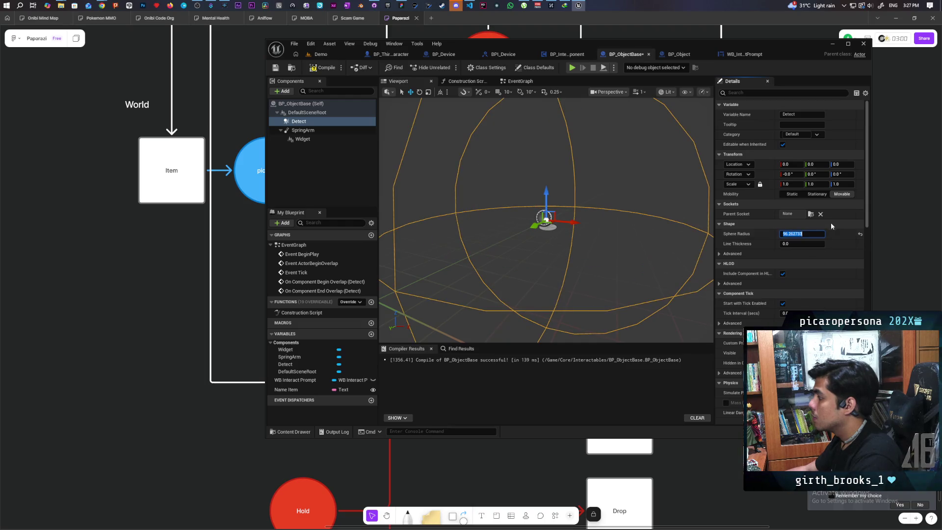
pyautogui.write('100')
pyautogui.press('Return')
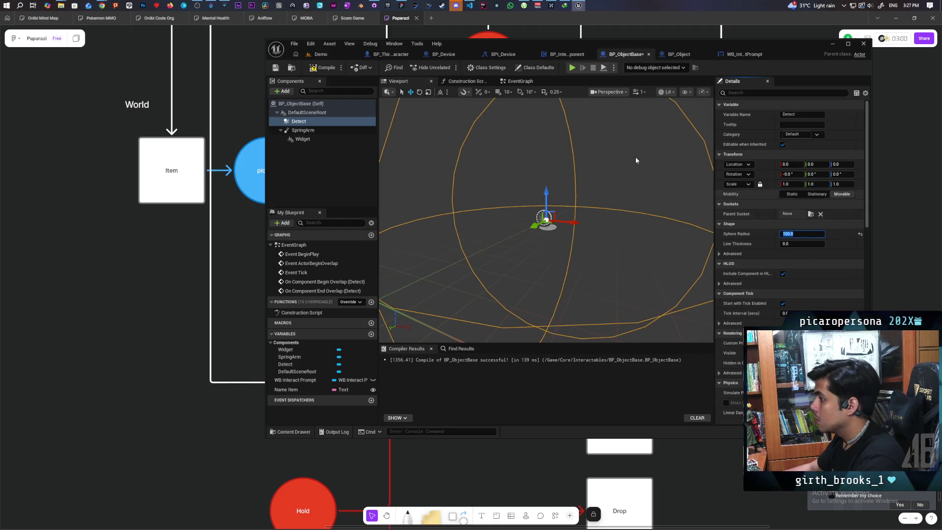
pyautogui.click(324, 68)
pyautogui.click(321, 54)
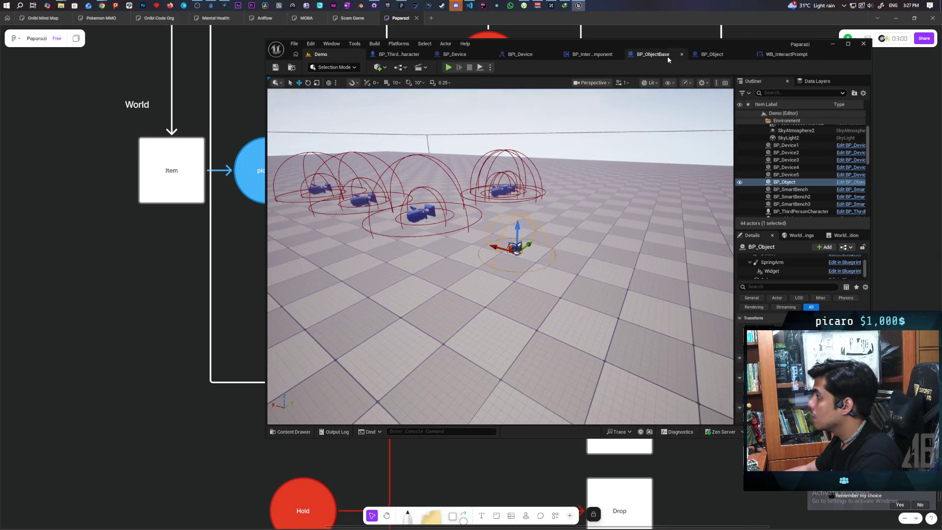
# Raise the Detect sphere radius to 200 and return to the Demo level
pyautogui.click(653, 54)
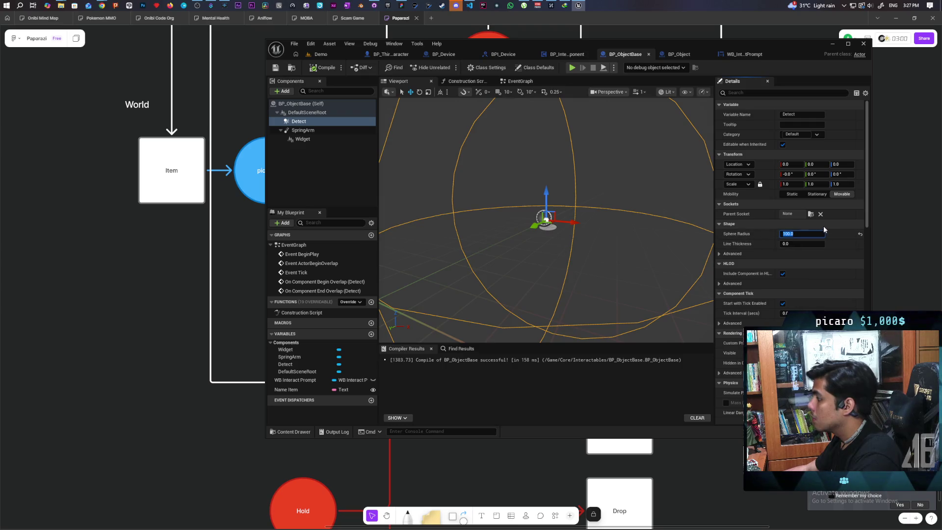
pyautogui.write('200')
pyautogui.press('Return')
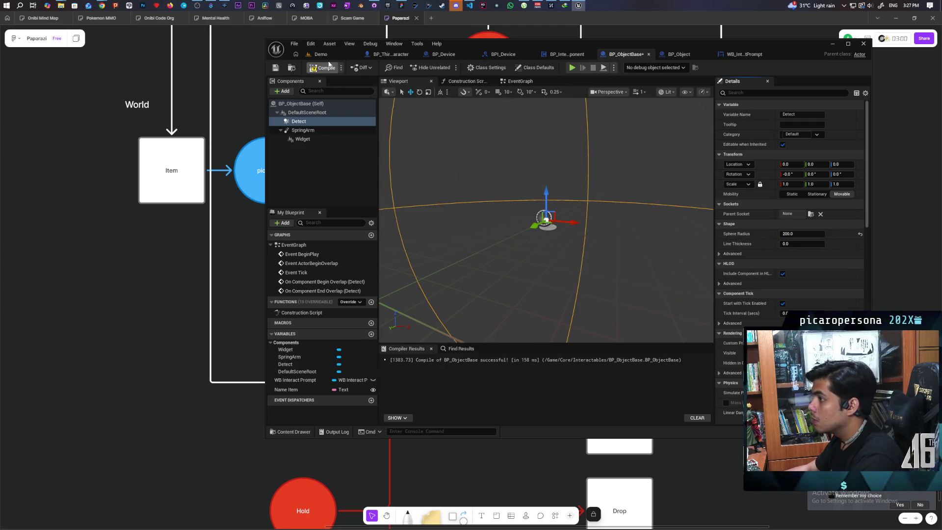
pyautogui.click(320, 54)
pyautogui.press('Left')
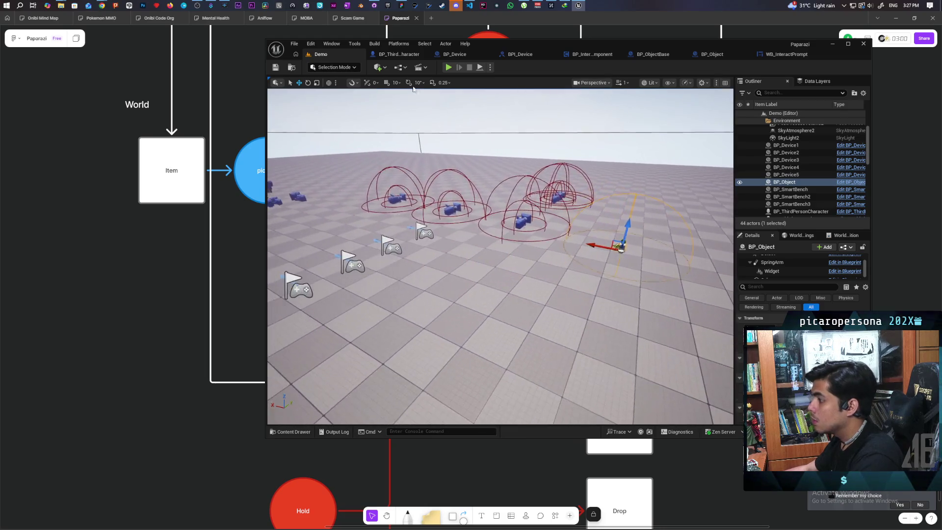
pyautogui.hotkey('alt', 'p')
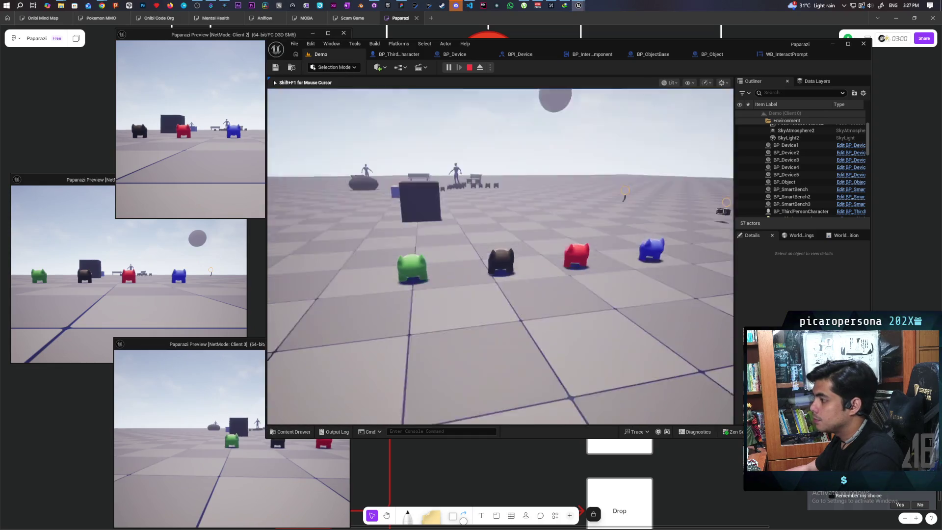
pyautogui.press('w')
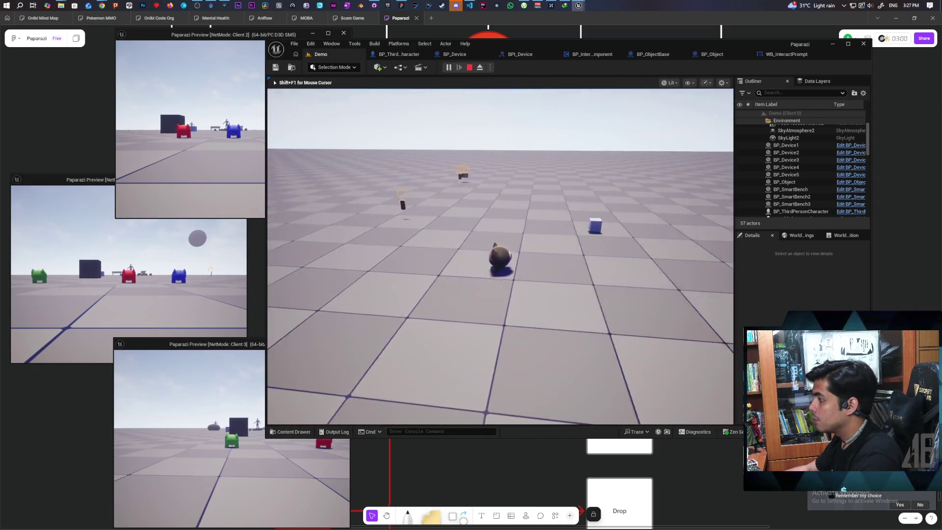
pyautogui.press('d')
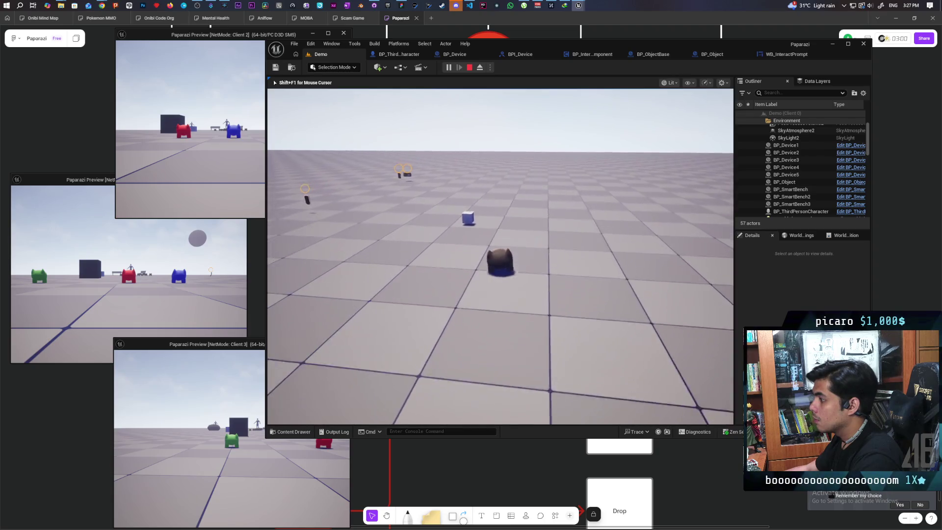
pyautogui.press('a')
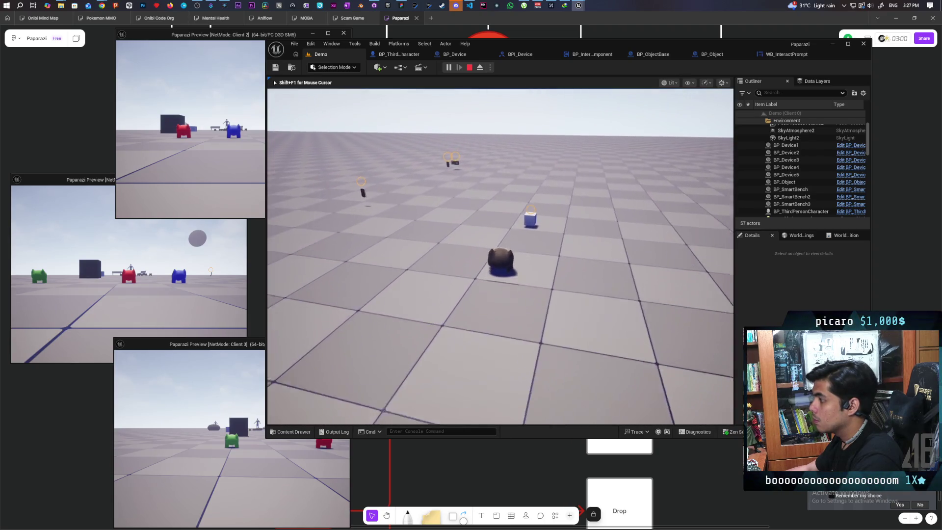
pyautogui.press('a')
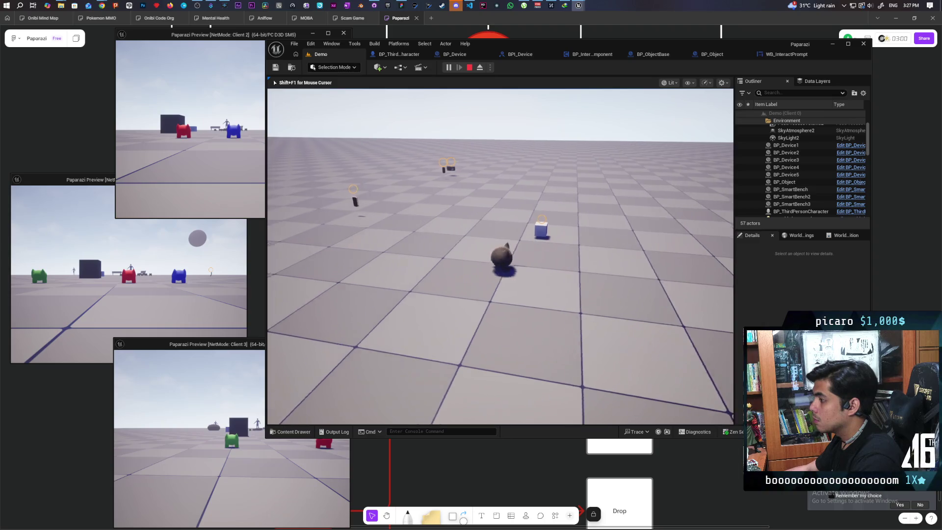
pyautogui.press('d')
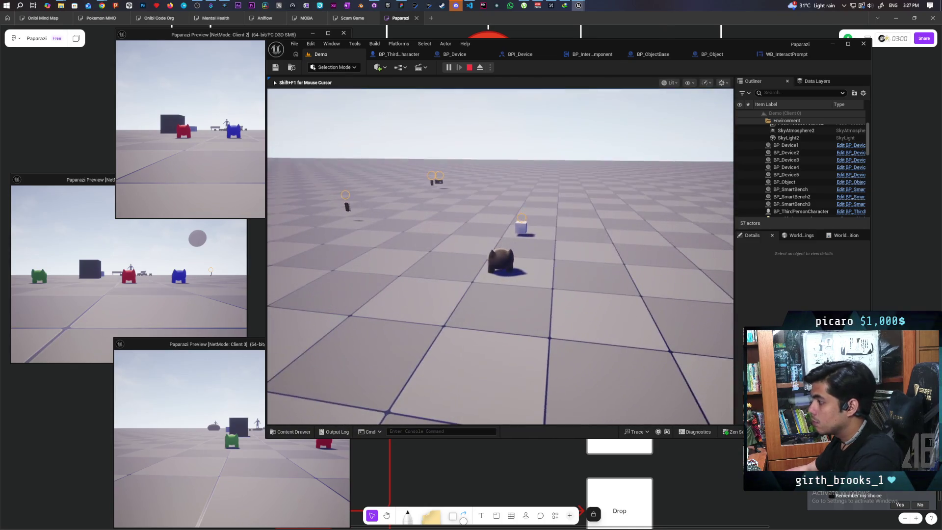
pyautogui.press('Escape')
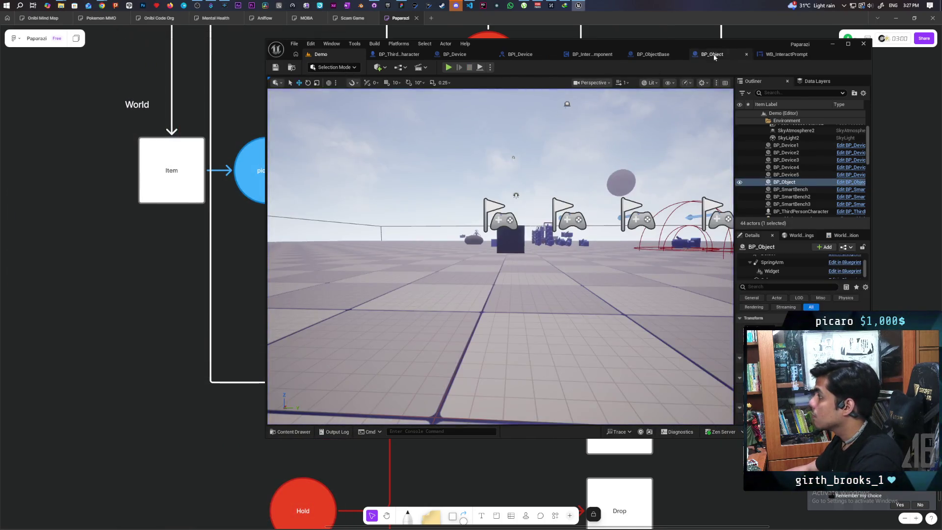
# Set BP_Object's SpringArm Target Arm Length to 40 and start a three-client Demo play test
pyautogui.click(712, 55)
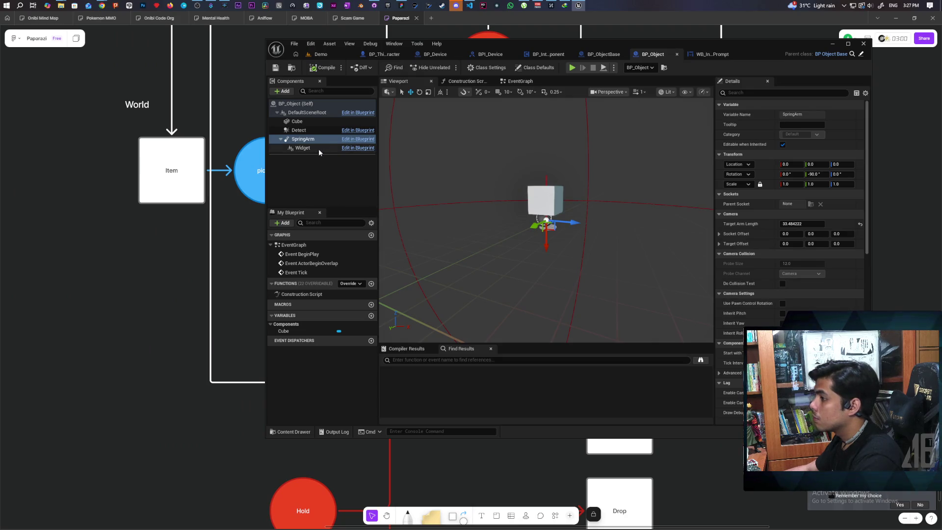
pyautogui.click(306, 141)
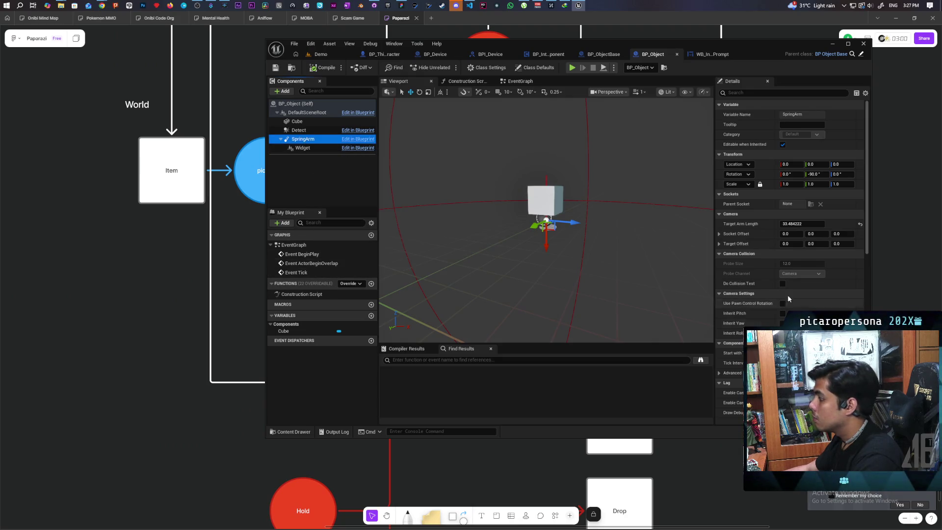
pyautogui.click(794, 224)
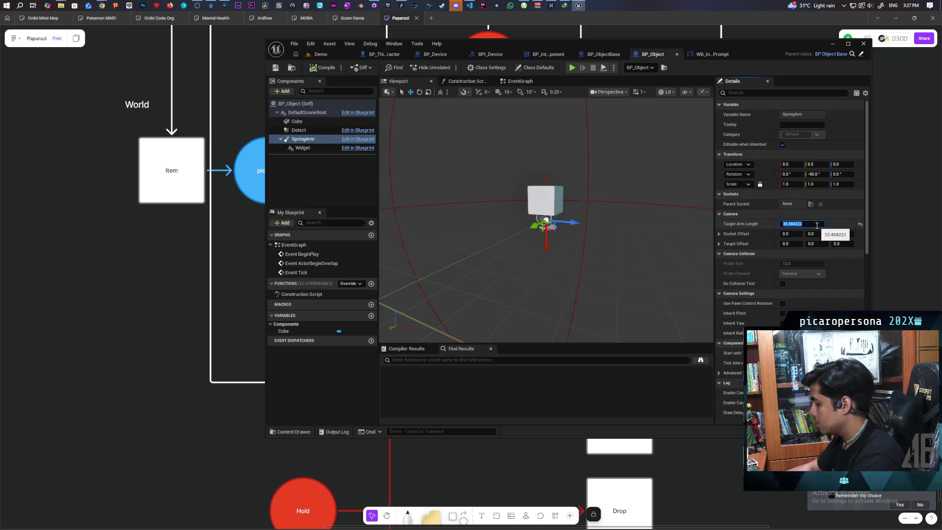
pyautogui.write('40')
pyautogui.click(321, 55)
pyautogui.click(449, 67)
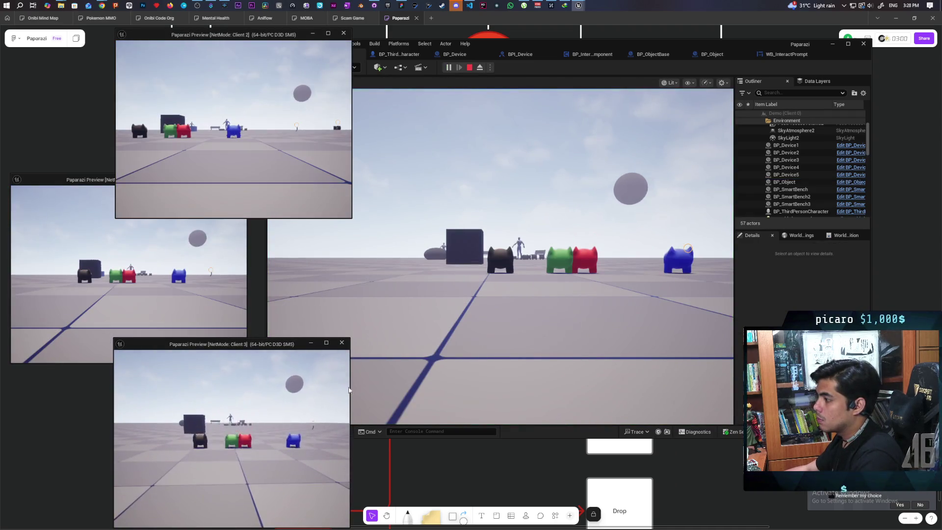
# Walk the test character forward to the blue cube, back away, then end the PIE session
pyautogui.click(513, 287)
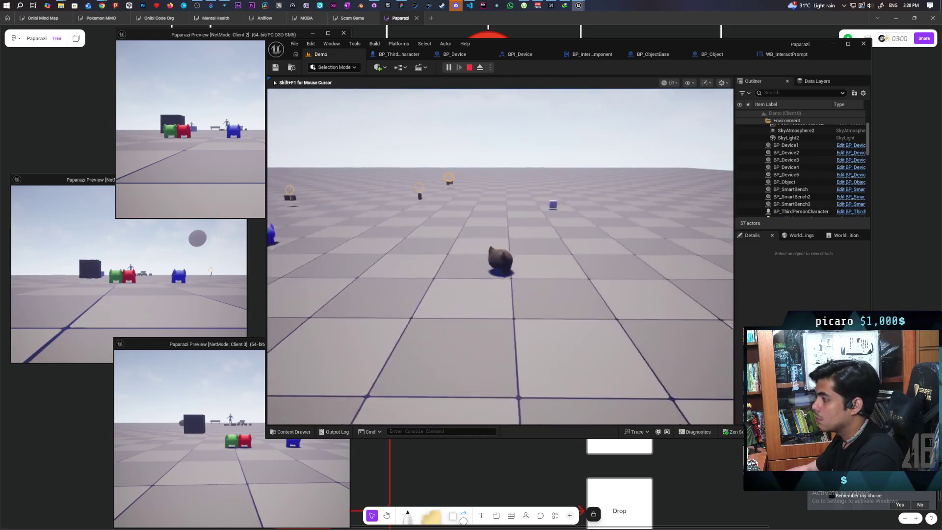
pyautogui.press('s')
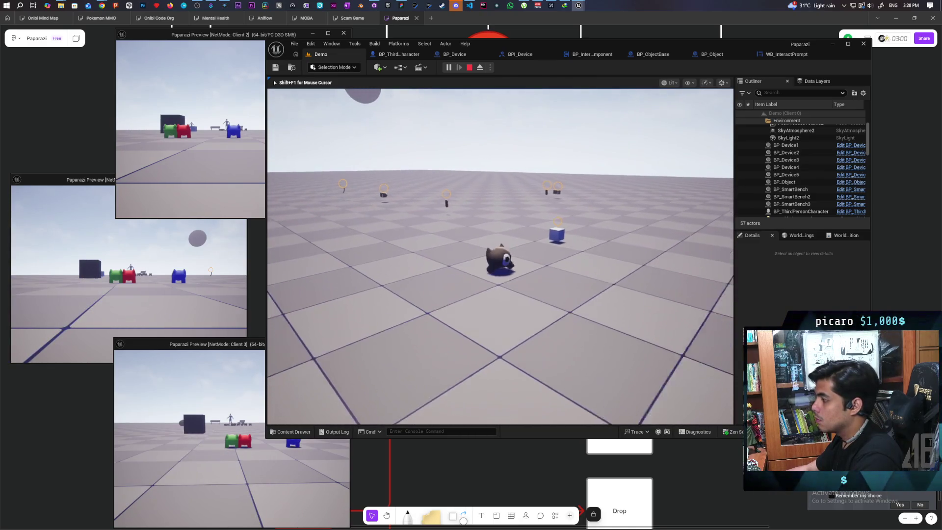
pyautogui.press('w')
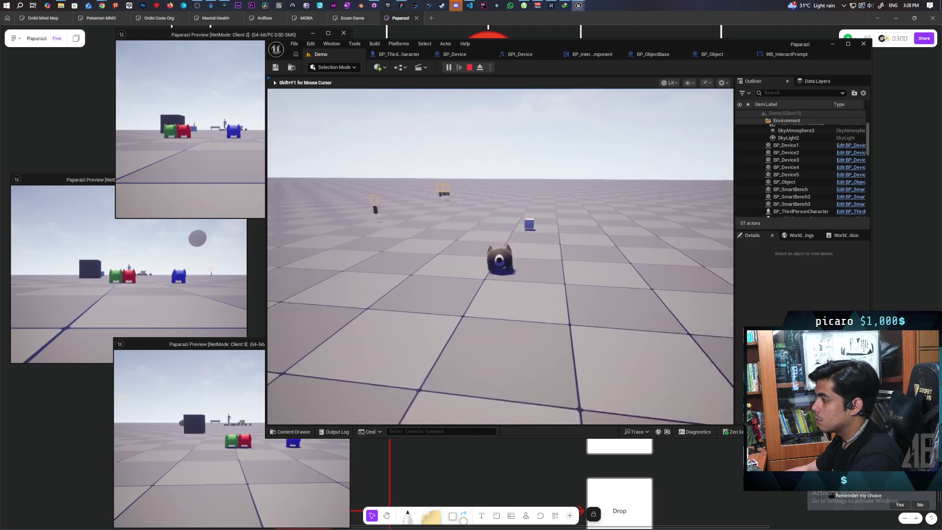
pyautogui.press('w')
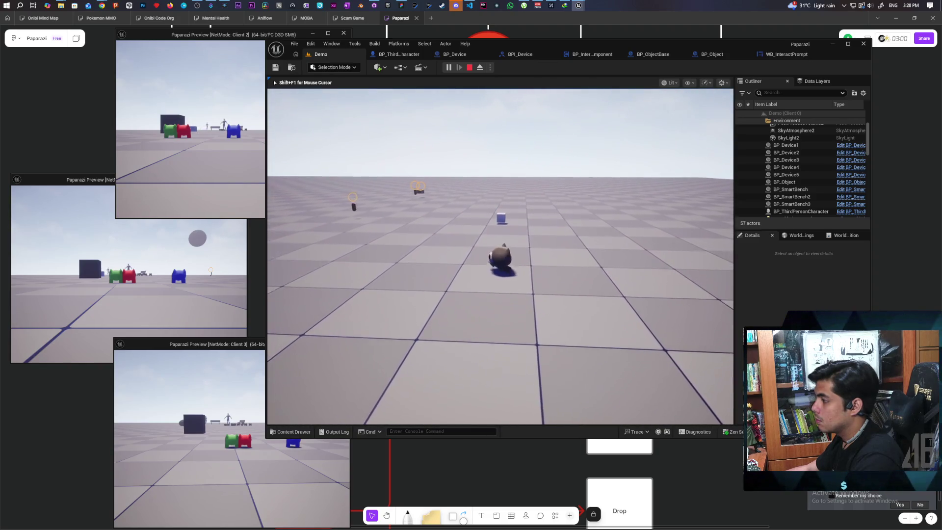
pyautogui.press('w')
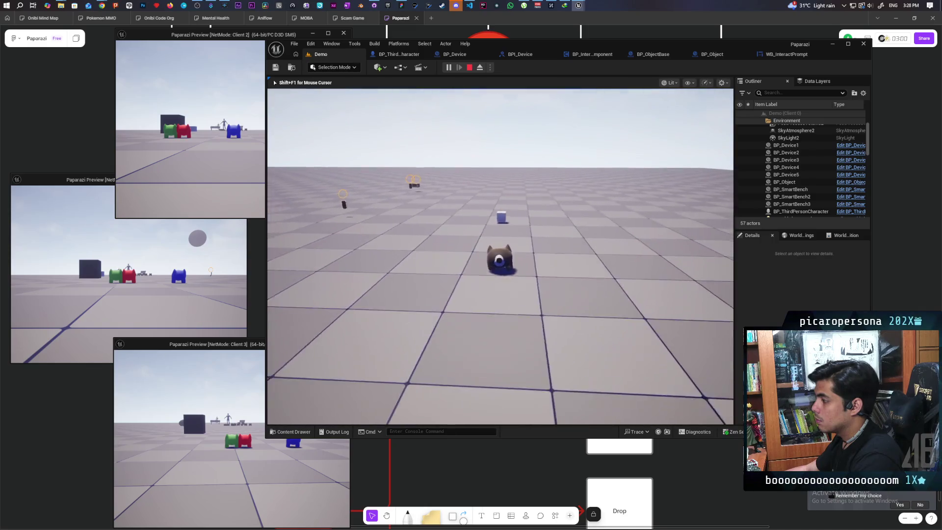
pyautogui.press('w')
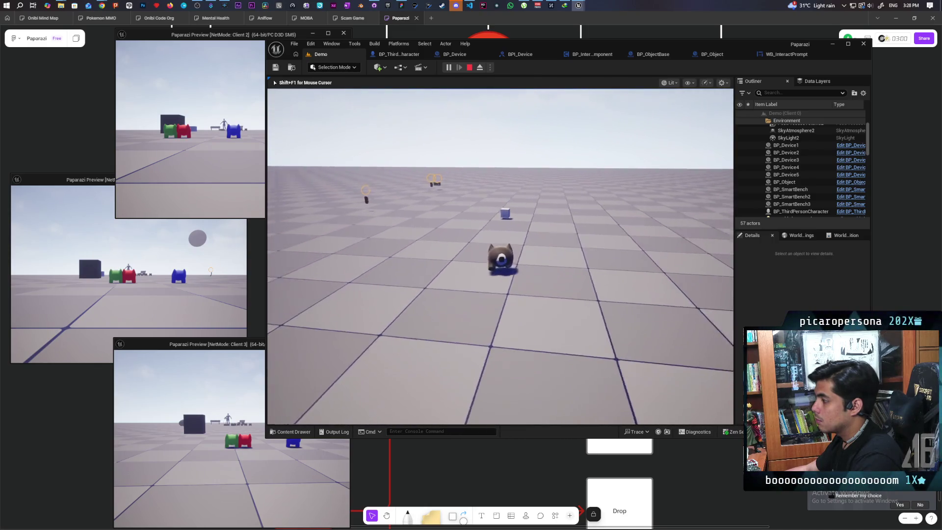
pyautogui.press('w')
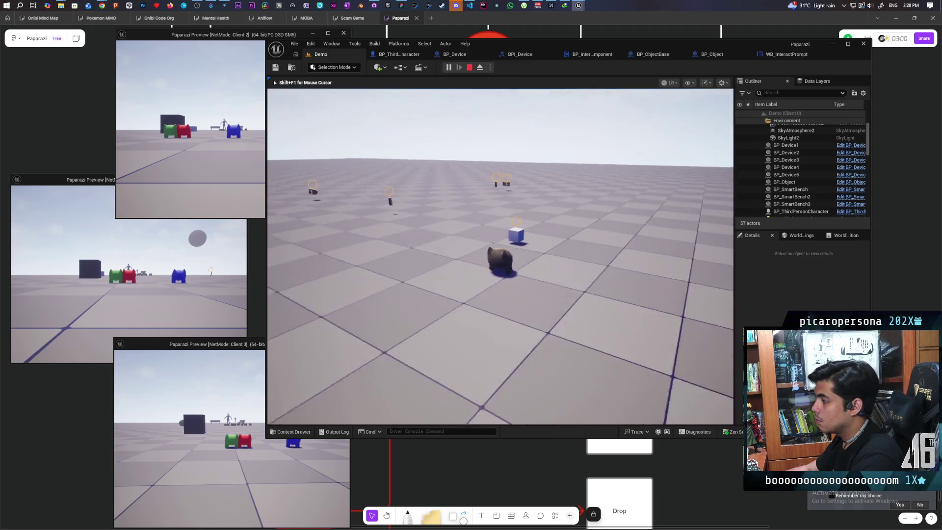
pyautogui.press('s')
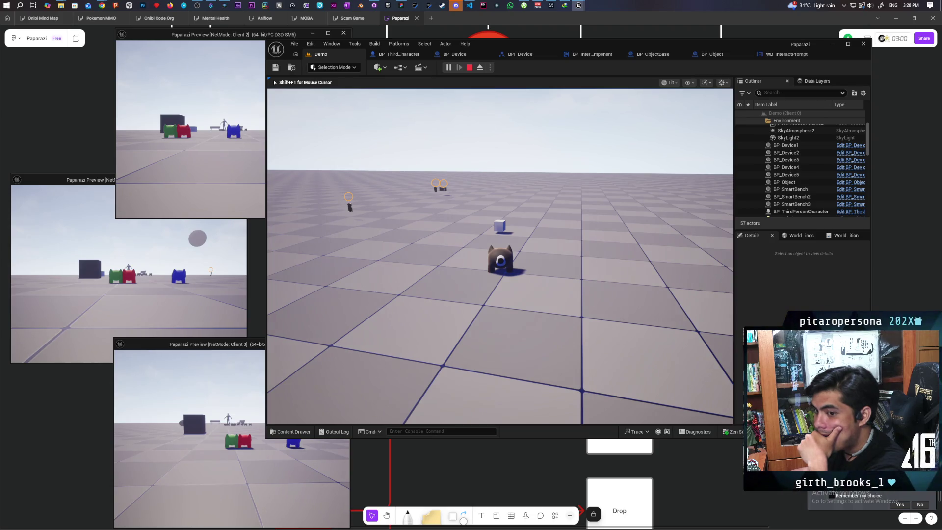
pyautogui.press('Escape')
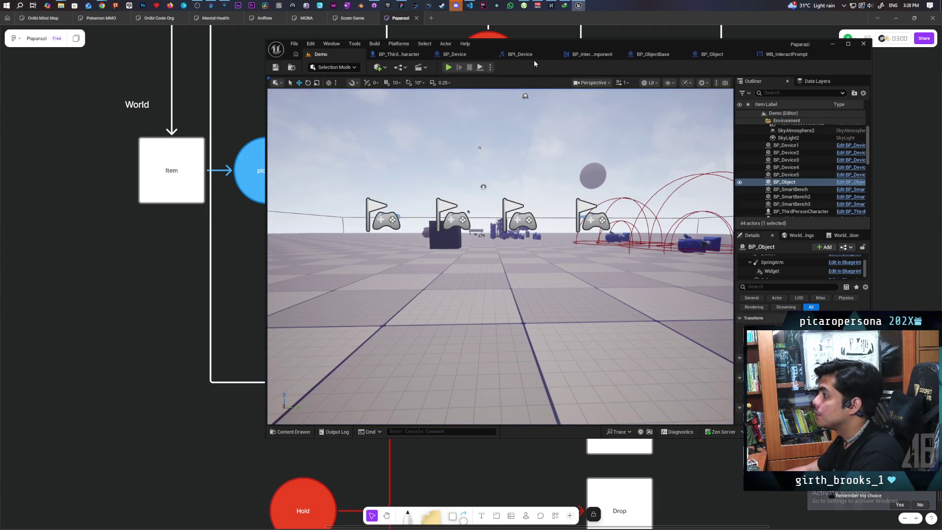
# Add a Sphere Trace By Channel node driven by OnCharacterMovementUpdated_Event in BP_InteractComponent
pyautogui.click(591, 57)
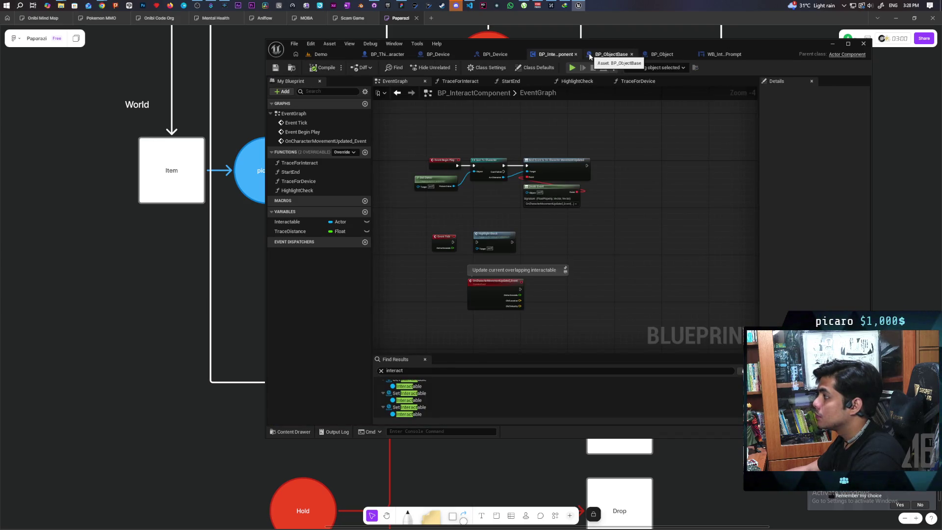
pyautogui.scroll(4, 515, 248)
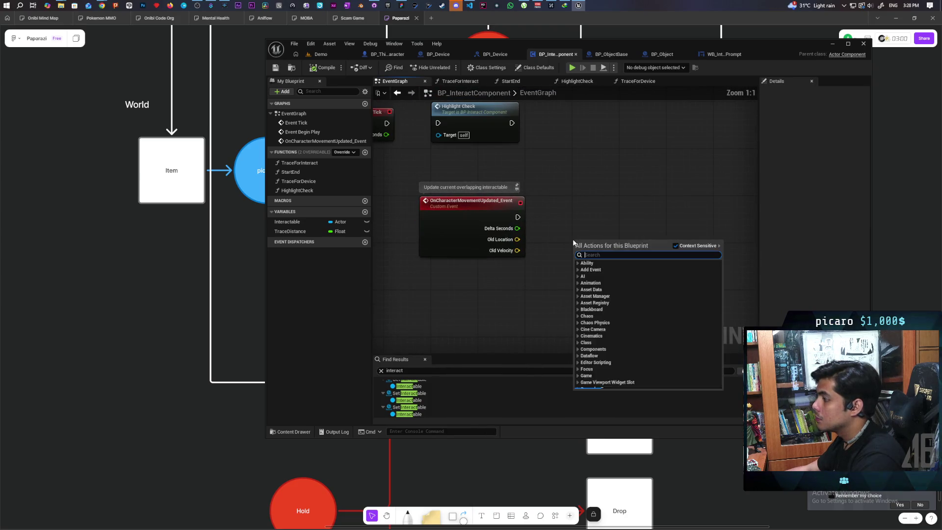
pyautogui.rightClick(578, 241)
pyautogui.write('sphere trac')
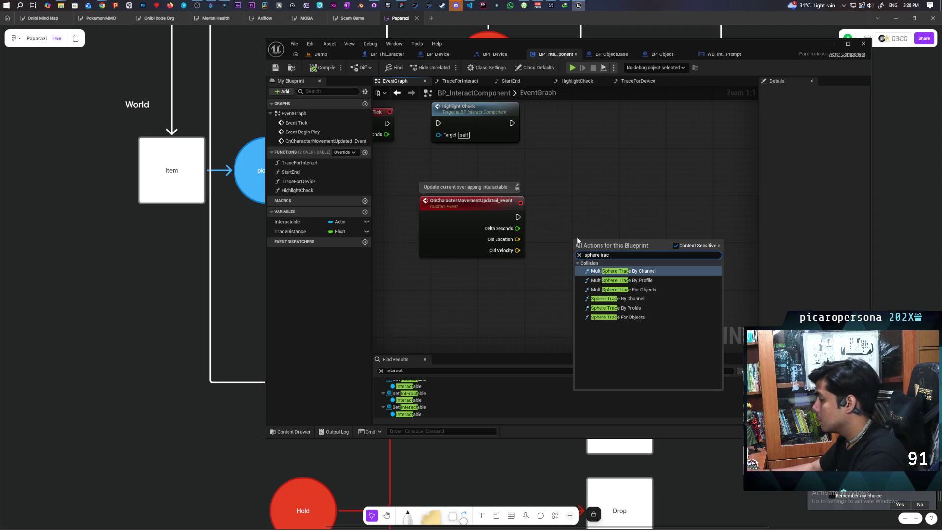
pyautogui.click(619, 298)
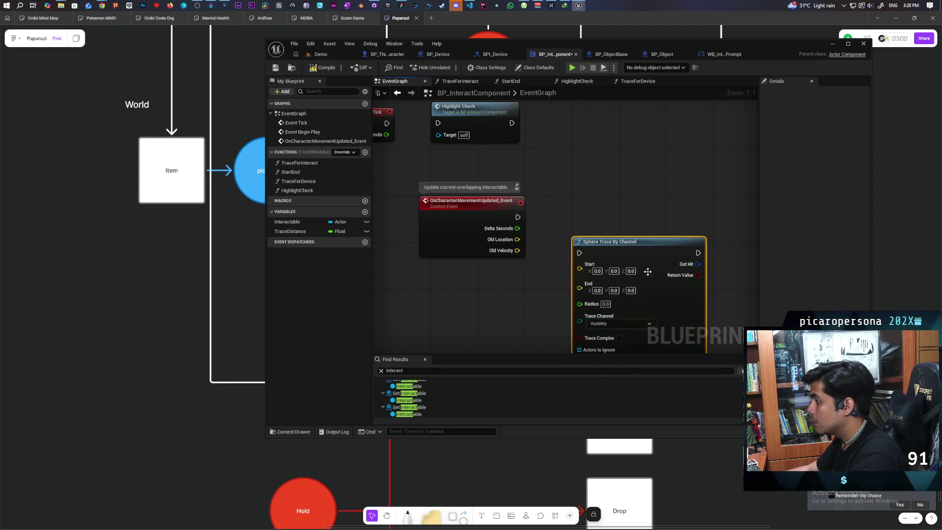
pyautogui.click(505, 223)
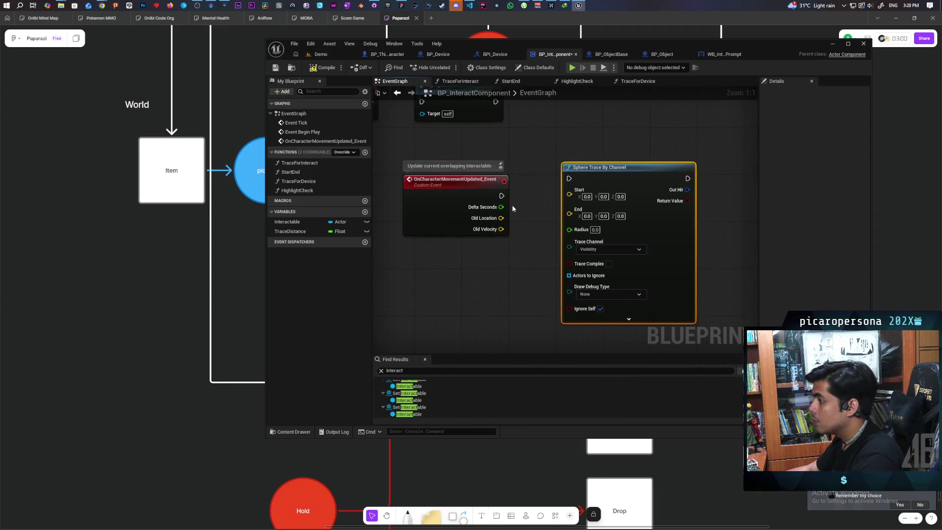
pyautogui.moveTo(555, 178); pyautogui.dragTo(667, 198)
pyautogui.click(619, 181)
# Add a Get Owner node feeding a new Get Actor Location node
pyautogui.scroll(-3, 555, 230)
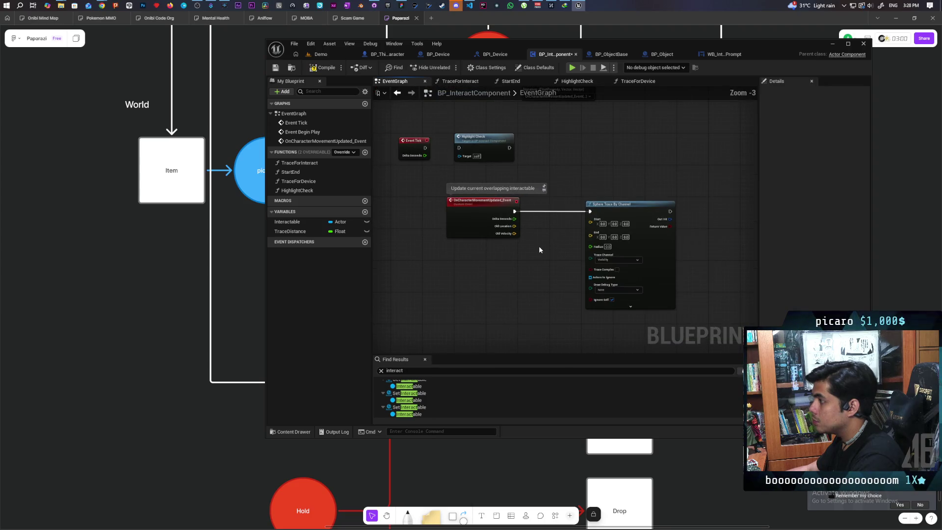
pyautogui.moveTo(604, 256); pyautogui.dragTo(654, 289)
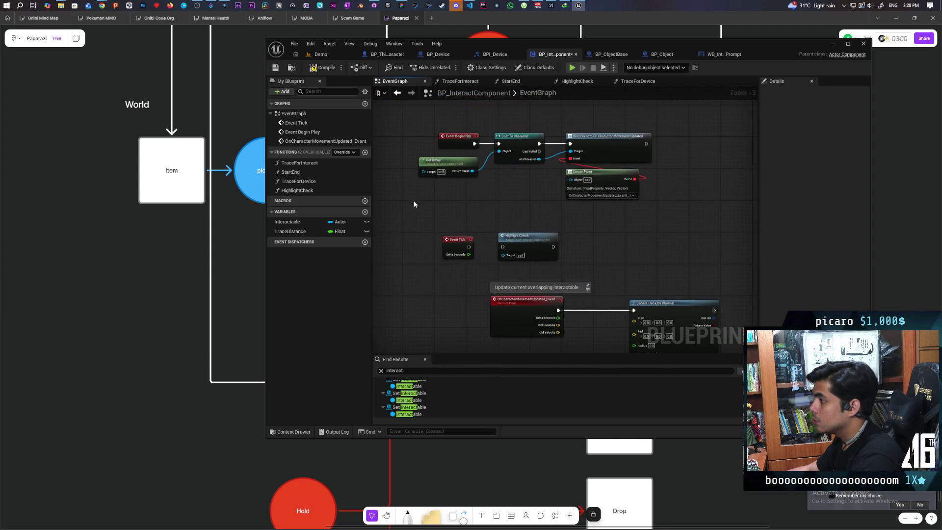
pyautogui.moveTo(579, 228); pyautogui.dragTo(555, 117)
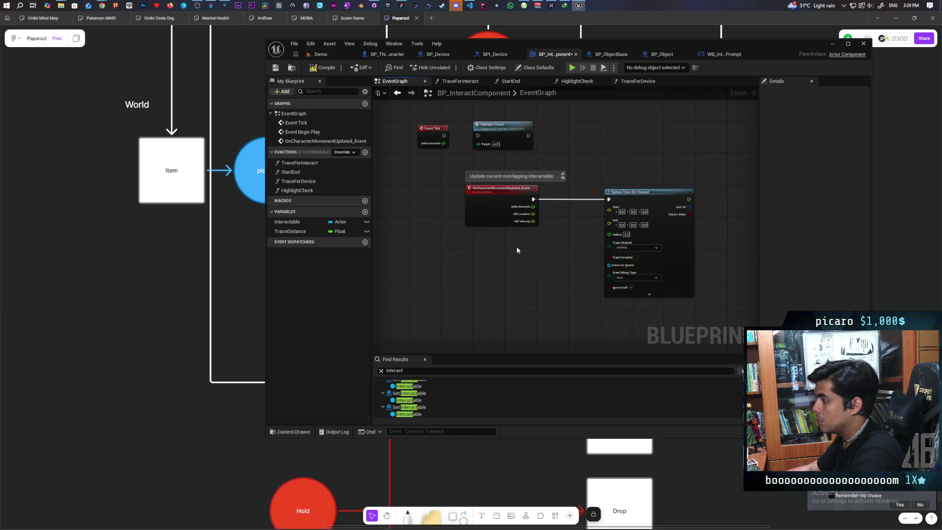
pyautogui.hotkey('ctrl', 'v')
pyautogui.scroll(3, 507, 251)
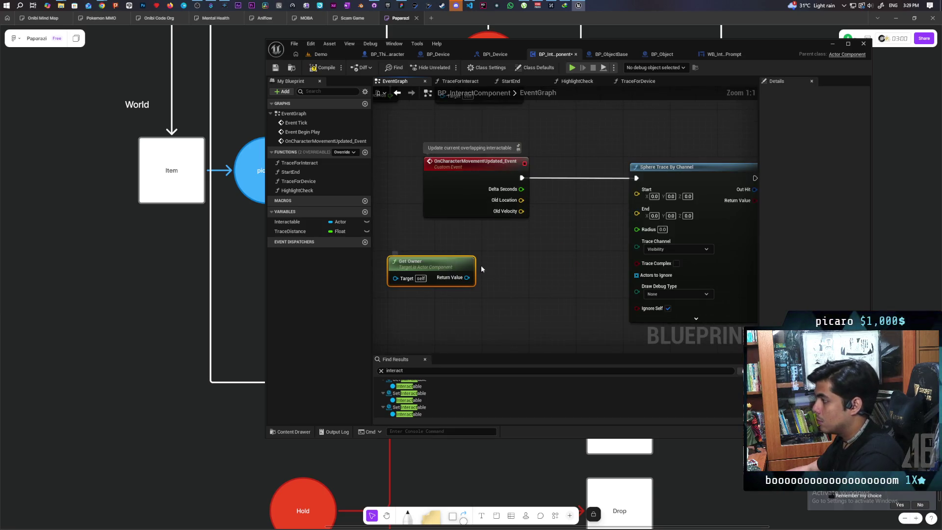
pyautogui.moveTo(489, 271); pyautogui.dragTo(493, 272)
pyautogui.write('get actor lo')
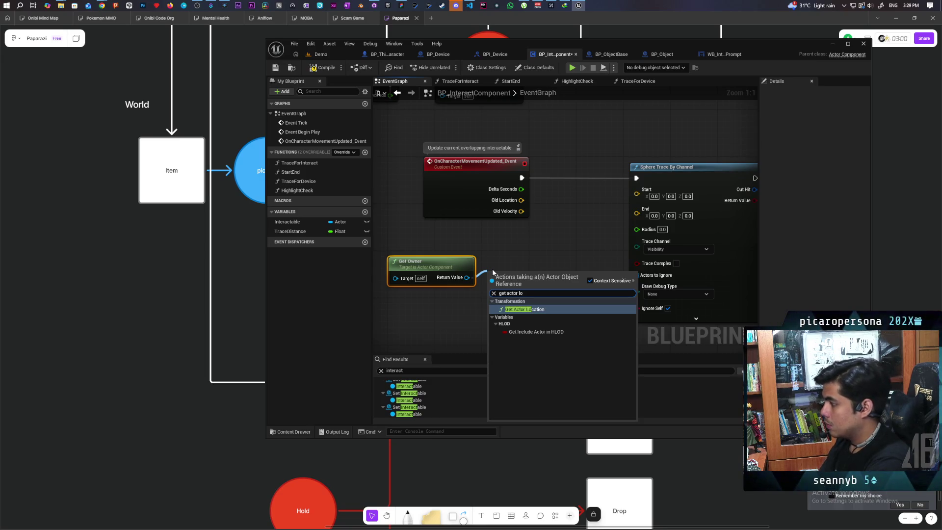
pyautogui.press('Return')
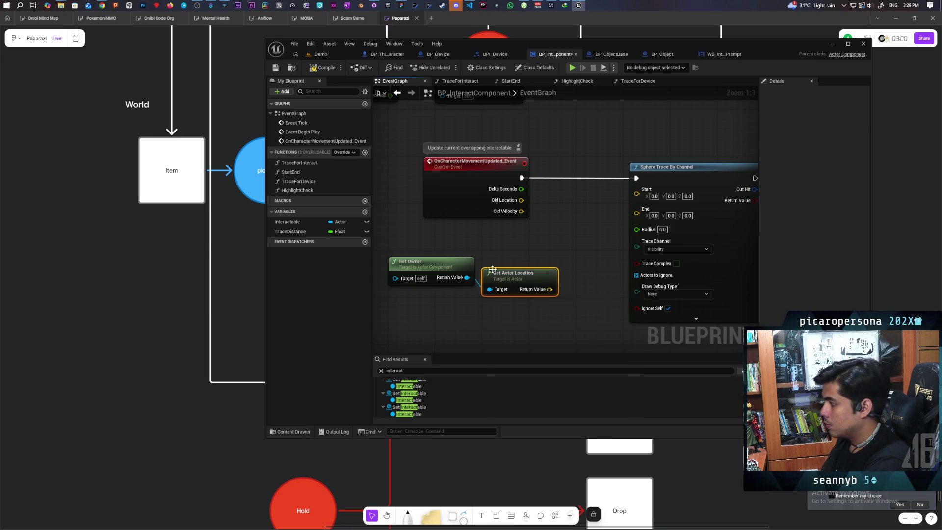
pyautogui.click(388, 54)
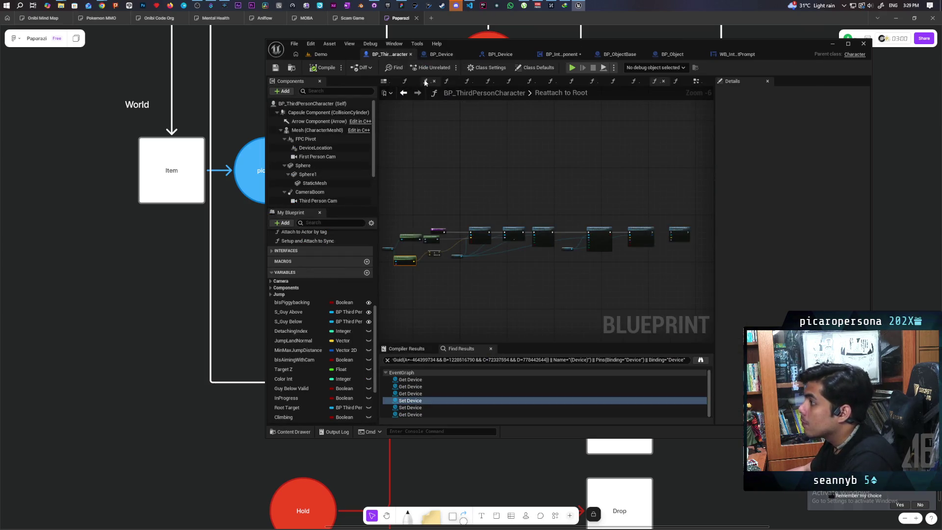
# Open BP_ThirdPersonCharacter's TraceForFriend and select its location, forward-vector and sphere-trace nodes
pyautogui.click(695, 81)
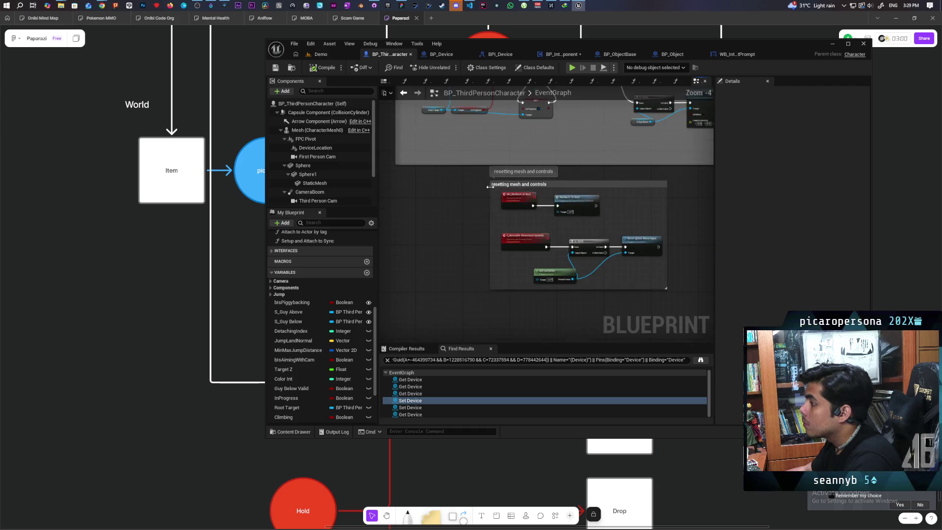
pyautogui.scroll(2, 532, 227)
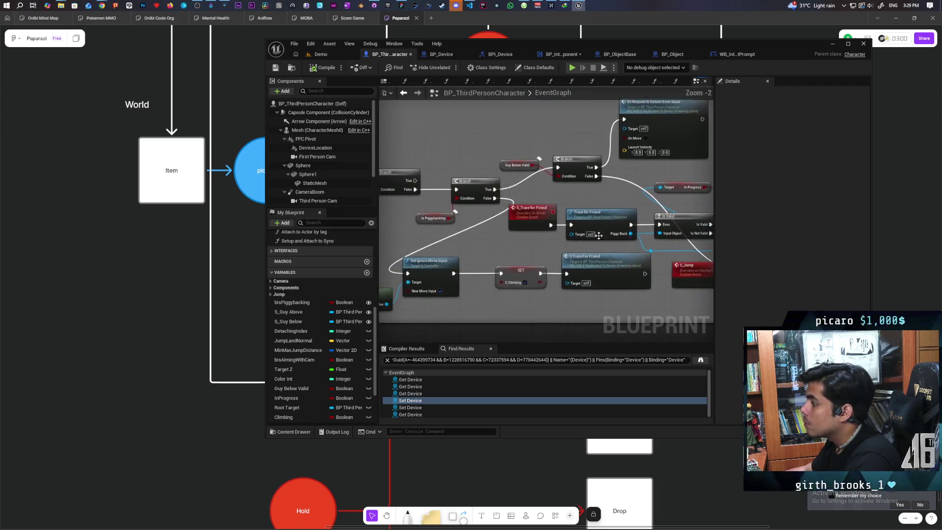
pyautogui.doubleClick(535, 229)
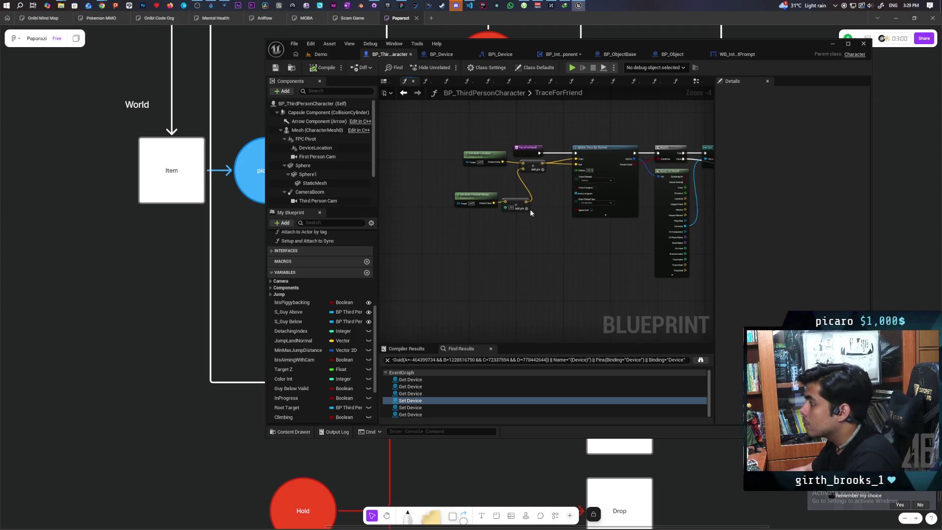
pyautogui.moveTo(446, 217); pyautogui.dragTo(621, 164)
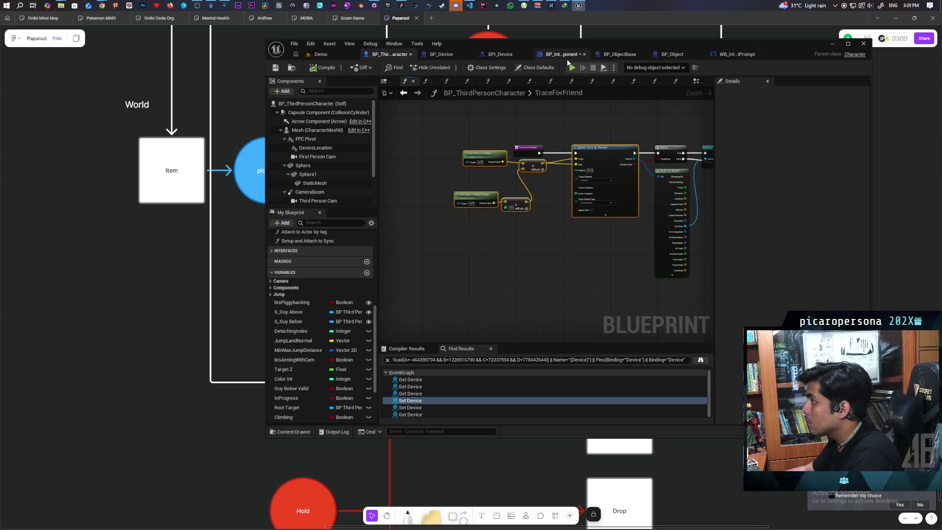
pyautogui.click(543, 54)
# Paste the copied trace nodes near Get Owner and feed Get Owner into Get Actor Forward Vector
pyautogui.scroll(-2, 452, 221)
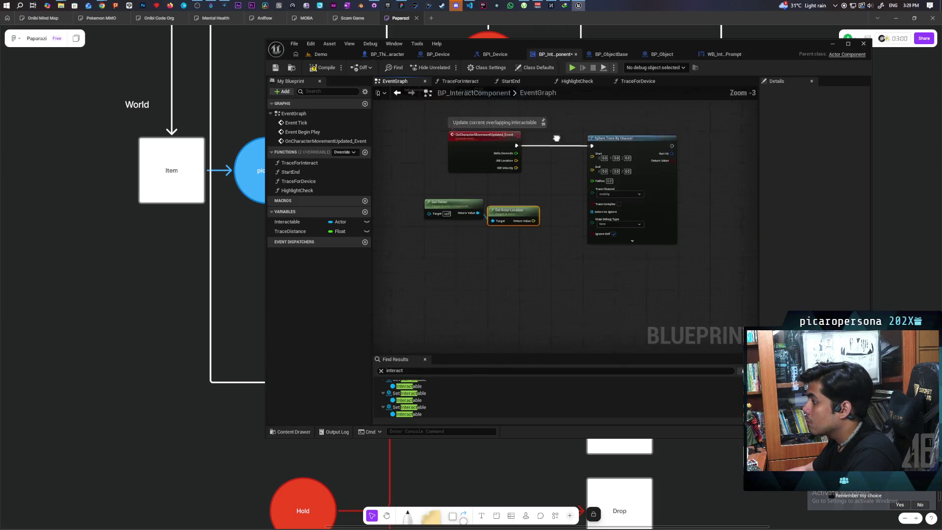
pyautogui.moveTo(579, 293); pyautogui.dragTo(560, 226)
pyautogui.hotkey('ctrl', 'v')
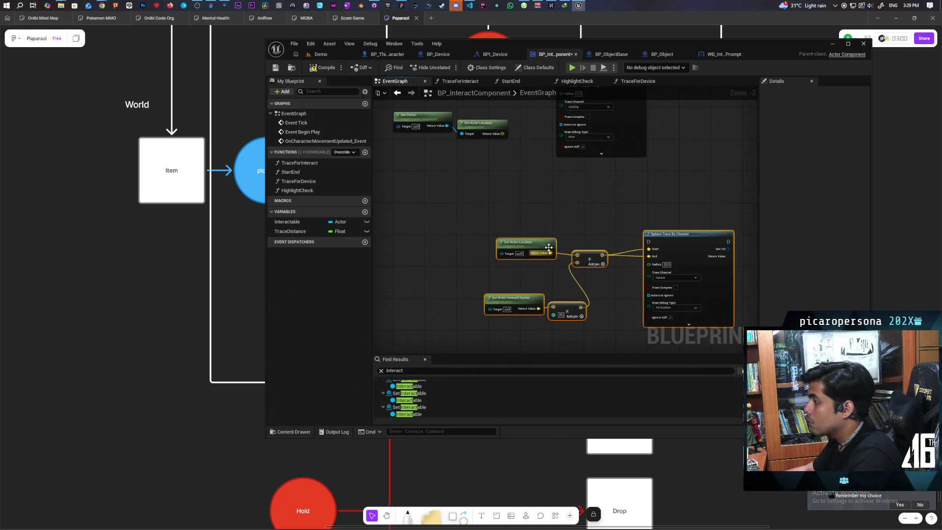
pyautogui.moveTo(525, 191)
pyautogui.mouseDown()
pyautogui.moveTo(521, 221)
pyautogui.moveTo(517, 186)
pyautogui.mouseUp()
pyautogui.moveTo(516, 232); pyautogui.dragTo(662, 325)
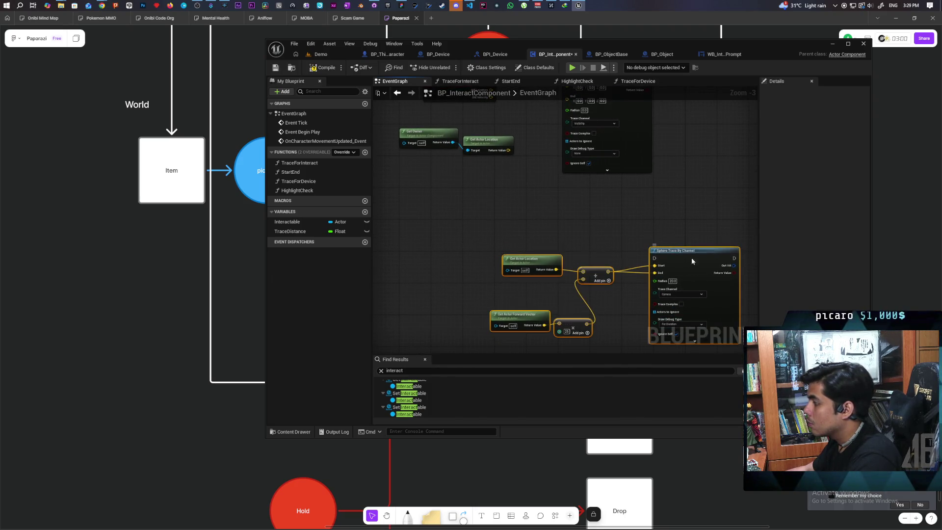
pyautogui.moveTo(695, 266); pyautogui.dragTo(668, 199)
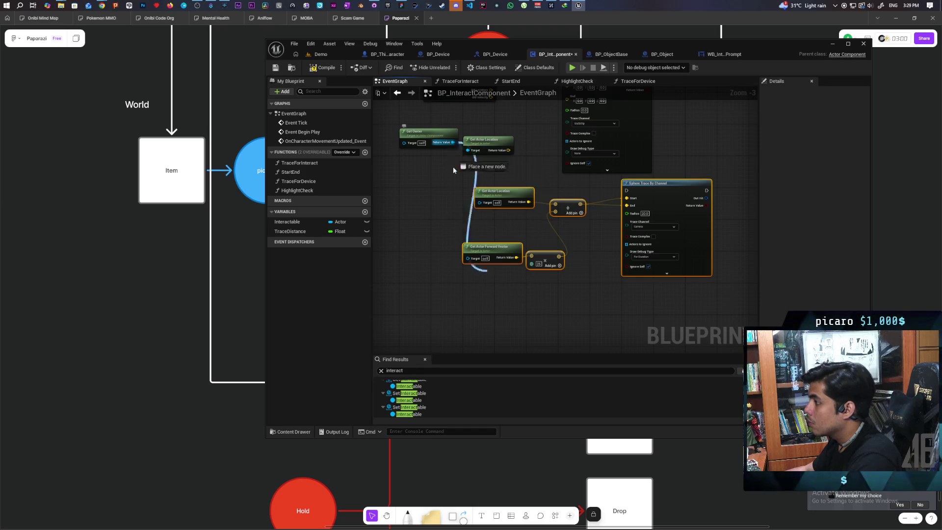
pyautogui.moveTo(452, 143); pyautogui.dragTo(467, 258)
# Replace the original Sphere Trace with the pasted one, driven by the movement event
pyautogui.click(479, 207)
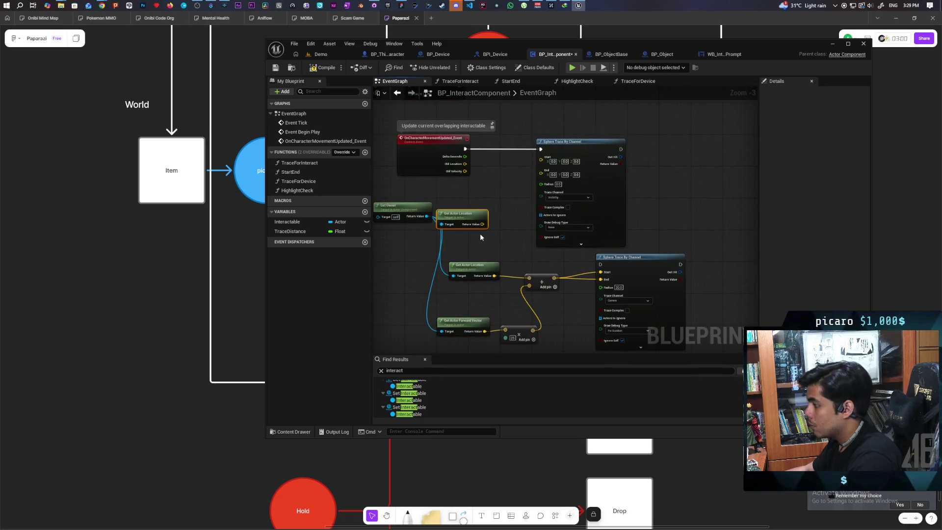
pyautogui.click(579, 142)
pyautogui.press('Delete')
pyautogui.moveTo(642, 259); pyautogui.dragTo(602, 144)
pyautogui.moveTo(466, 148); pyautogui.dragTo(561, 149)
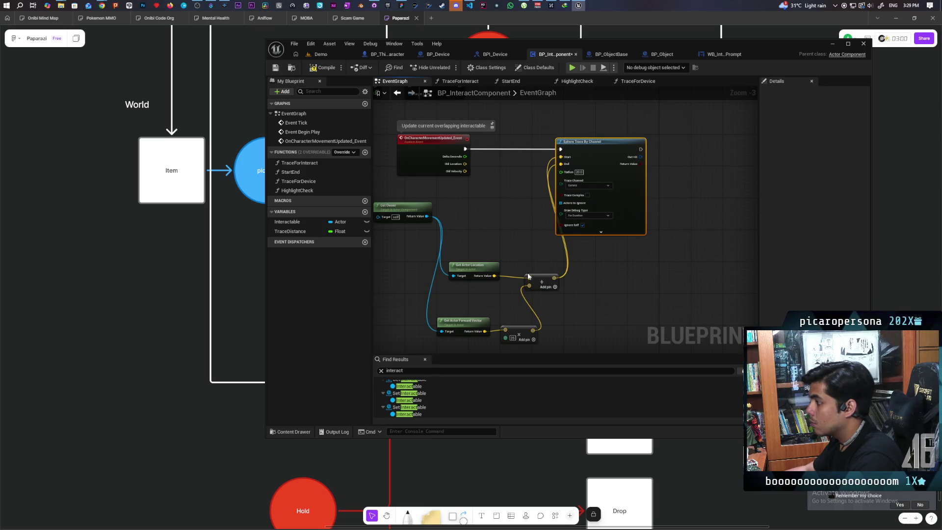
# Line up Get Owner and the trace start and direction math nodes, then save
pyautogui.moveTo(412, 211); pyautogui.dragTo(382, 215)
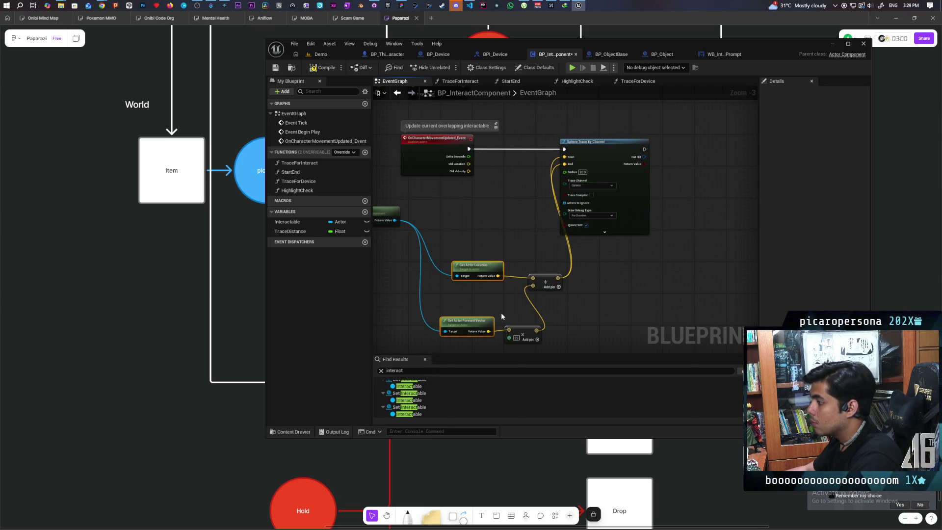
pyautogui.moveTo(459, 252); pyautogui.dragTo(540, 339)
pyautogui.moveTo(485, 272); pyautogui.dragTo(447, 217)
pyautogui.click(504, 222)
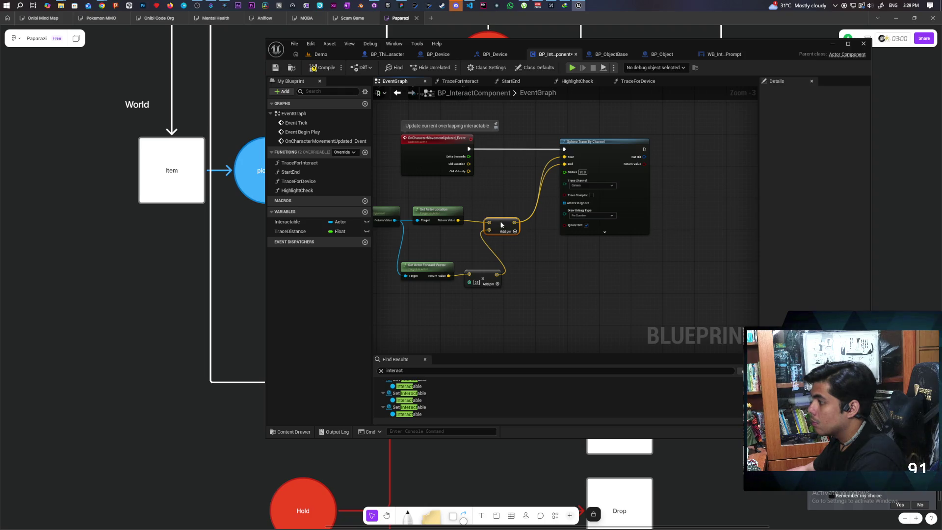
pyautogui.moveTo(506, 195); pyautogui.dragTo(496, 228)
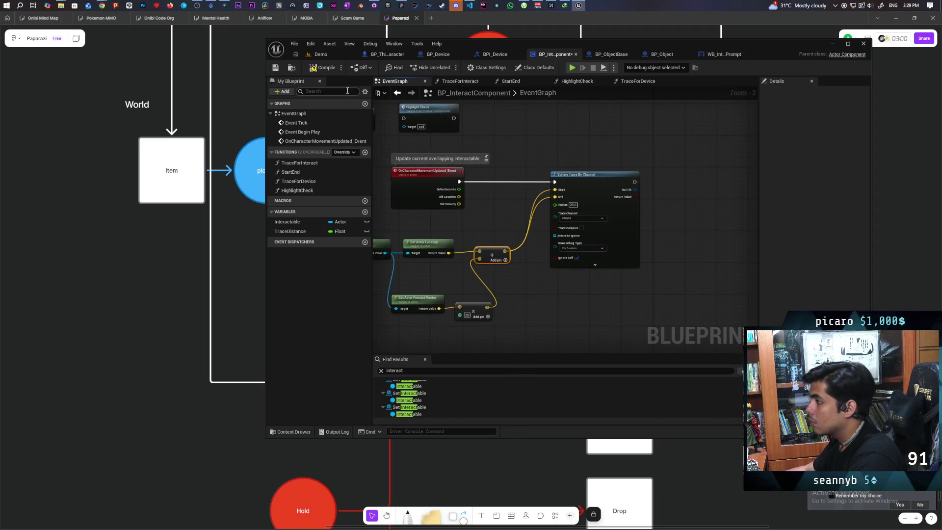
pyautogui.hotkey('ctrl', 's')
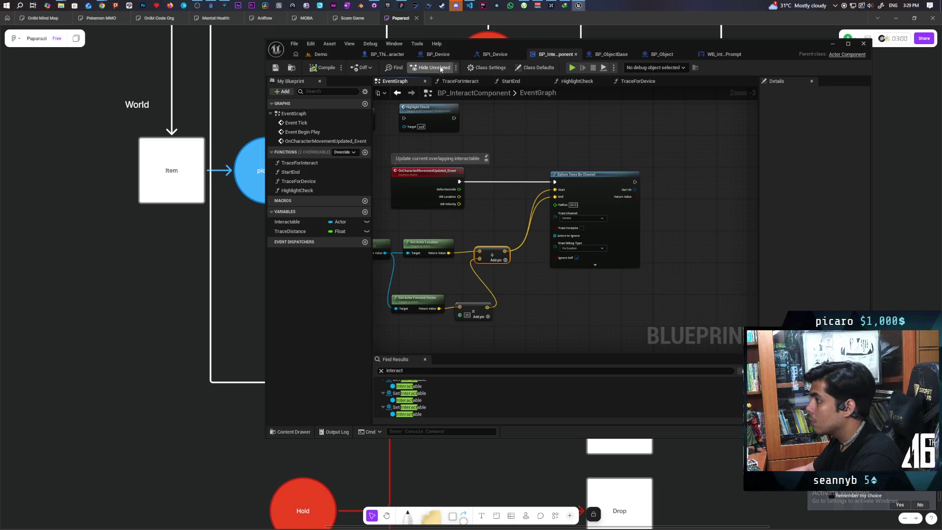
# Set TraceForFriend's Draw Debug Type to None in BP_ThirdPersonCharacter and save it
pyautogui.click(385, 54)
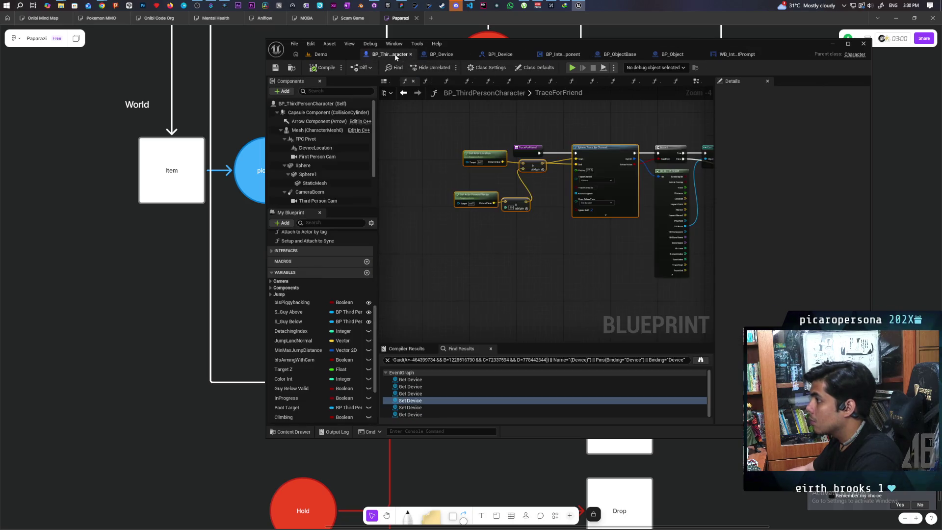
pyautogui.scroll(2, 593, 200)
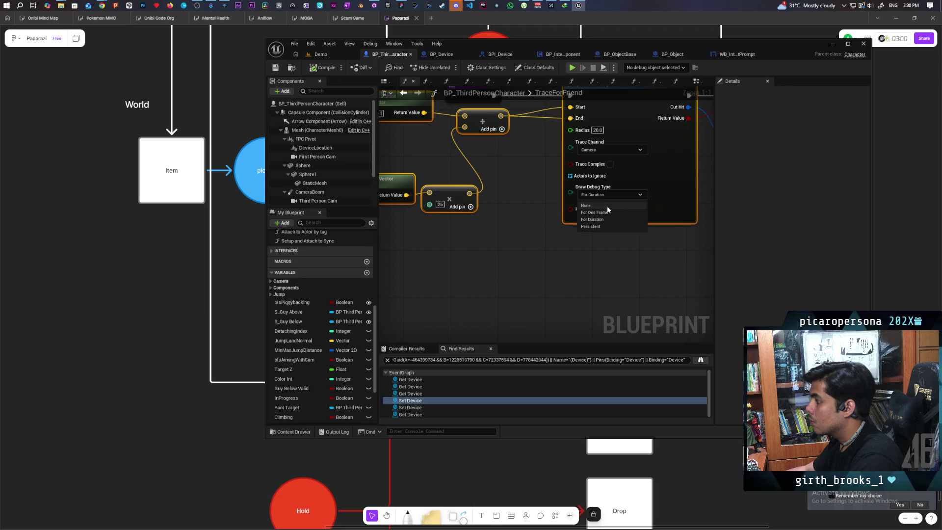
pyautogui.click(314, 68)
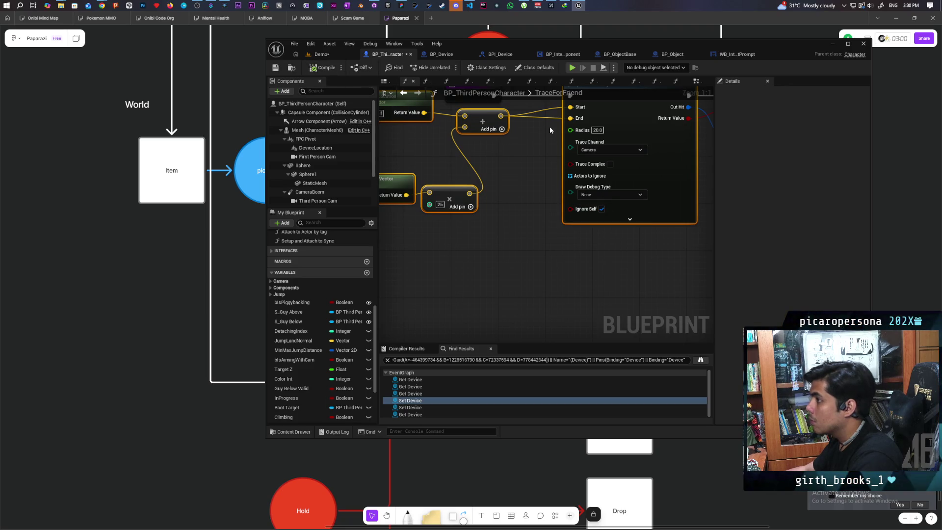
pyautogui.click(616, 54)
pyautogui.click(564, 54)
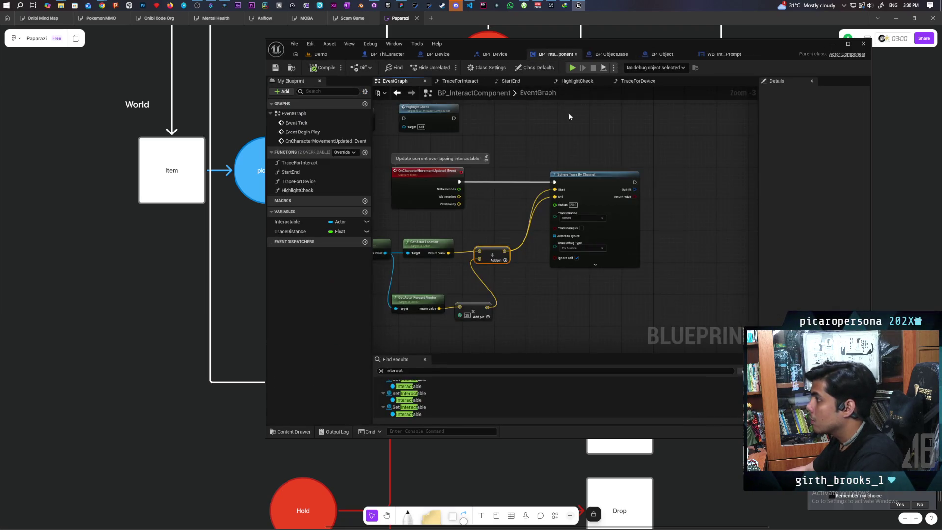
pyautogui.moveTo(411, 175)
pyautogui.mouseDown()
pyautogui.moveTo(671, 311)
pyautogui.moveTo(591, 314)
pyautogui.mouseUp()
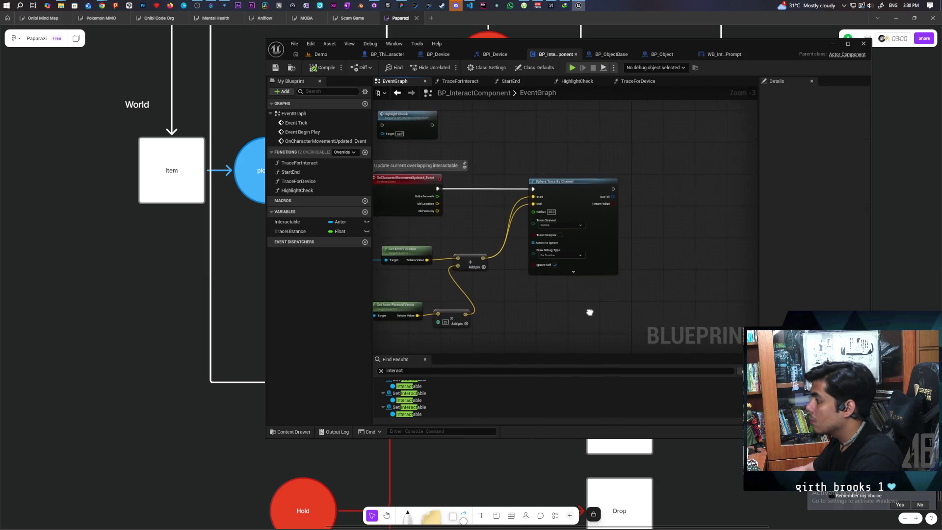
# Add a Break Hit Result on Out Hit and a Branch after the Sphere Trace
pyautogui.moveTo(622, 280)
pyautogui.mouseDown()
pyautogui.moveTo(564, 211)
pyautogui.moveTo(581, 246)
pyautogui.mouseUp()
pyautogui.write('break hit')
pyautogui.press('Return')
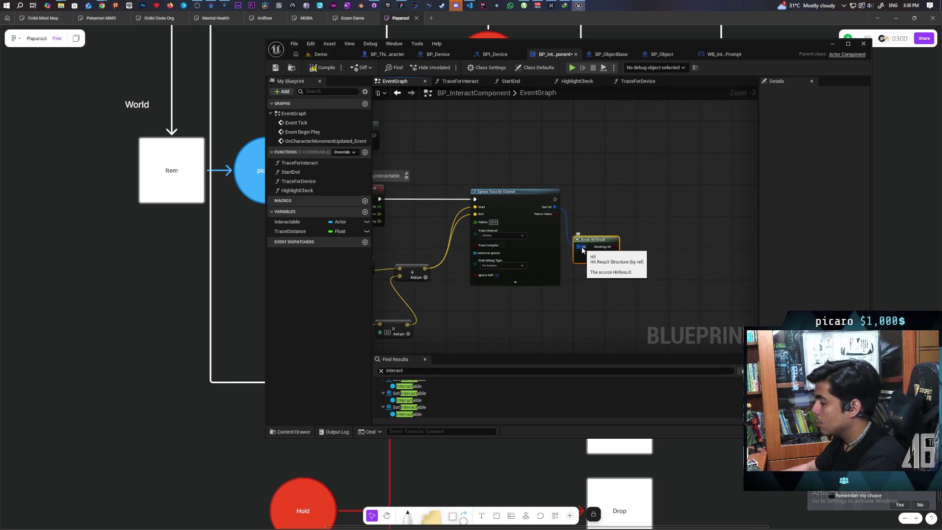
pyautogui.scroll(3, 581, 247)
pyautogui.click(594, 174)
pyautogui.moveTo(542, 175)
pyautogui.mouseDown()
pyautogui.moveTo(578, 177)
pyautogui.moveTo(573, 195)
pyautogui.moveTo(578, 188)
pyautogui.mouseUp()
pyautogui.click(556, 218)
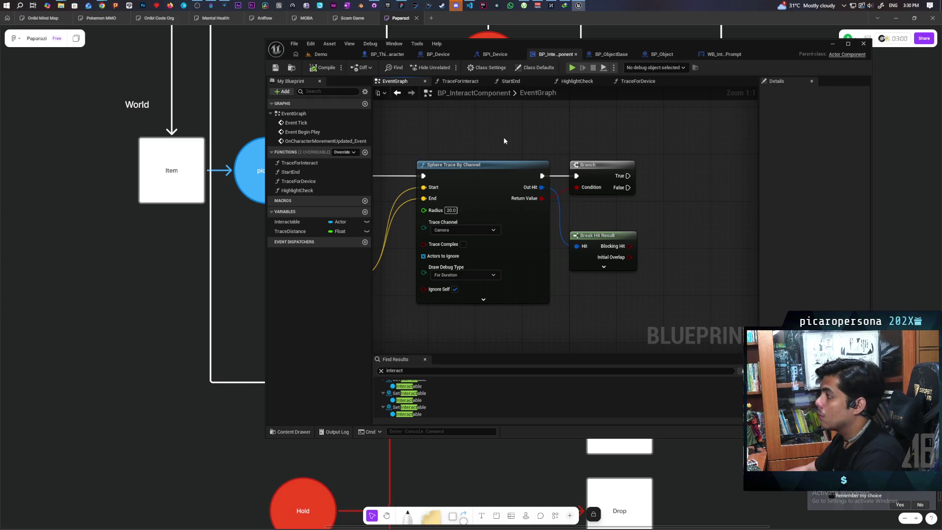
# Expand Break Hit Result to show all pins and place it beside the Branch
pyautogui.moveTo(669, 163); pyautogui.dragTo(585, 167)
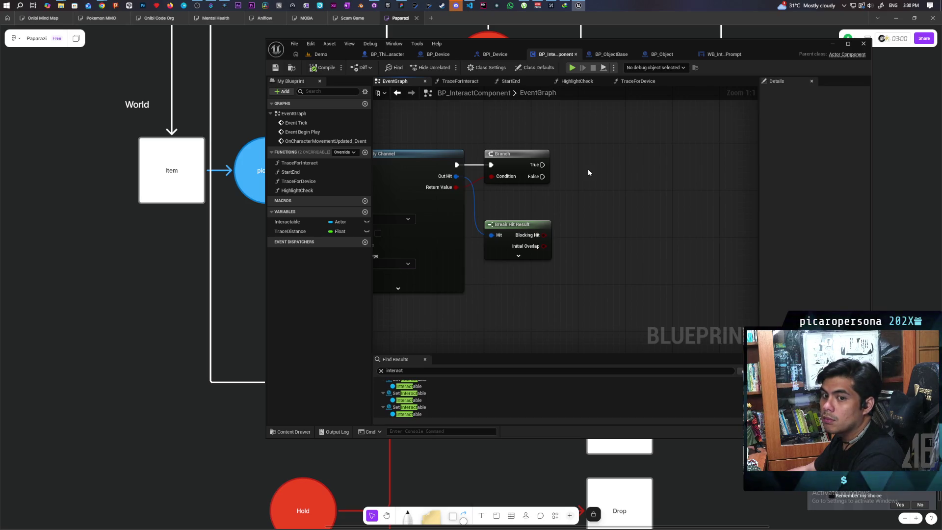
pyautogui.moveTo(588, 169); pyautogui.dragTo(637, 174)
pyautogui.click(566, 264)
pyautogui.moveTo(621, 256)
pyautogui.mouseDown()
pyautogui.moveTo(579, 145)
pyautogui.moveTo(563, 191)
pyautogui.mouseUp()
pyautogui.moveTo(504, 248)
pyautogui.mouseDown()
pyautogui.moveTo(492, 211)
pyautogui.moveTo(549, 163)
pyautogui.moveTo(549, 208)
pyautogui.mouseUp()
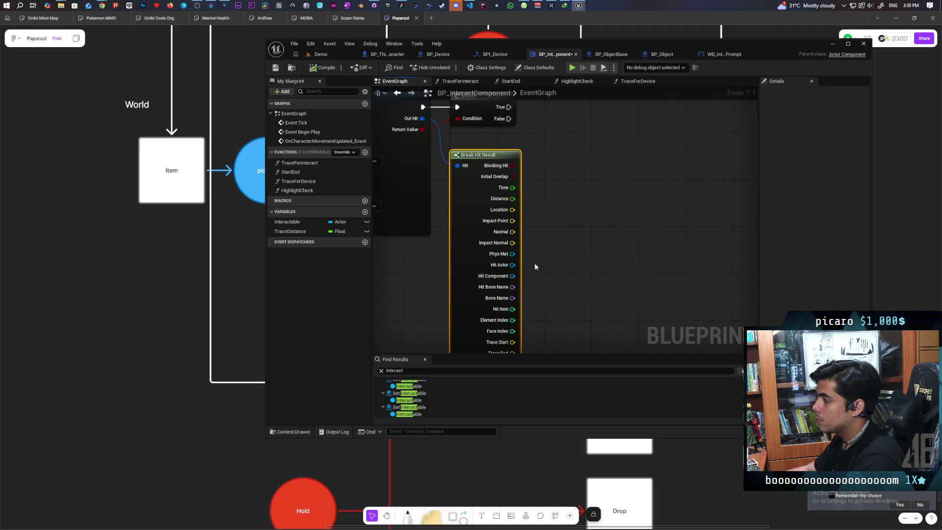
# Add a Does Object Implement Interface check fed by the Hit Actor output
pyautogui.moveTo(513, 265); pyautogui.dragTo(555, 223)
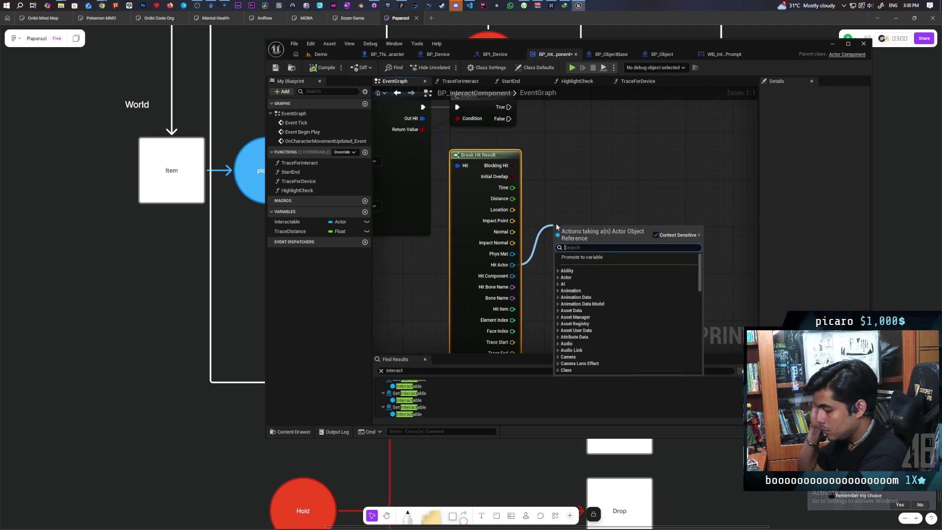
pyautogui.write('impleme')
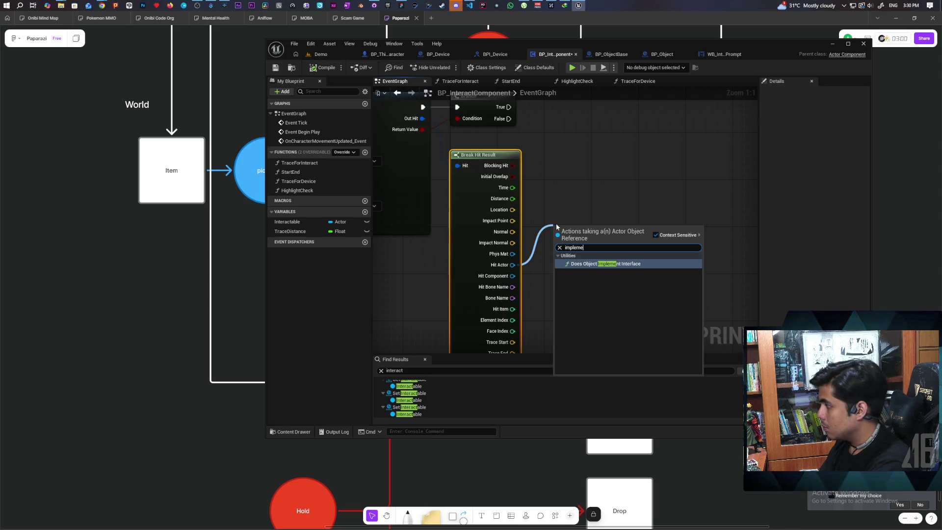
pyautogui.press('Return')
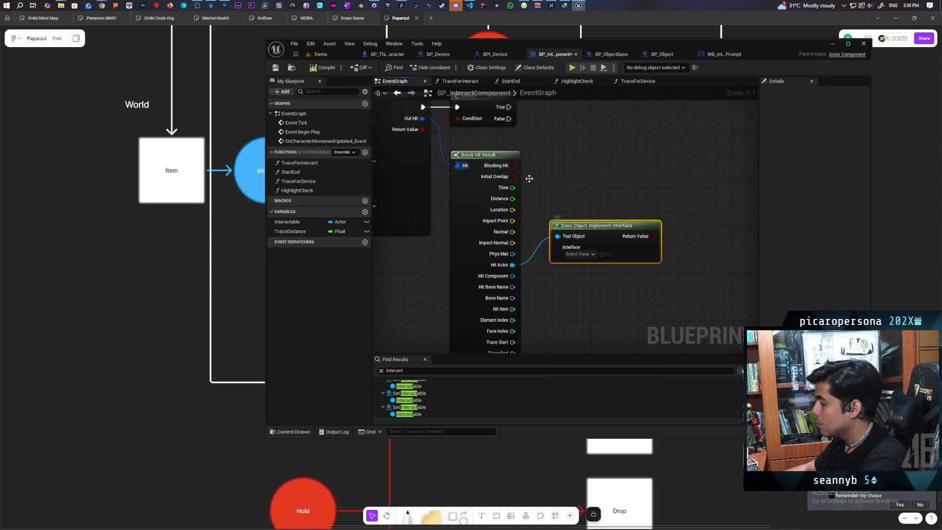
pyautogui.moveTo(604, 233)
pyautogui.mouseDown()
pyautogui.moveTo(574, 229)
pyautogui.moveTo(575, 199)
pyautogui.mouseUp()
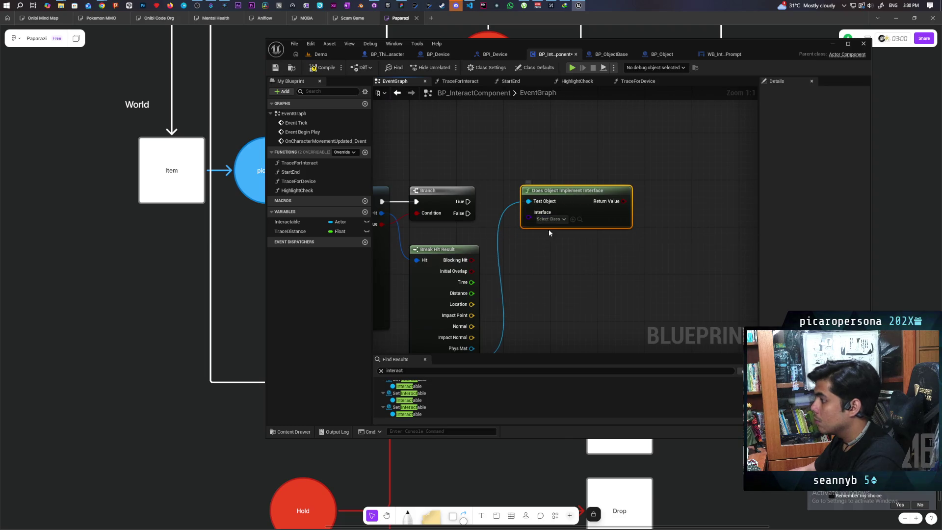
pyautogui.click(638, 81)
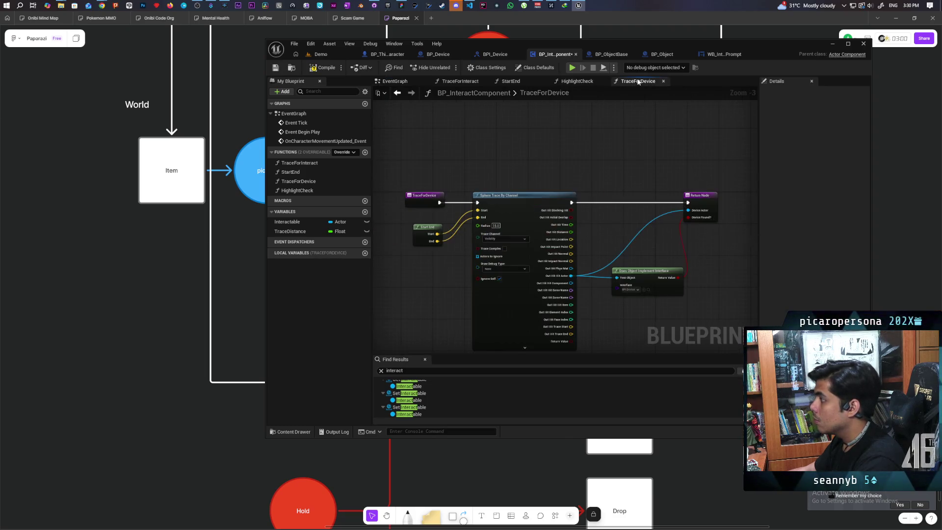
# Swap in TraceForDevice's BPI Device interface check, wired to Hit Actor, deleting the unconfigured one
pyautogui.scroll(3, 574, 269)
pyautogui.click(576, 226)
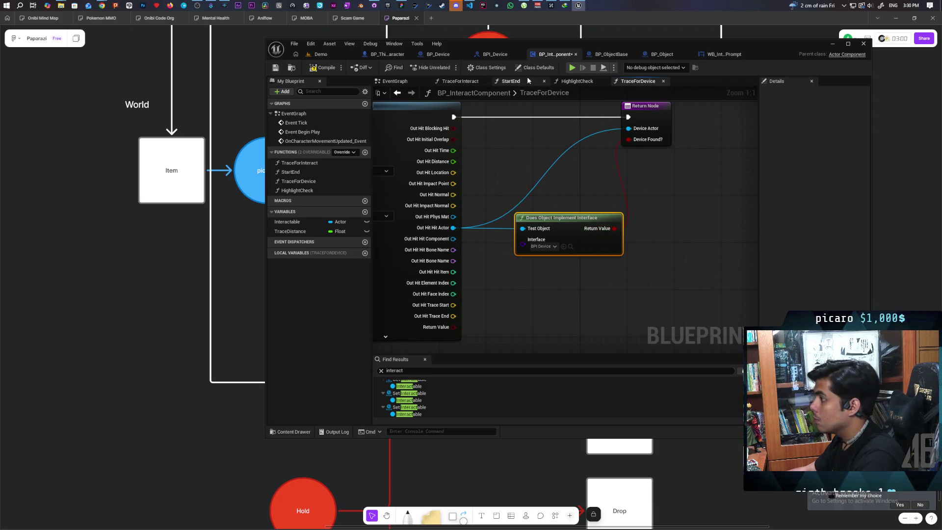
pyautogui.click(399, 81)
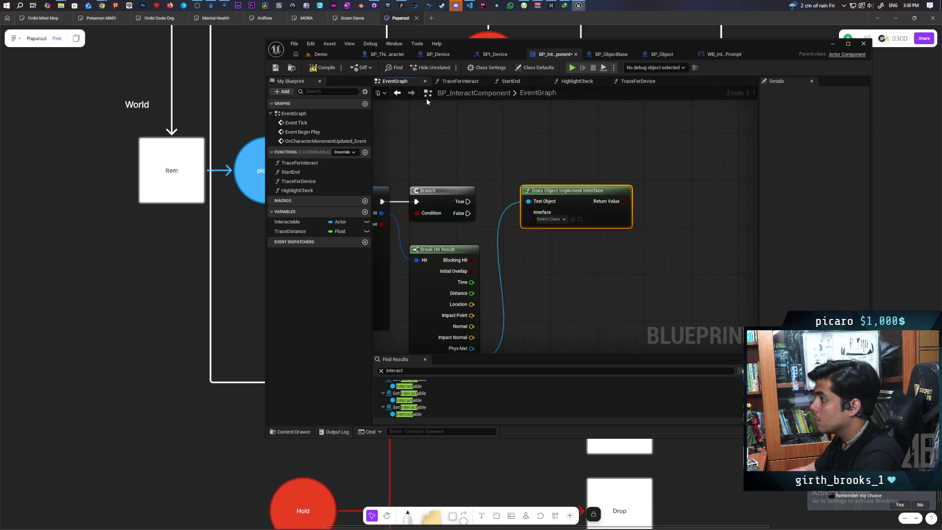
pyautogui.moveTo(582, 197); pyautogui.dragTo(573, 299)
pyautogui.hotkey('ctrl', 'v')
pyautogui.moveTo(483, 282)
pyautogui.mouseDown()
pyautogui.moveTo(575, 117)
pyautogui.moveTo(587, 192)
pyautogui.mouseUp()
pyautogui.click(594, 246)
pyautogui.press('Delete')
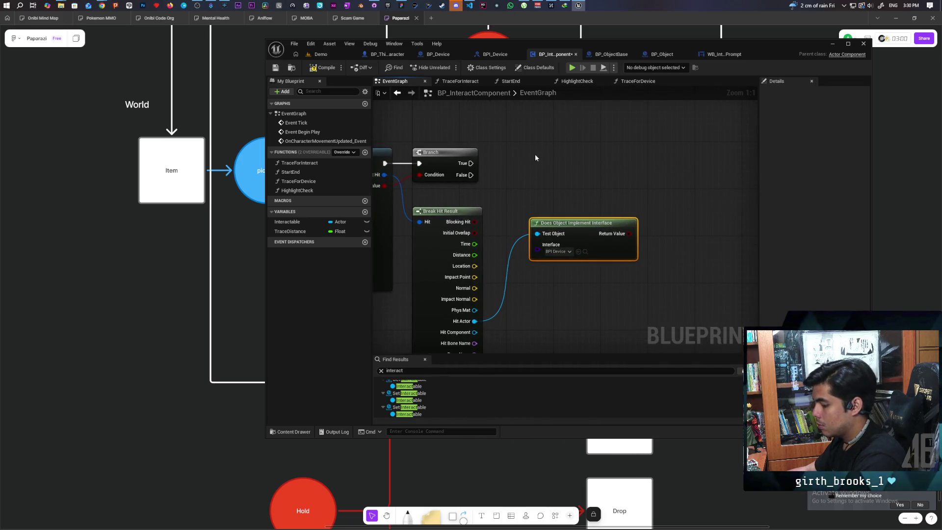
# Chain a second Branch off the first's True, conditioned on the BPI Device check, and save
pyautogui.press('b')
pyautogui.click(535, 155)
pyautogui.moveTo(471, 163); pyautogui.dragTo(537, 162)
pyautogui.press('q')
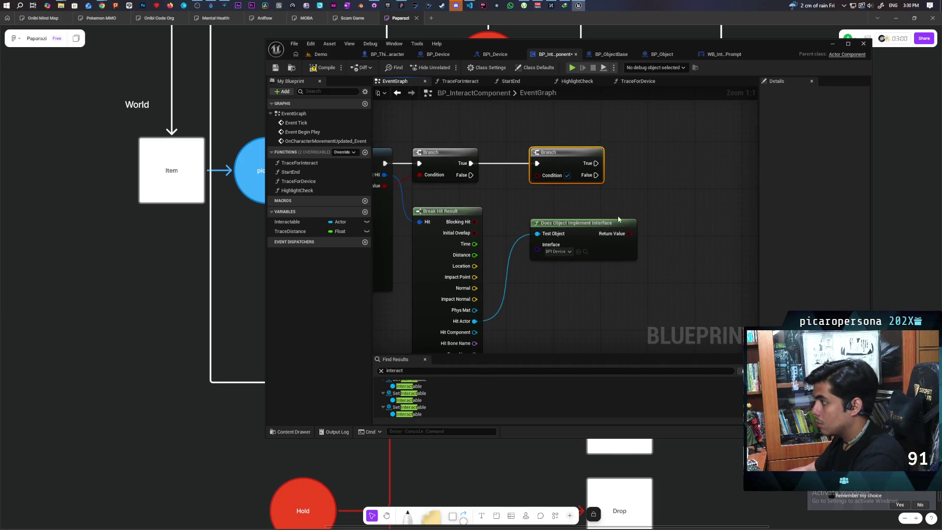
pyautogui.moveTo(627, 233); pyautogui.dragTo(537, 175)
pyautogui.moveTo(592, 226); pyautogui.dragTo(563, 214)
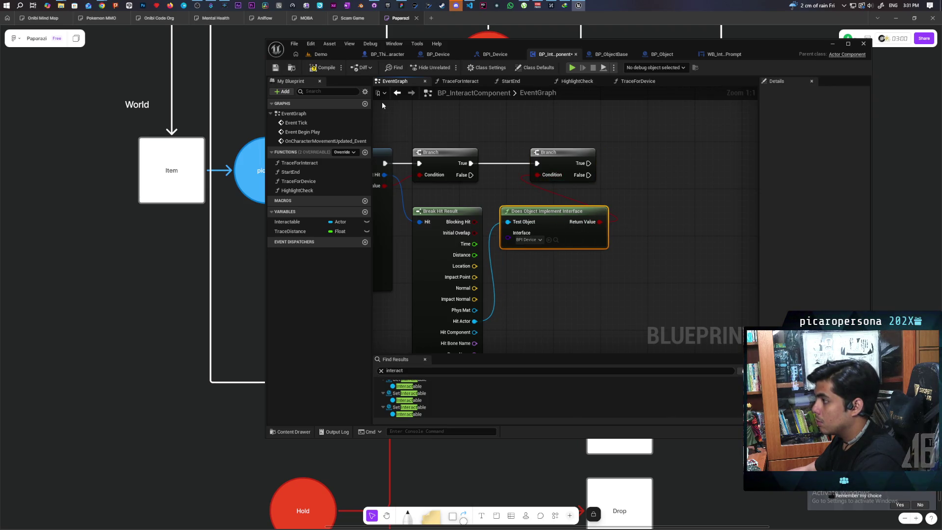
pyautogui.hotkey('ctrl', 's')
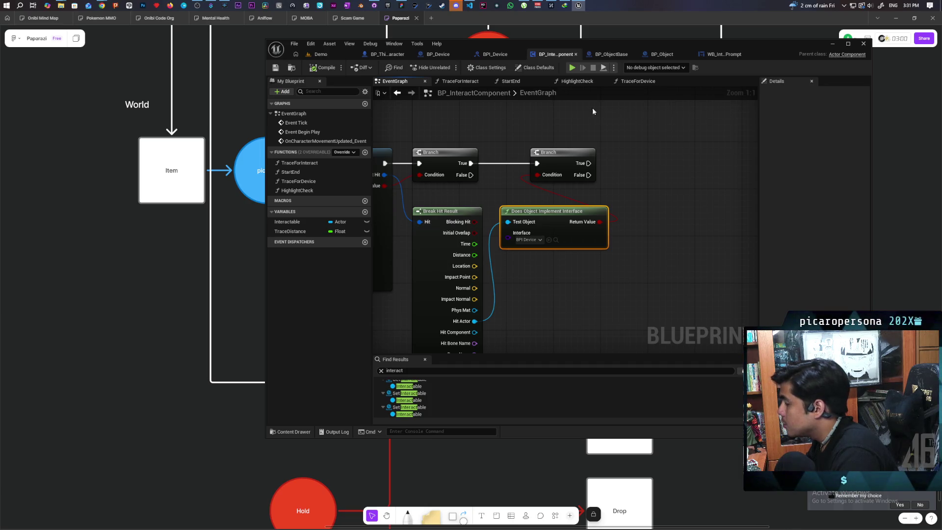
# Add a function named Set Active to the BPI_Device interface and compile
pyautogui.click(439, 54)
pyautogui.scroll(-5, 505, 154)
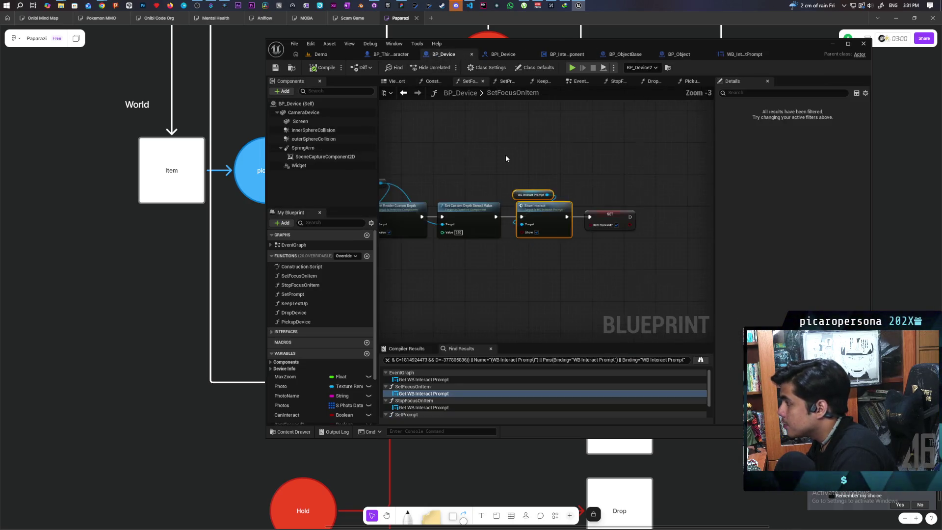
pyautogui.scroll(3, 505, 154)
pyautogui.doubleClick(513, 164)
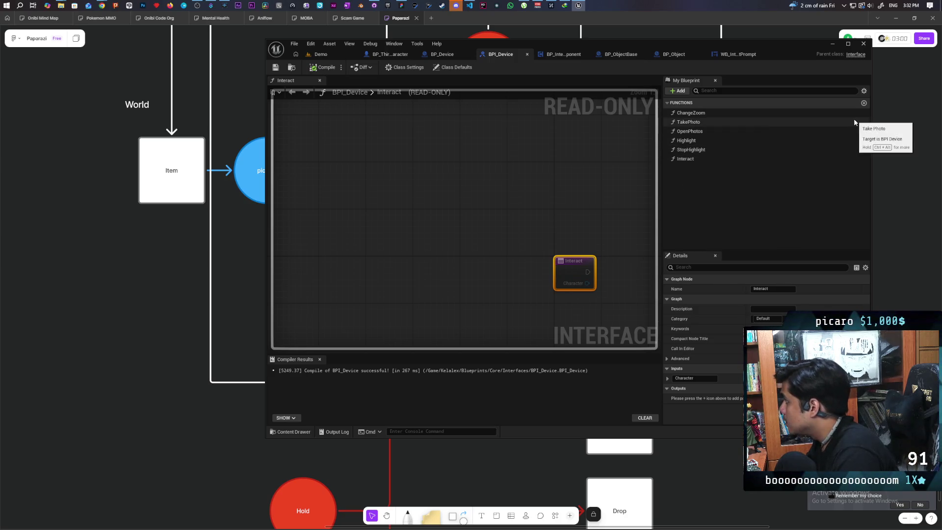
pyautogui.click(864, 103)
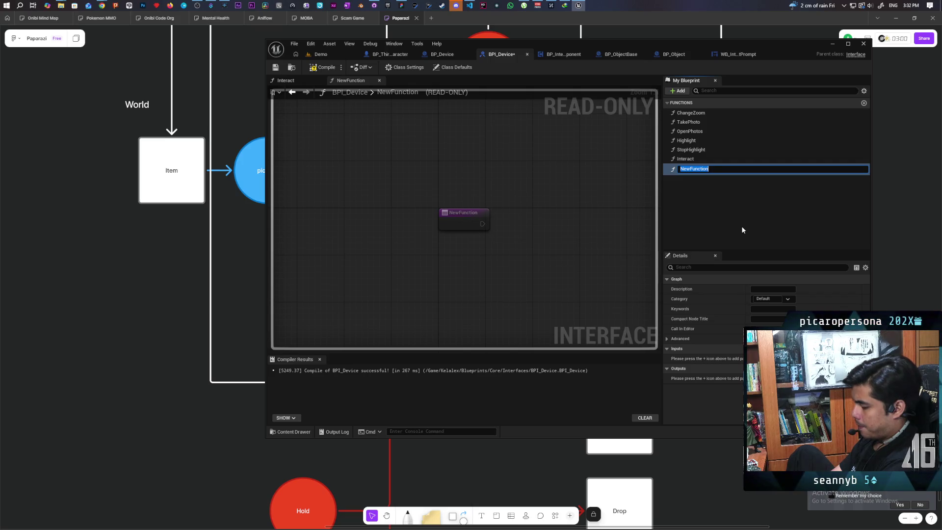
pyautogui.write('A')
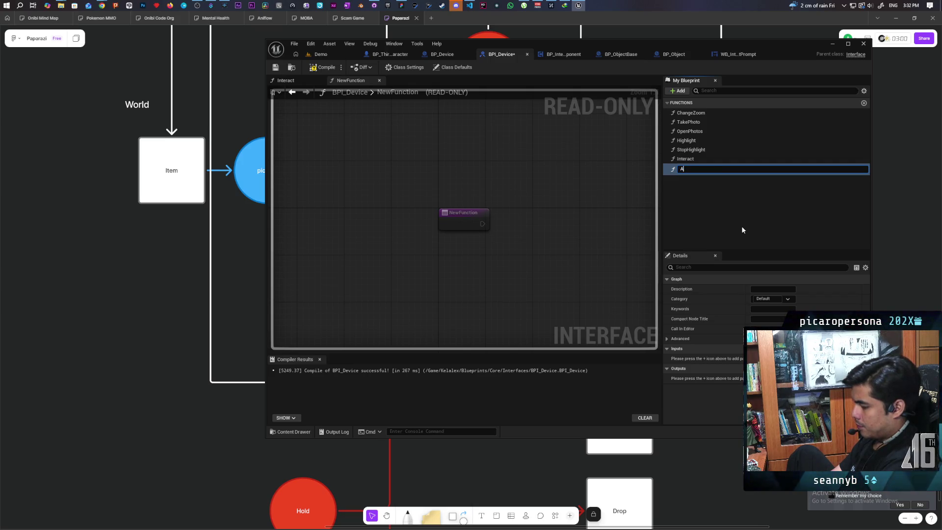
pyautogui.write('ctive')
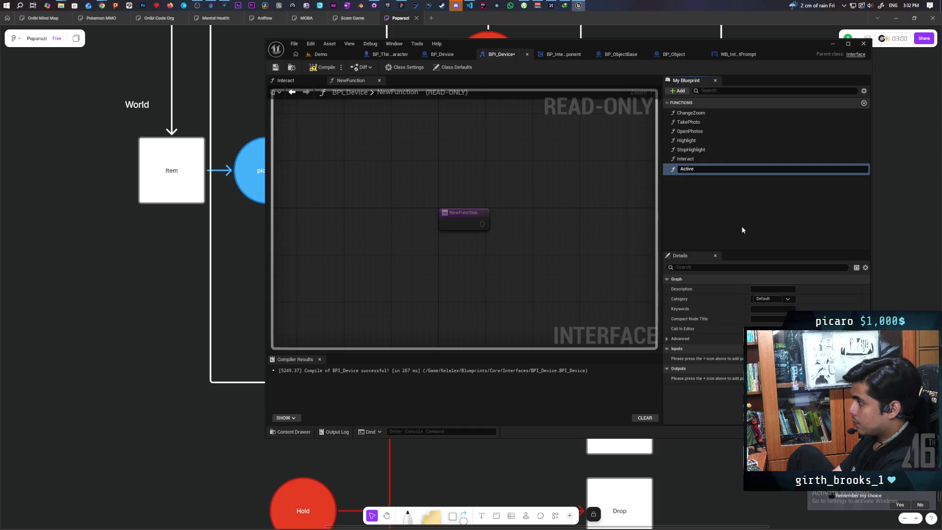
pyautogui.press('BackSpace')
pyautogui.press('BackSpace')
pyautogui.press('BackSpace')
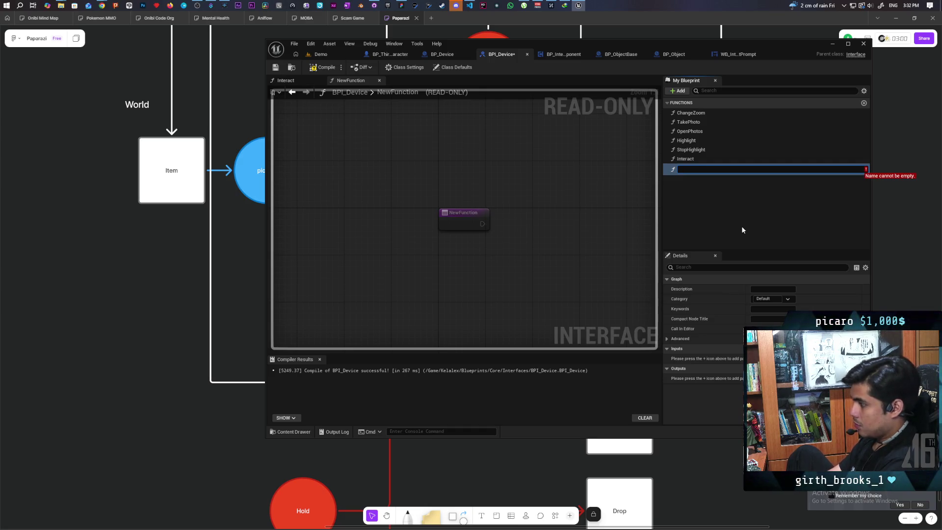
pyautogui.write('Set Active')
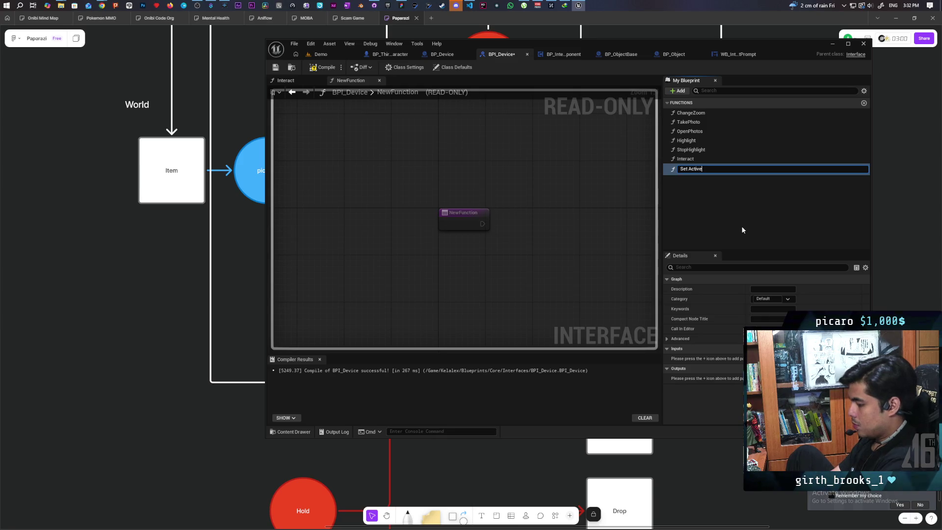
pyautogui.press('Return')
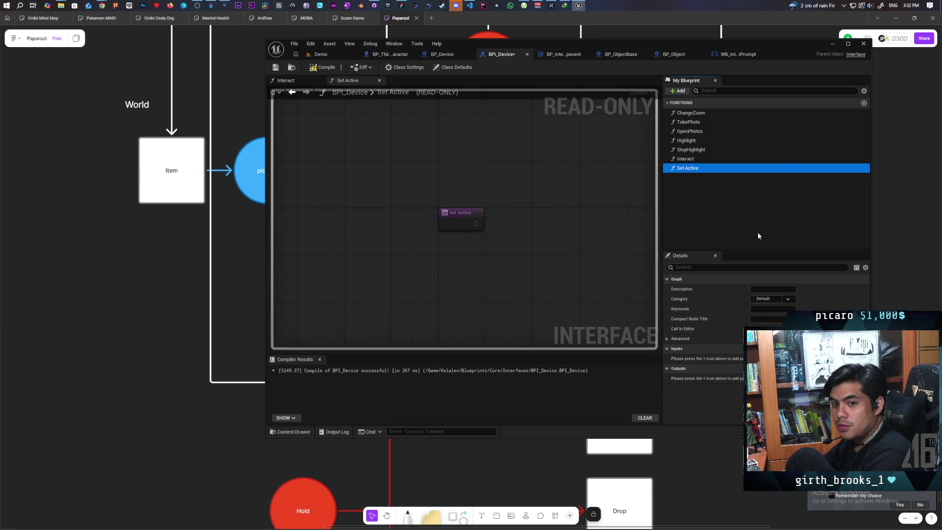
pyautogui.press('F7')
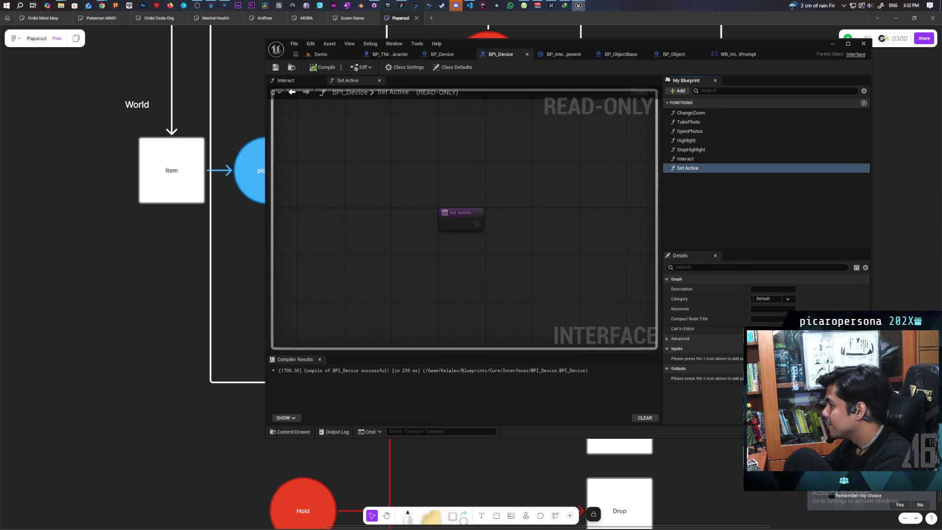
# Give Set Active a boolean input renamed Active and recompile the interface
pyautogui.click(864, 349)
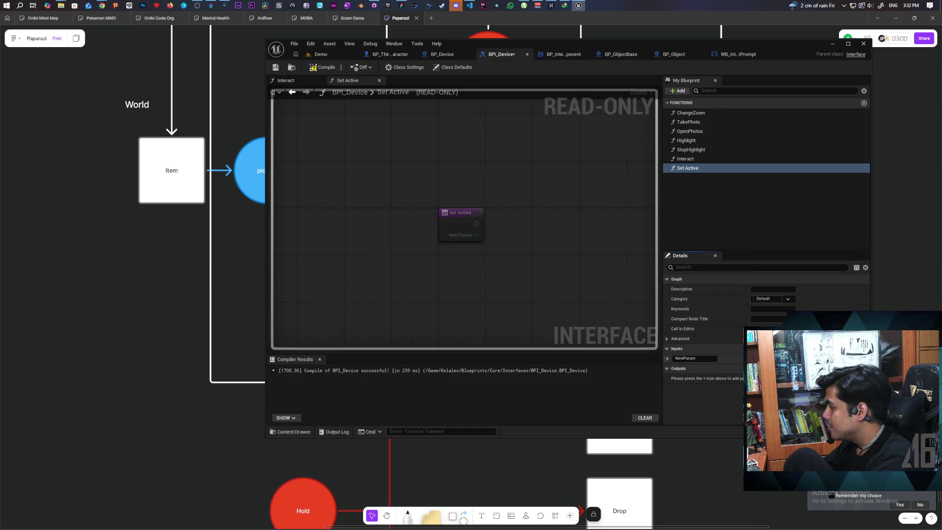
pyautogui.click(758, 358)
pyautogui.click(773, 178)
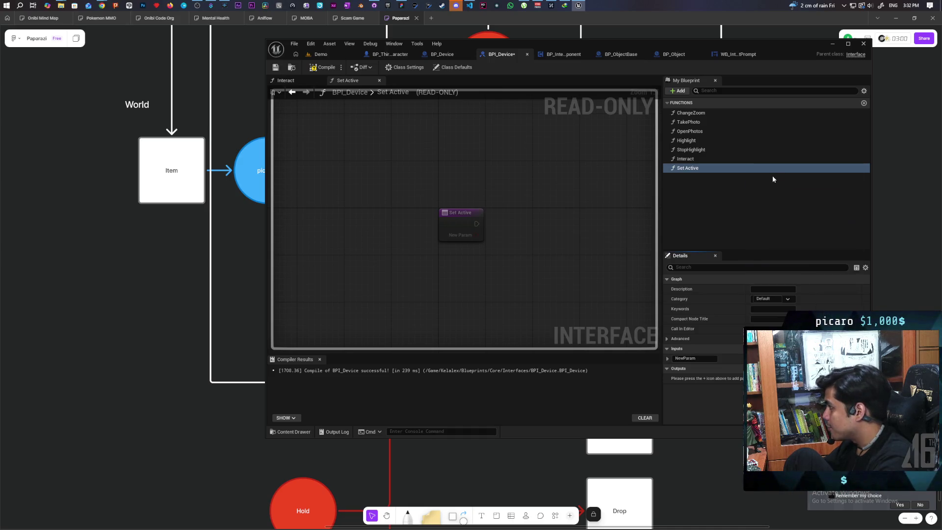
pyautogui.click(320, 69)
pyautogui.click(706, 358)
pyautogui.write('Active?')
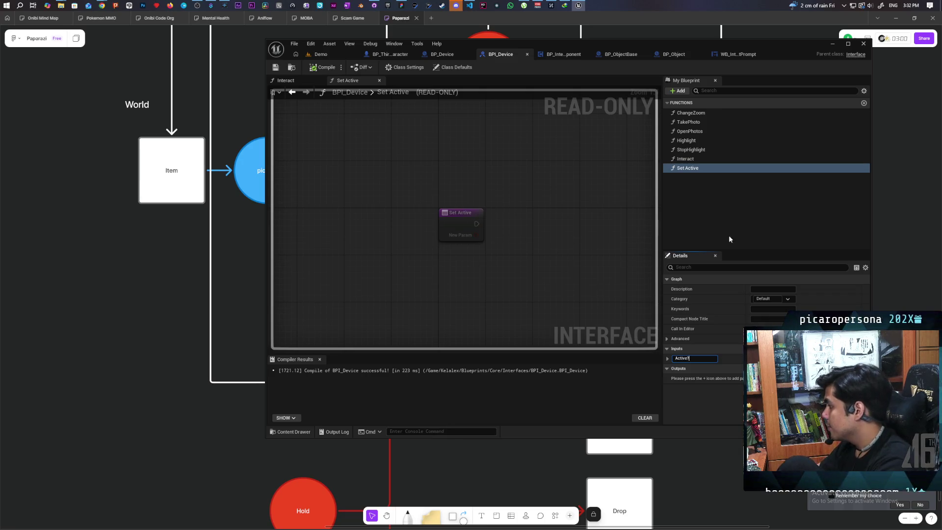
pyautogui.click(729, 234)
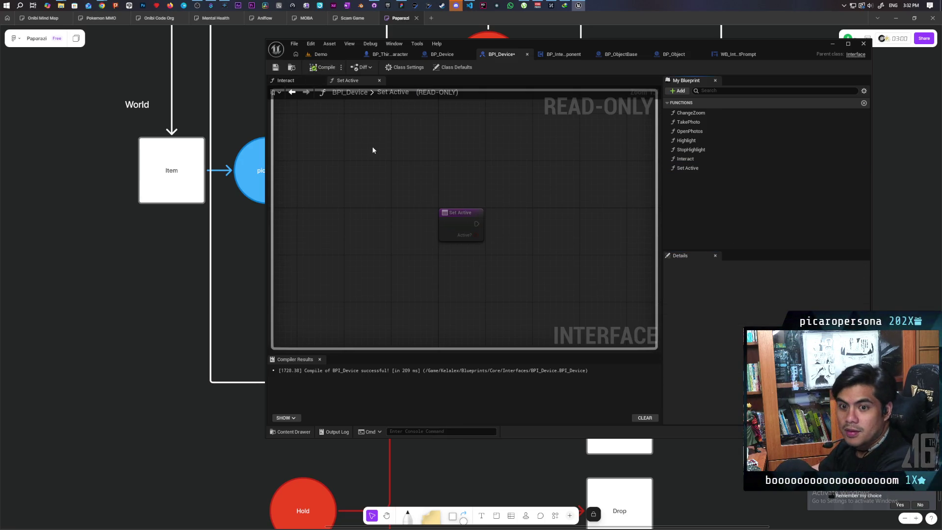
pyautogui.moveTo(460, 142)
pyautogui.mouseDown()
pyautogui.moveTo(466, 156)
pyautogui.moveTo(490, 158)
pyautogui.moveTo(452, 126)
pyautogui.moveTo(450, 143)
pyautogui.mouseUp()
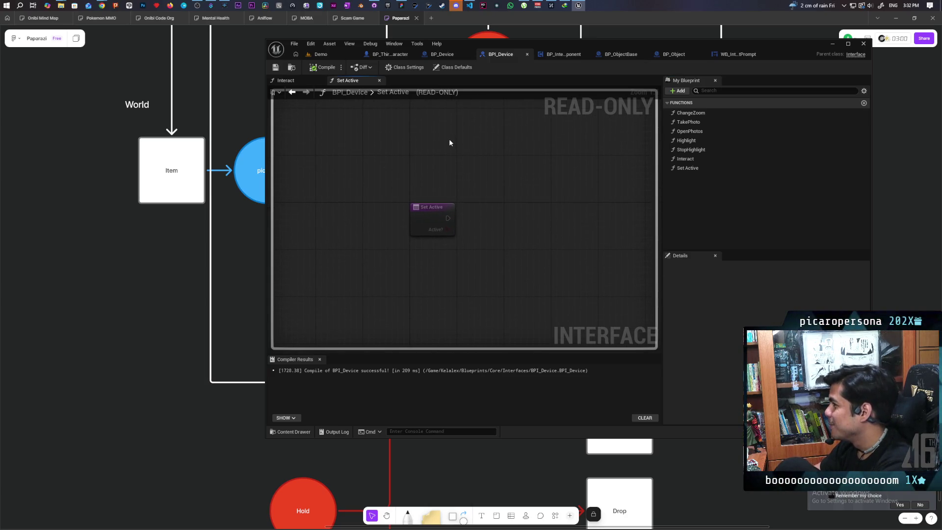
pyautogui.click(732, 55)
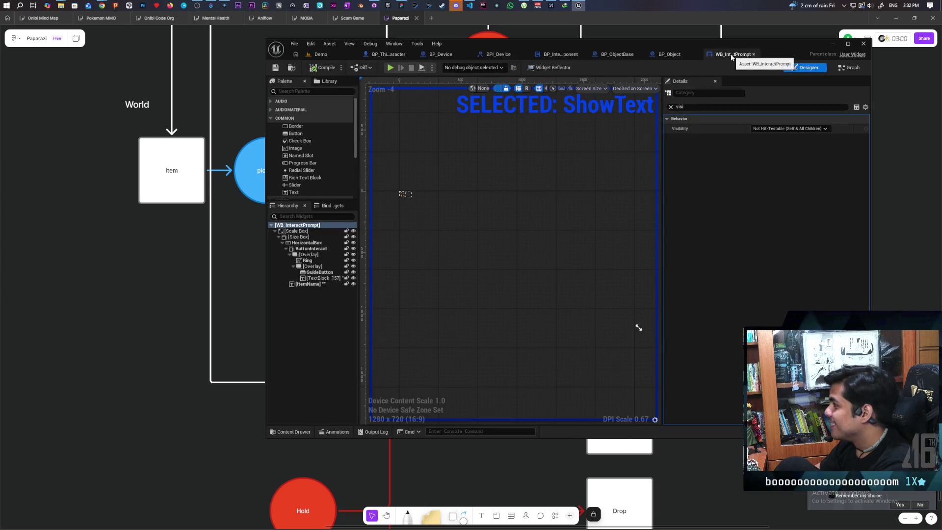
# In BP_InteractComponent's event graph, add a Set Active (Message) node targeting Hit Actor
pyautogui.click(671, 54)
pyautogui.click(616, 54)
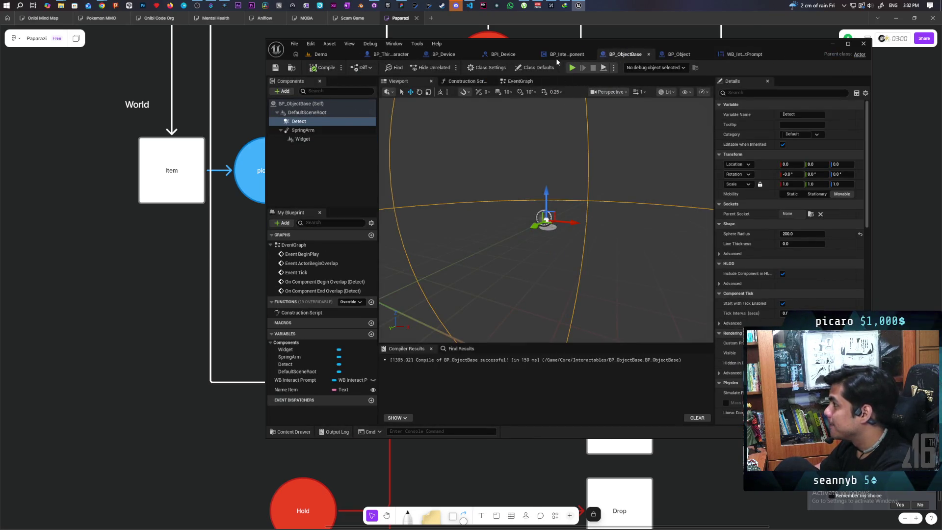
pyautogui.click(556, 54)
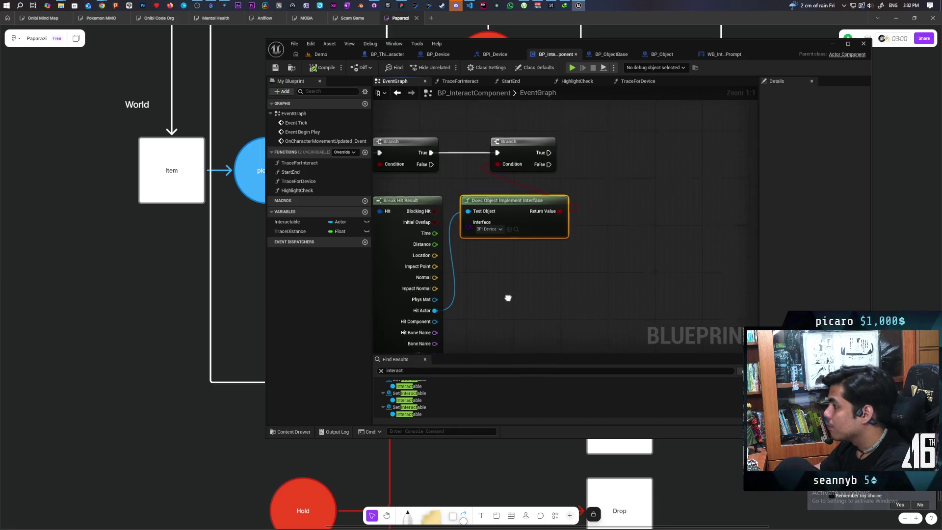
pyautogui.moveTo(440, 299); pyautogui.dragTo(575, 271)
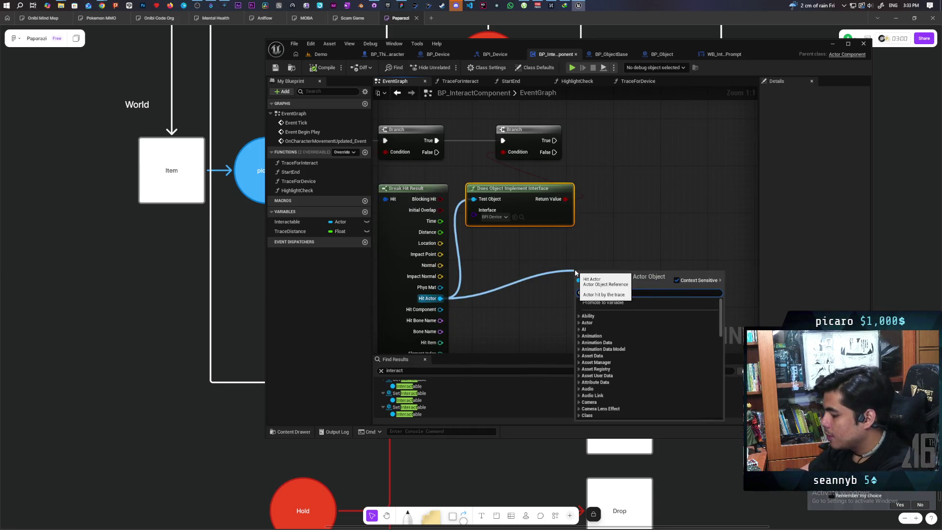
pyautogui.write('set active')
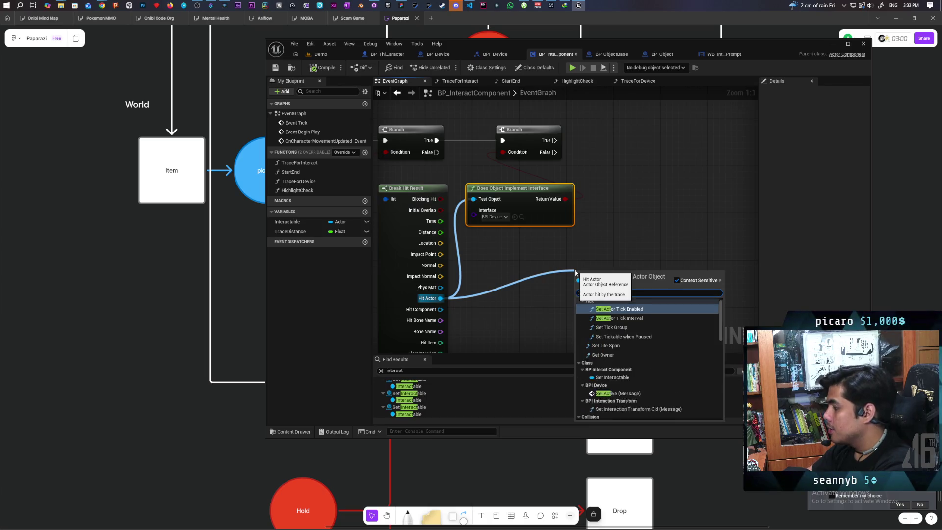
pyautogui.press('Return')
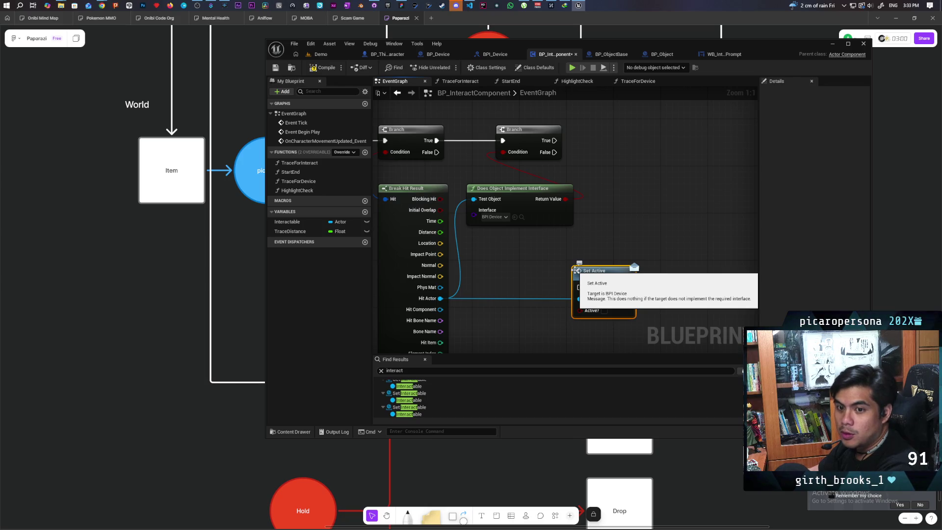
# Position the Set Active node beside the second Branch
pyautogui.moveTo(534, 295)
pyautogui.mouseDown()
pyautogui.moveTo(584, 167)
pyautogui.moveTo(570, 161)
pyautogui.moveTo(578, 149)
pyautogui.moveTo(670, 153)
pyautogui.mouseUp()
pyautogui.click(511, 174)
pyautogui.click(550, 154)
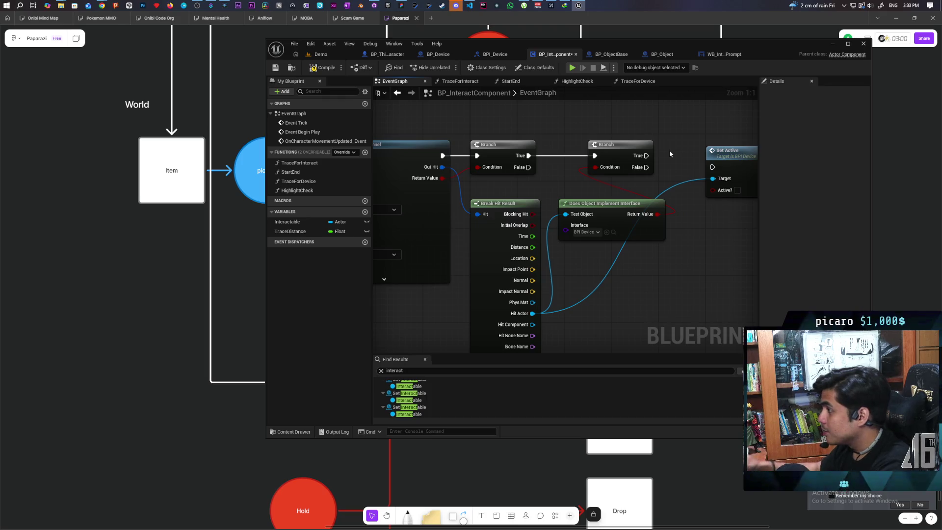
pyautogui.moveTo(699, 114); pyautogui.dragTo(566, 140)
pyautogui.moveTo(628, 155); pyautogui.dragTo(697, 149)
pyautogui.moveTo(523, 325); pyautogui.dragTo(546, 288)
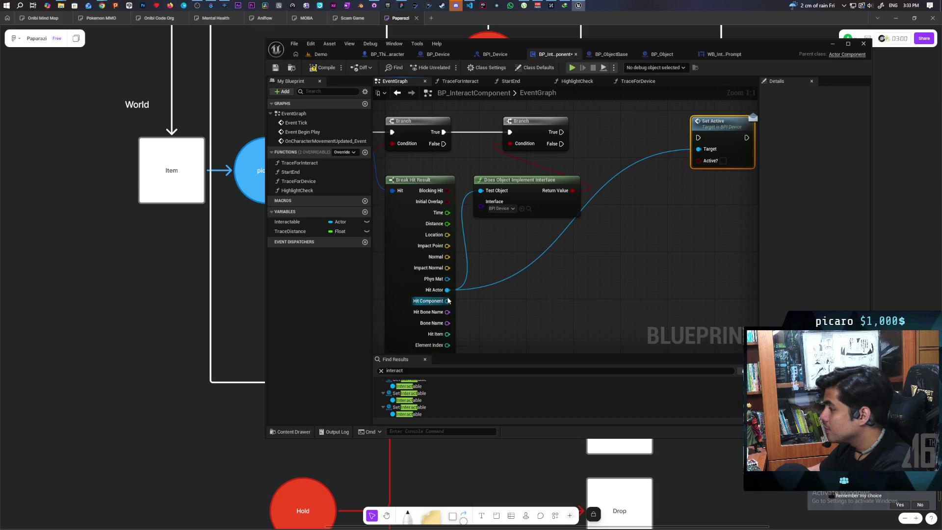
pyautogui.moveTo(447, 290); pyautogui.dragTo(548, 286)
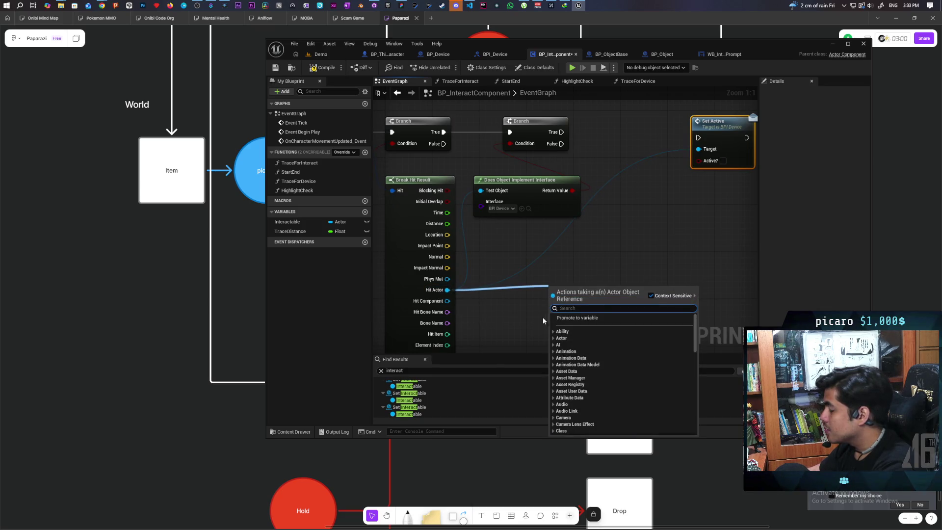
# Promote Hit Actor to a new variable named Active
pyautogui.click(609, 318)
pyautogui.write('Active')
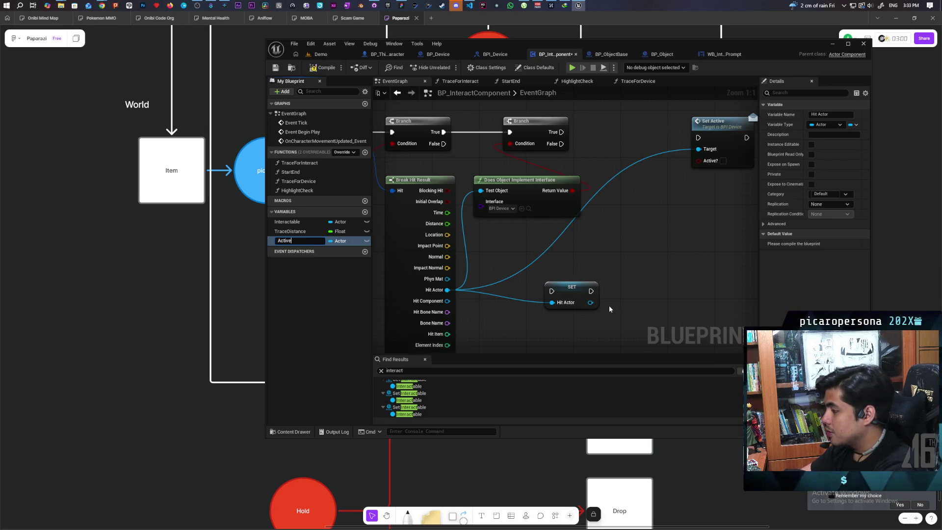
pyautogui.press('Return')
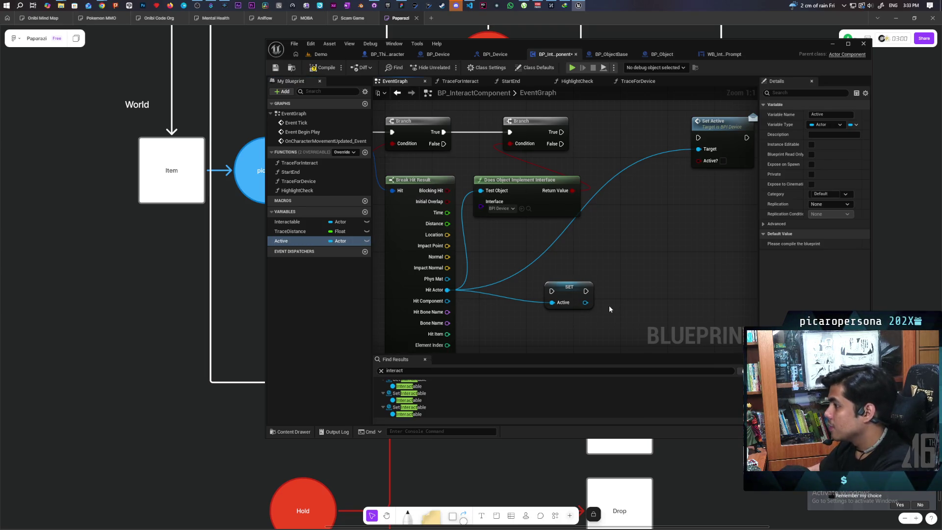
pyautogui.moveTo(565, 297)
pyautogui.mouseDown()
pyautogui.moveTo(604, 138)
pyautogui.moveTo(639, 287)
pyautogui.moveTo(629, 304)
pyautogui.mouseUp()
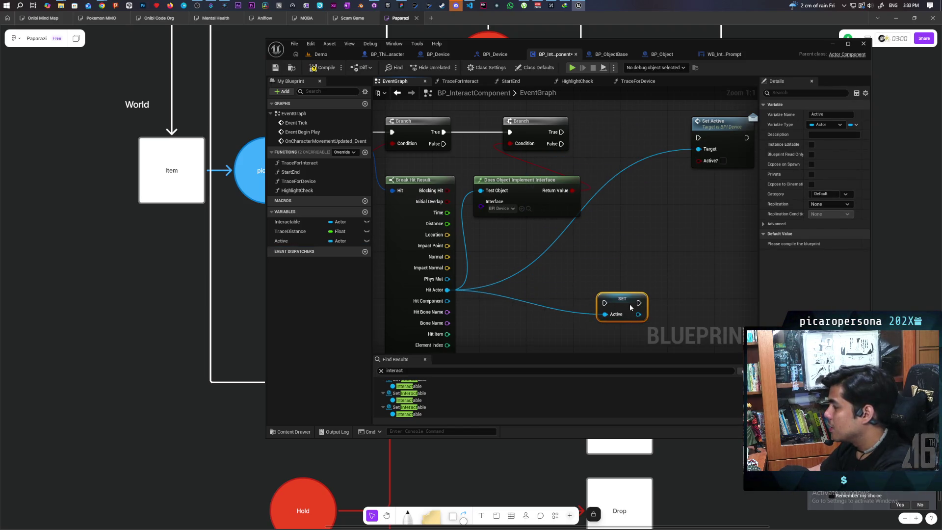
pyautogui.moveTo(616, 266)
pyautogui.mouseDown()
pyautogui.moveTo(616, 207)
pyautogui.moveTo(608, 267)
pyautogui.mouseUp()
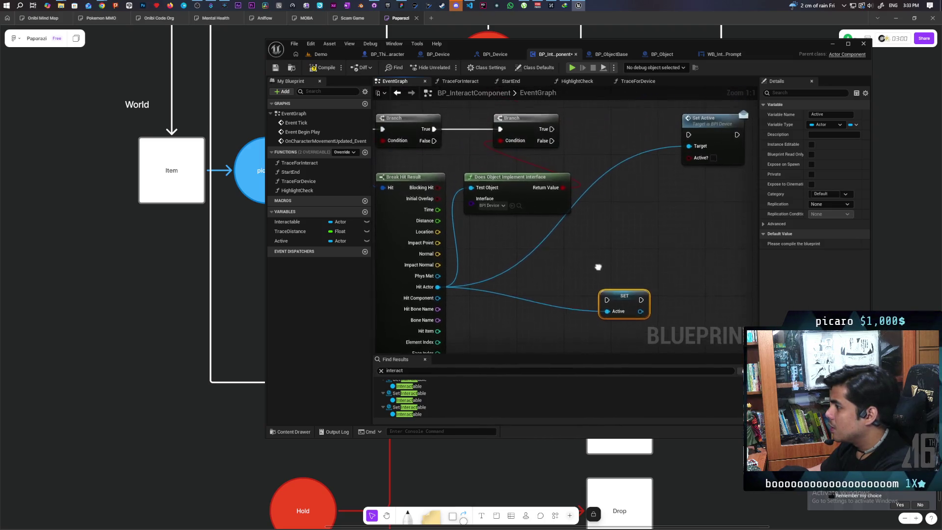
# Add an == node comparing the Active variable with Hit Actor
pyautogui.click(294, 241)
pyautogui.moveTo(573, 262)
pyautogui.mouseDown()
pyautogui.moveTo(545, 237)
pyautogui.moveTo(484, 230)
pyautogui.moveTo(582, 251)
pyautogui.mouseUp()
pyautogui.write('==')
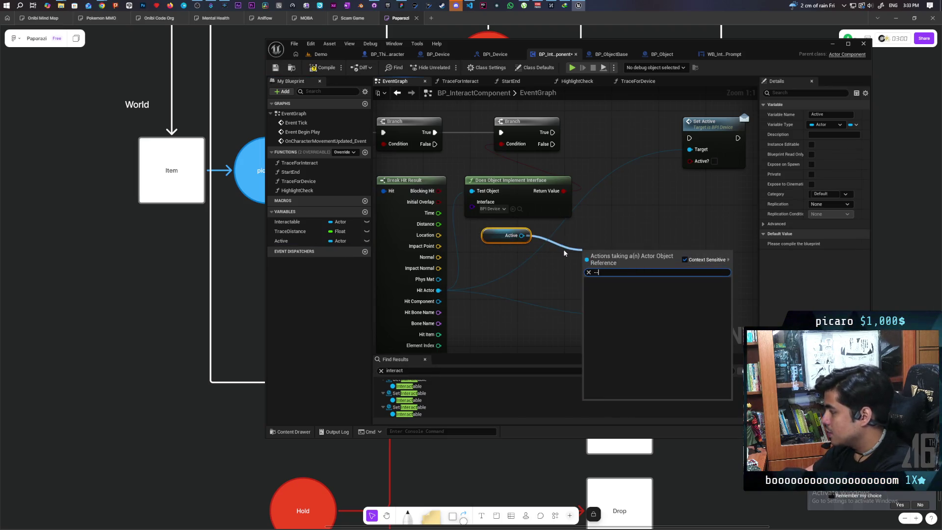
pyautogui.press('Return')
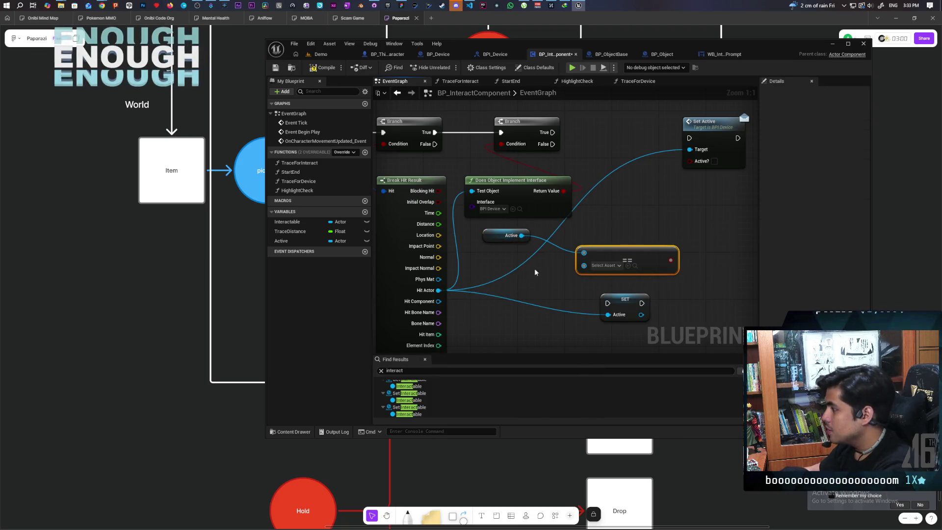
pyautogui.moveTo(439, 290)
pyautogui.mouseDown()
pyautogui.moveTo(516, 295)
pyautogui.moveTo(591, 269)
pyautogui.moveTo(440, 300)
pyautogui.mouseUp()
# Rearrange the second Branch, equals check, Set Active and SET Active nodes into a tidy chain
pyautogui.click(552, 255)
pyautogui.moveTo(569, 256)
pyautogui.mouseDown()
pyautogui.moveTo(530, 168)
pyautogui.moveTo(506, 178)
pyautogui.moveTo(521, 178)
pyautogui.mouseUp()
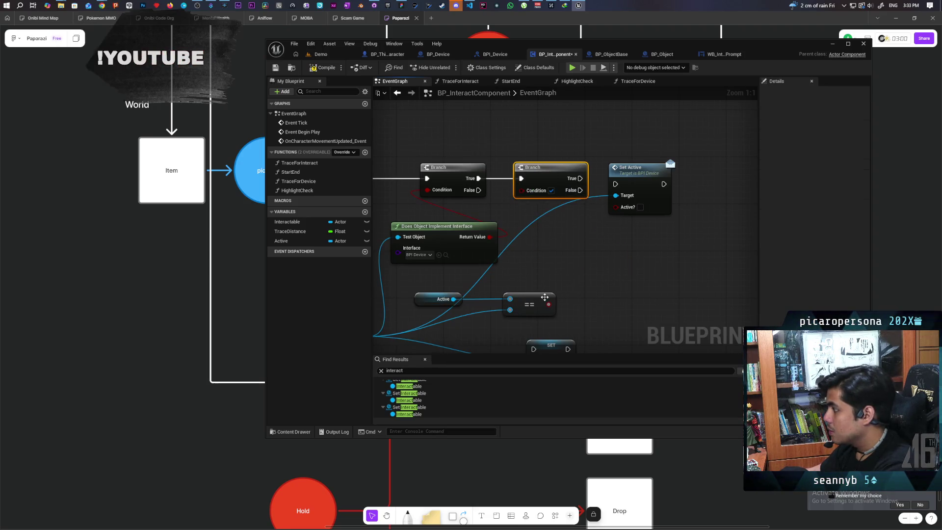
pyautogui.moveTo(548, 305)
pyautogui.mouseDown()
pyautogui.moveTo(532, 213)
pyautogui.moveTo(523, 304)
pyautogui.moveTo(534, 222)
pyautogui.moveTo(521, 190)
pyautogui.mouseUp()
pyautogui.moveTo(562, 237); pyautogui.dragTo(505, 190)
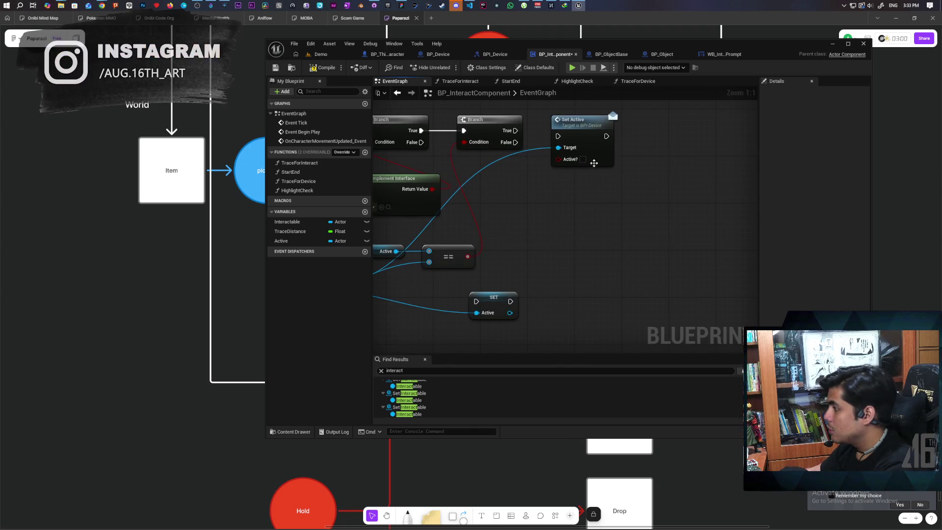
pyautogui.moveTo(591, 166); pyautogui.dragTo(620, 177)
pyautogui.moveTo(540, 213)
pyautogui.mouseDown()
pyautogui.moveTo(682, 243)
pyautogui.moveTo(624, 223)
pyautogui.mouseUp()
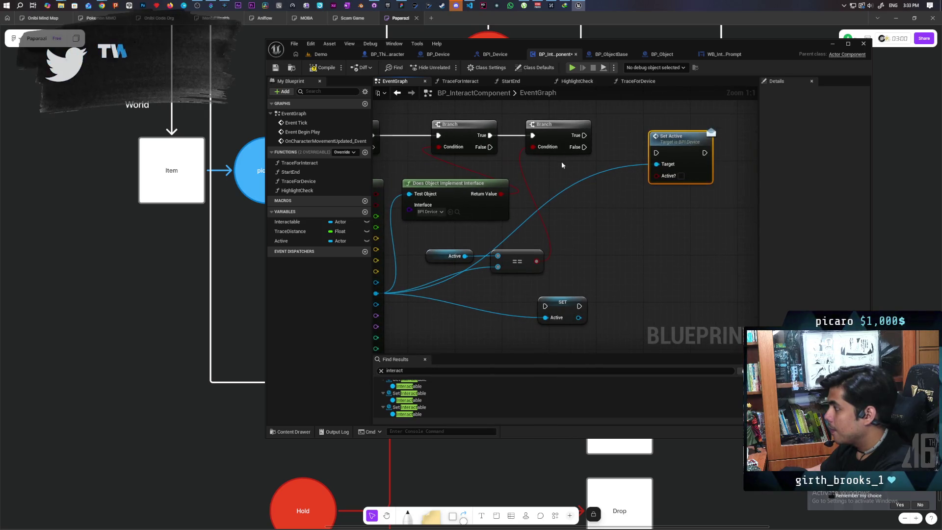
pyautogui.click(554, 248)
pyautogui.moveTo(581, 305)
pyautogui.mouseDown()
pyautogui.moveTo(522, 330)
pyautogui.moveTo(491, 323)
pyautogui.moveTo(500, 253)
pyautogui.moveTo(494, 259)
pyautogui.moveTo(511, 253)
pyautogui.moveTo(524, 289)
pyautogui.moveTo(512, 241)
pyautogui.moveTo(522, 290)
pyautogui.moveTo(520, 250)
pyautogui.moveTo(471, 275)
pyautogui.moveTo(468, 266)
pyautogui.moveTo(478, 288)
pyautogui.mouseUp()
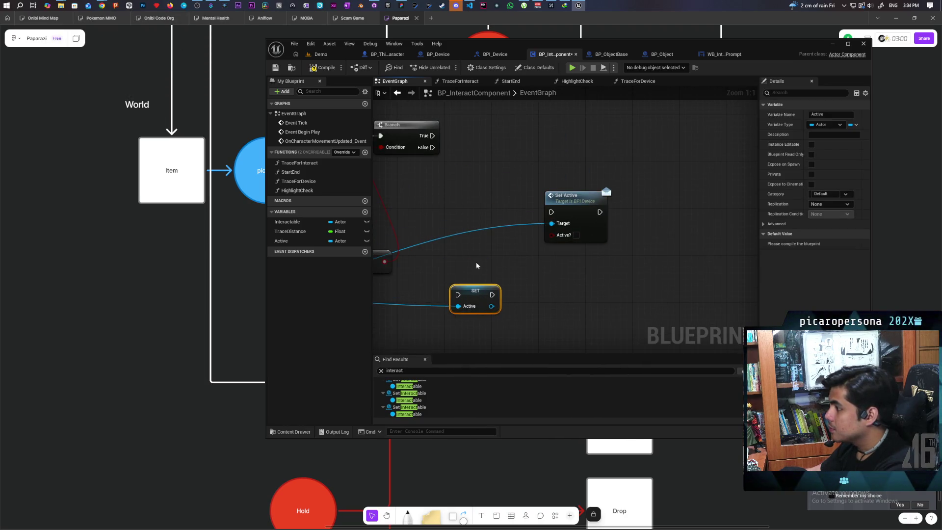
# Place an Active getter, duplicate Set Active, and wire Active into the first Set Active's Target
pyautogui.click(281, 241)
pyautogui.moveTo(281, 241)
pyautogui.mouseDown()
pyautogui.moveTo(442, 186)
pyautogui.moveTo(448, 175)
pyautogui.mouseUp()
pyautogui.click(451, 189)
pyautogui.moveTo(555, 197)
pyautogui.mouseDown()
pyautogui.moveTo(542, 202)
pyautogui.moveTo(568, 217)
pyautogui.mouseUp()
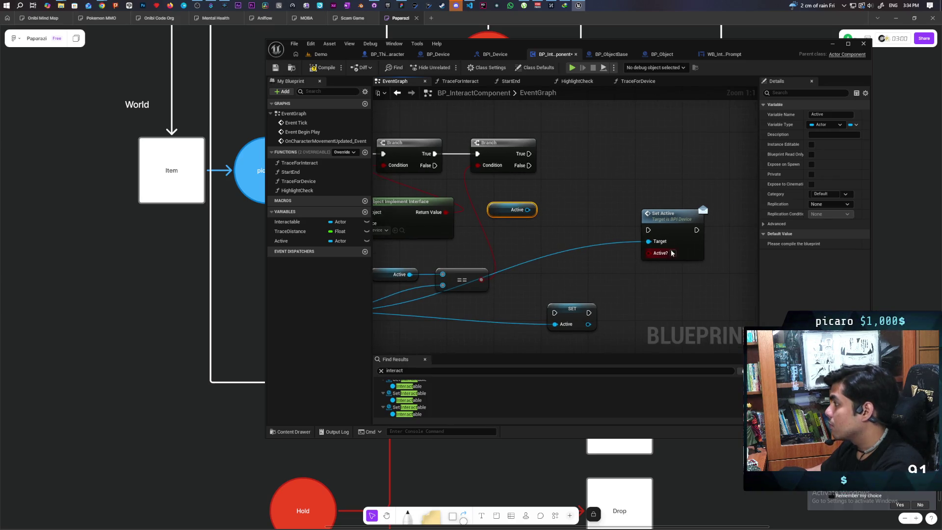
pyautogui.click(681, 229)
pyautogui.hotkey('ctrl', 'c')
pyautogui.hotkey('ctrl', 'v')
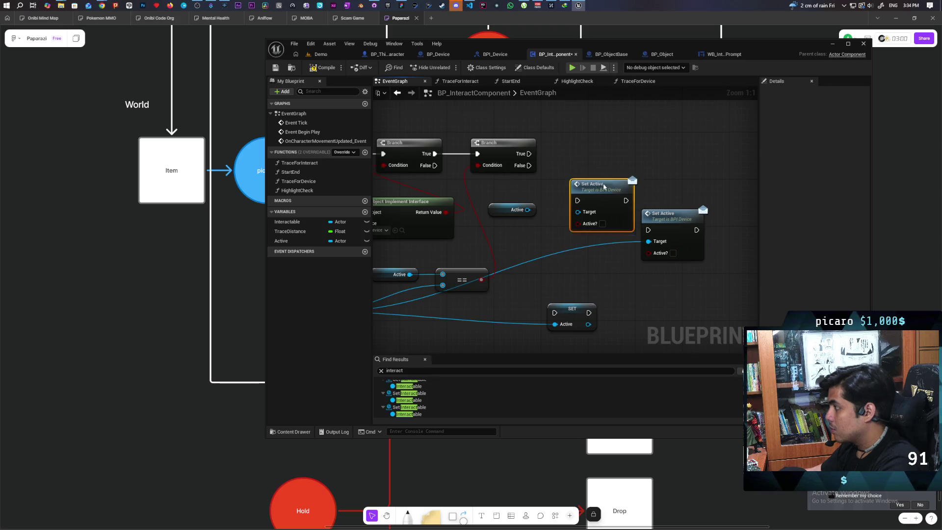
pyautogui.moveTo(529, 165)
pyautogui.mouseDown()
pyautogui.moveTo(566, 176)
pyautogui.moveTo(588, 167)
pyautogui.mouseUp()
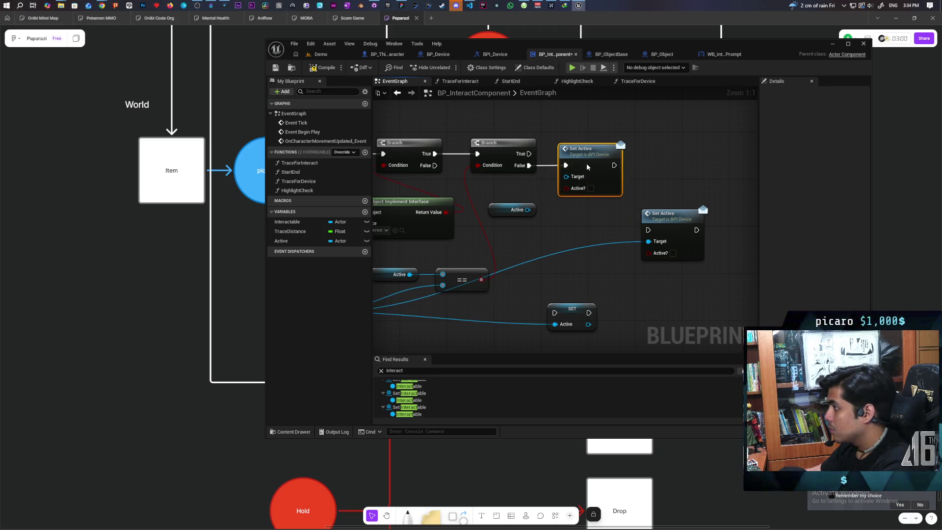
pyautogui.moveTo(527, 210); pyautogui.dragTo(565, 177)
pyautogui.click(516, 209)
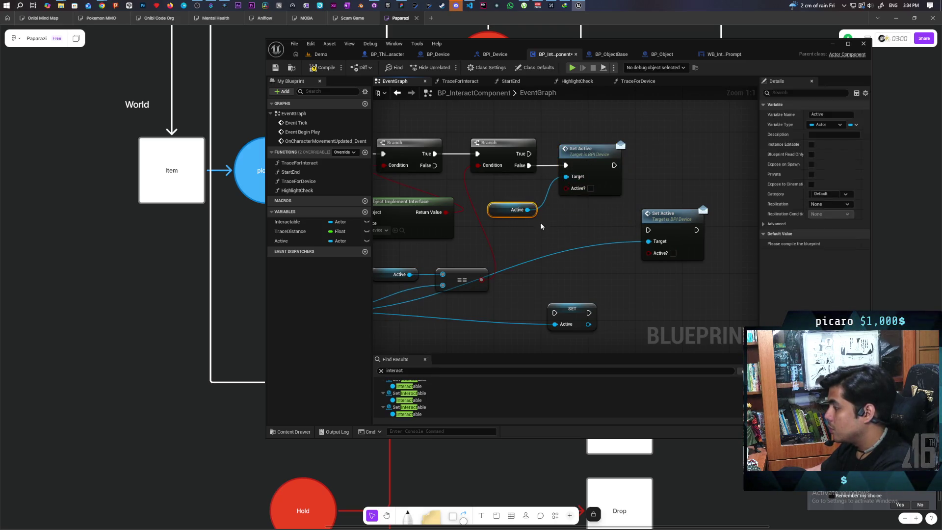
# Chain Set Active into SET Active, then a second Set Active with Active? ticked on the stored actor
pyautogui.click(582, 194)
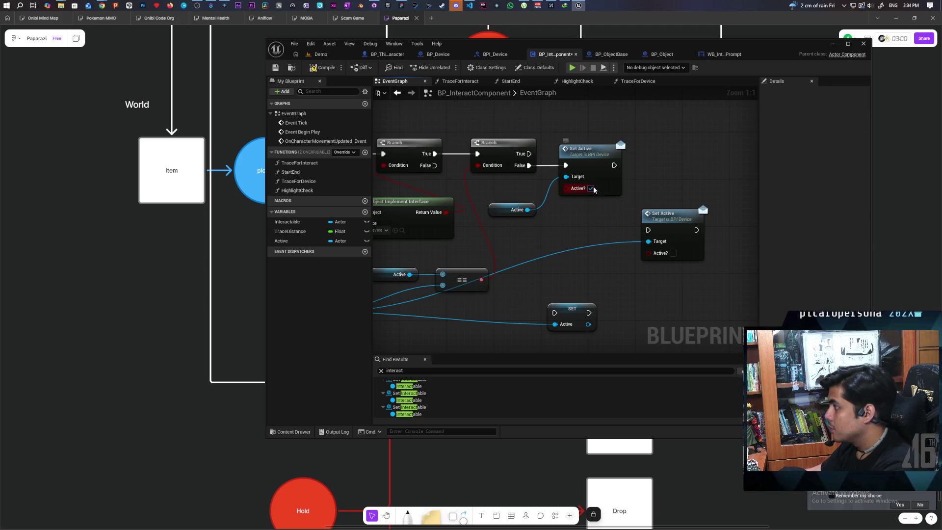
pyautogui.click(668, 240)
pyautogui.moveTo(568, 295)
pyautogui.mouseDown()
pyautogui.moveTo(579, 272)
pyautogui.moveTo(475, 274)
pyautogui.mouseUp()
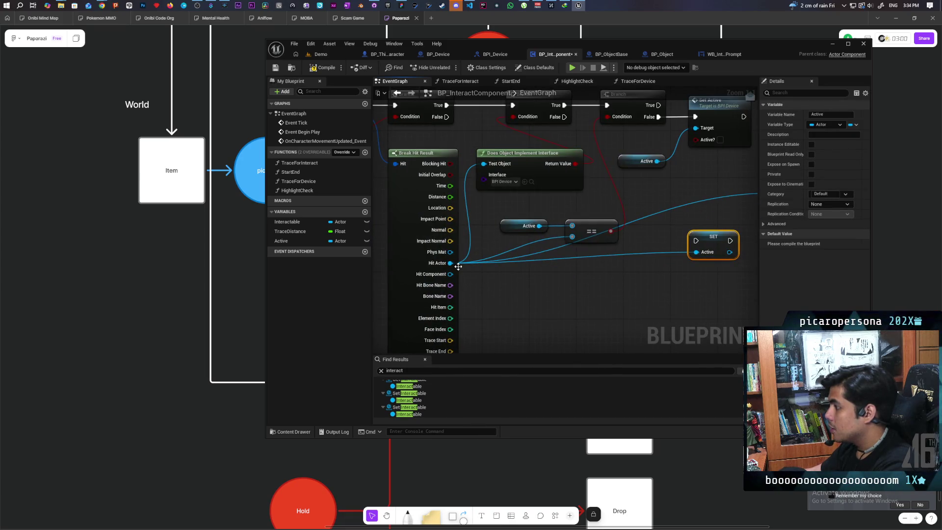
pyautogui.moveTo(638, 271); pyautogui.dragTo(449, 296)
pyautogui.moveTo(521, 258)
pyautogui.mouseDown()
pyautogui.moveTo(625, 242)
pyautogui.moveTo(622, 253)
pyautogui.moveTo(602, 140)
pyautogui.moveTo(589, 149)
pyautogui.moveTo(603, 144)
pyautogui.mouseUp()
pyautogui.click(530, 125)
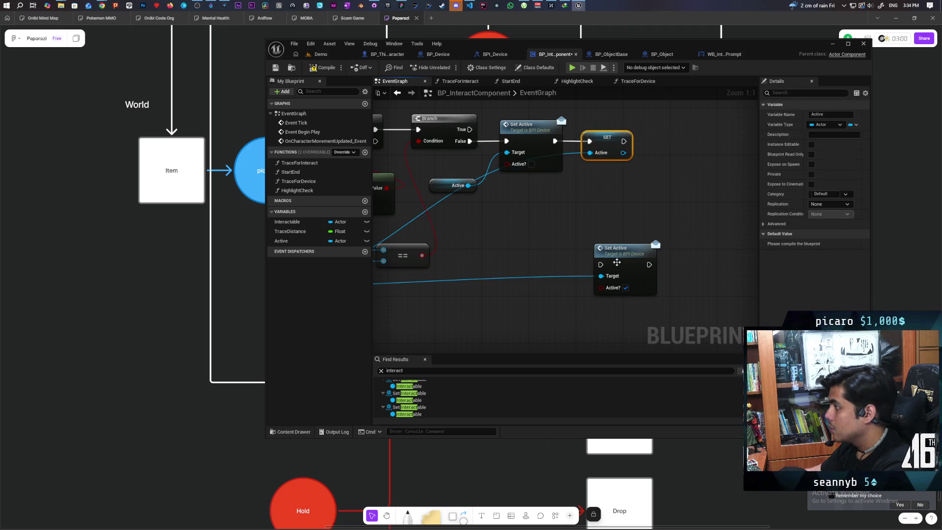
pyautogui.moveTo(616, 262); pyautogui.dragTo(669, 174)
pyautogui.moveTo(624, 152); pyautogui.dragTo(654, 188)
pyautogui.click(631, 186)
pyautogui.moveTo(653, 176)
pyautogui.mouseDown()
pyautogui.moveTo(629, 170)
pyautogui.moveTo(624, 141)
pyautogui.mouseUp()
pyautogui.moveTo(678, 186); pyautogui.dragTo(683, 143)
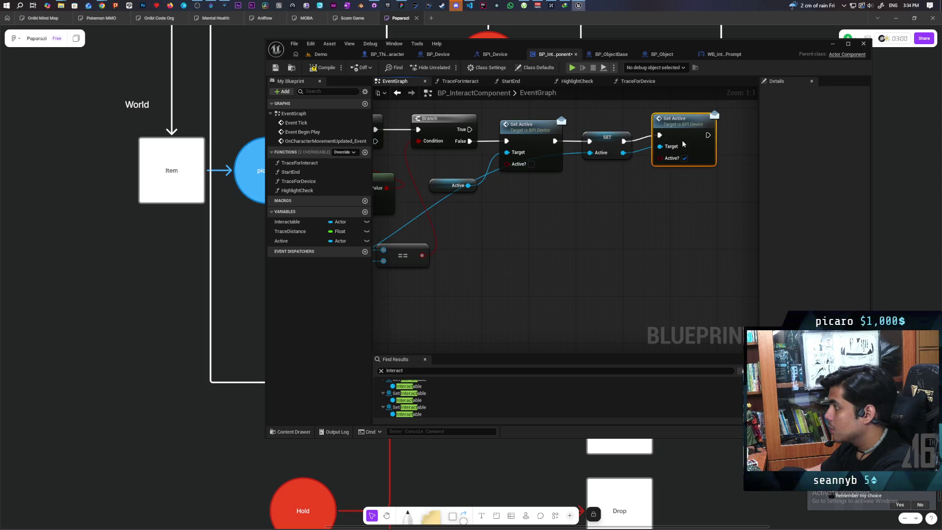
# Compile BP_InteractComponent
pyautogui.scroll(-4, 686, 143)
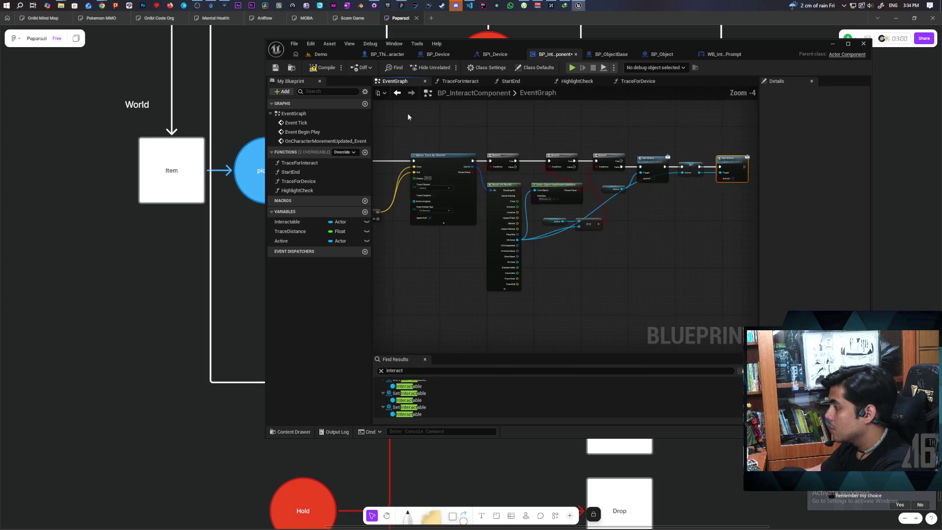
pyautogui.click(331, 70)
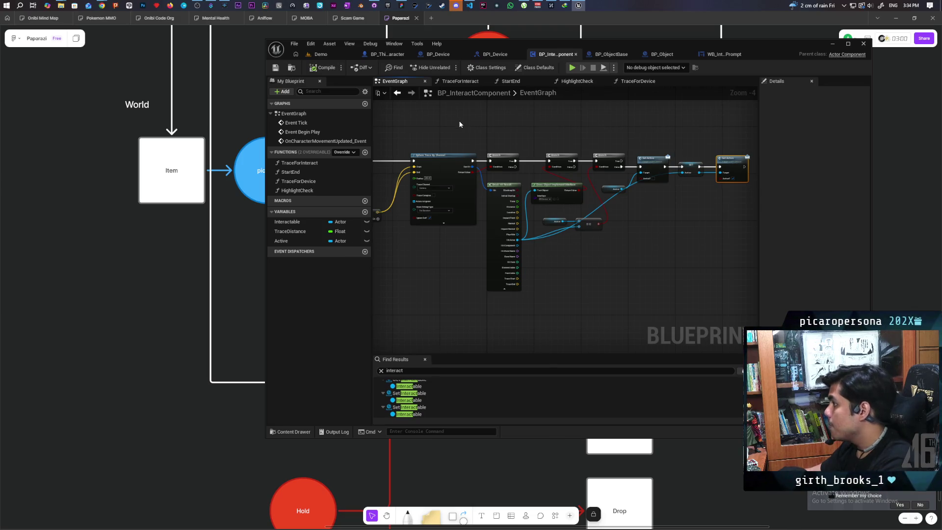
pyautogui.scroll(-2, 471, 134)
pyautogui.scroll(3, 472, 135)
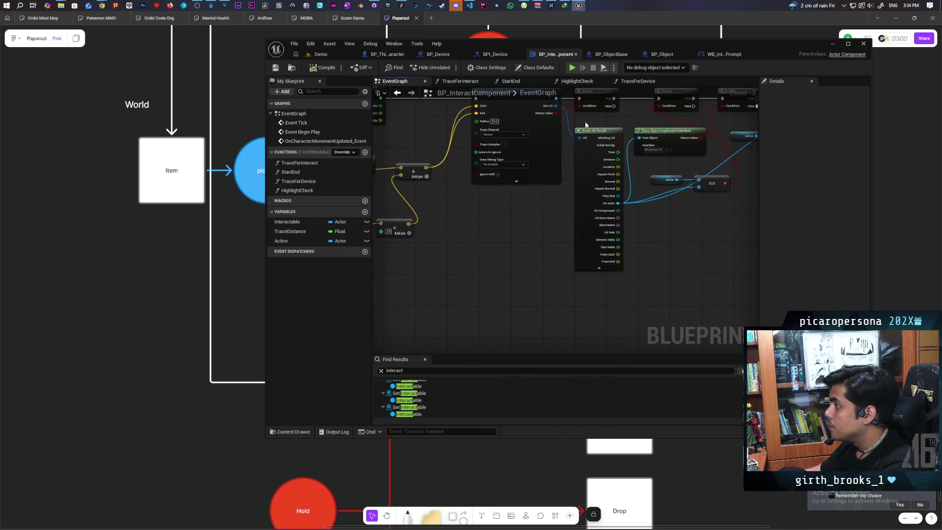
pyautogui.click(601, 56)
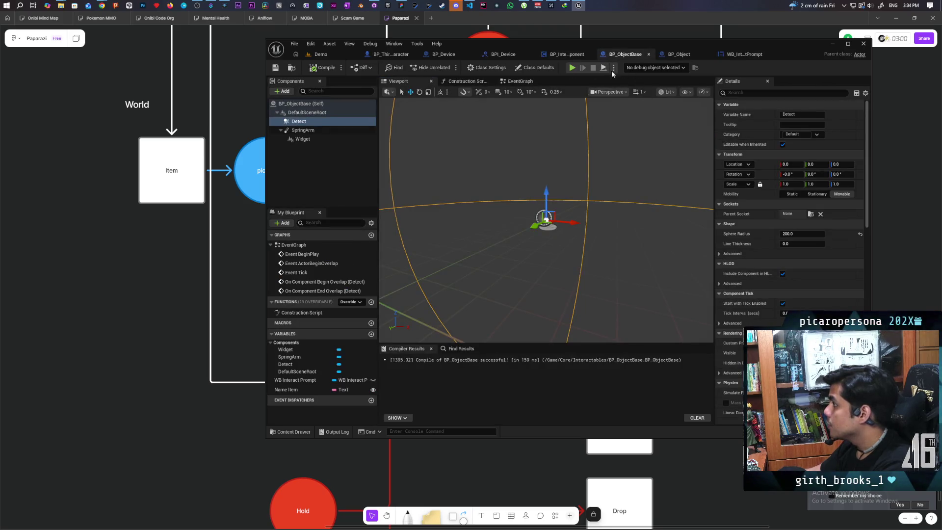
# Add BPI_Device to BP_ObjectBase's Implemented Interfaces in Class Settings
pyautogui.click(521, 82)
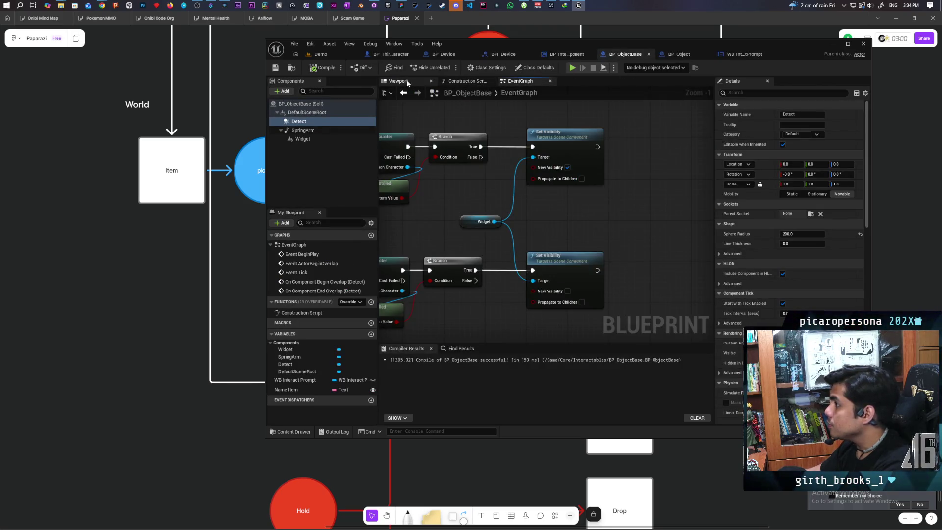
pyautogui.scroll(-6, 552, 181)
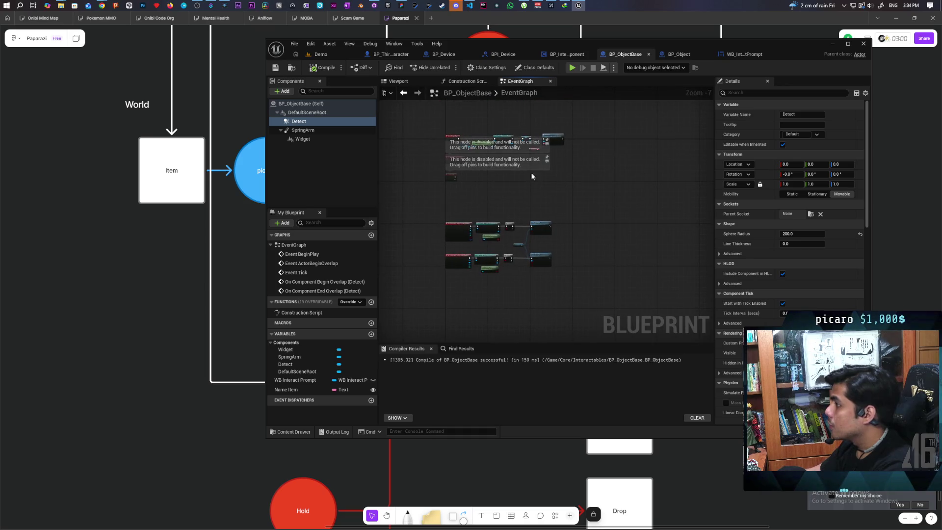
pyautogui.click(535, 68)
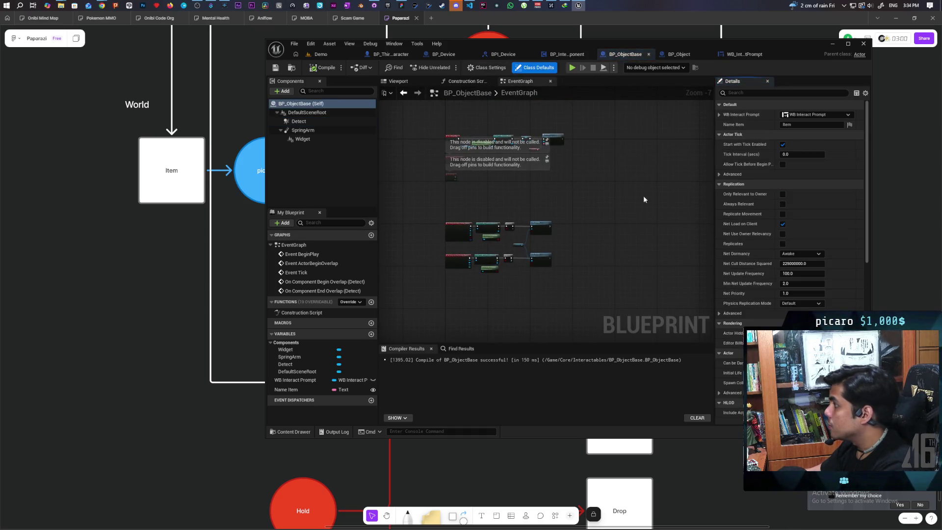
pyautogui.click(495, 69)
pyautogui.click(794, 265)
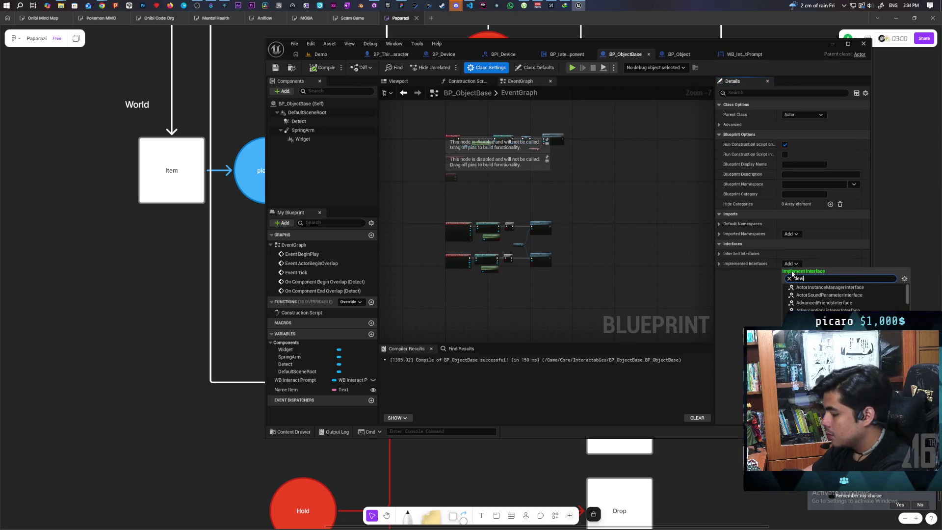
pyautogui.write('c')
pyautogui.click(800, 287)
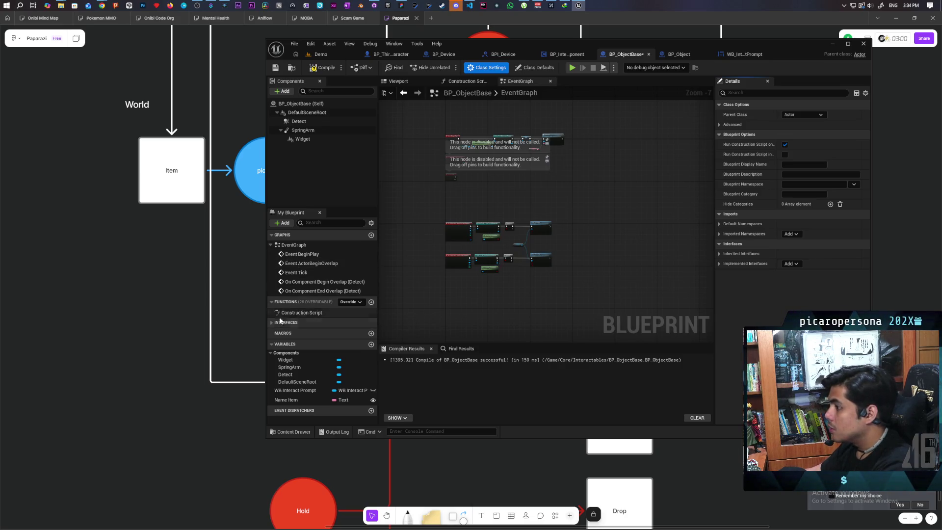
# Add an Event Set Active from the interface functions, followed by a Branch
pyautogui.click(318, 324)
pyautogui.doubleClick(315, 332)
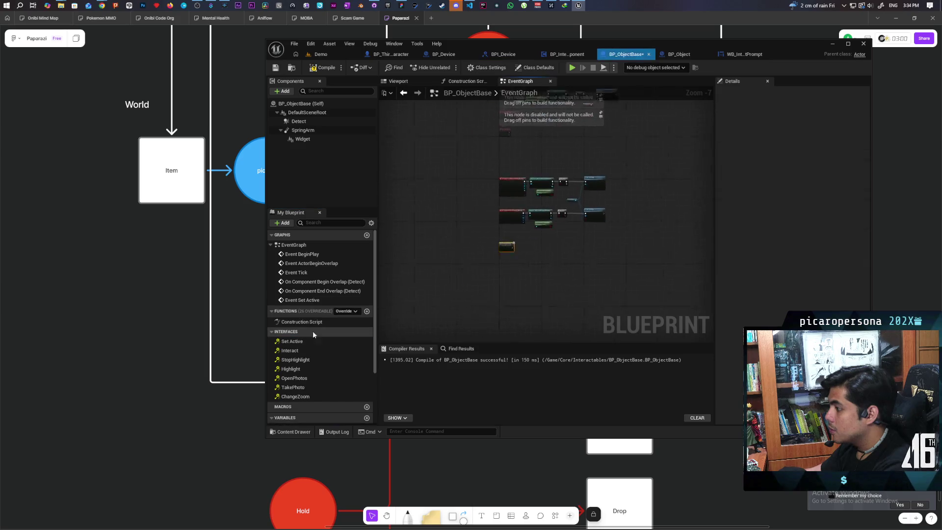
pyautogui.scroll(4, 483, 226)
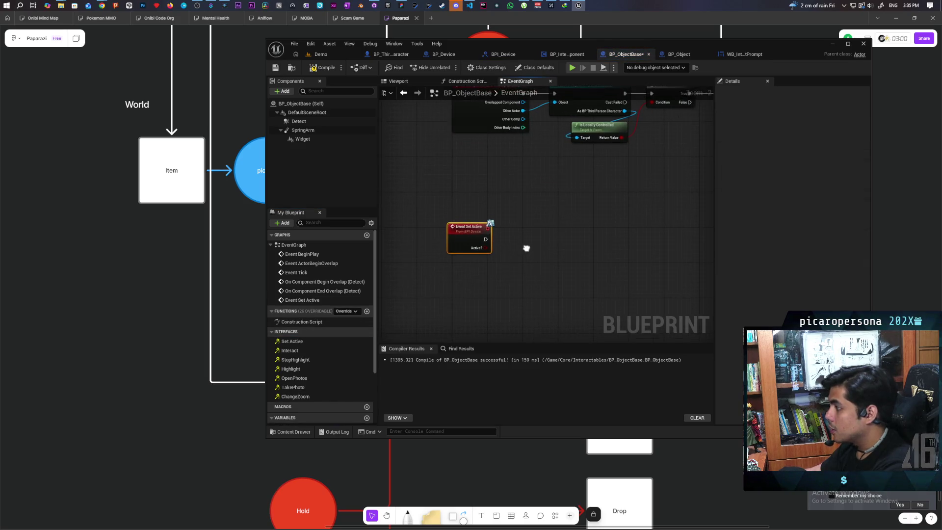
pyautogui.scroll(2, 523, 242)
pyautogui.click(517, 232)
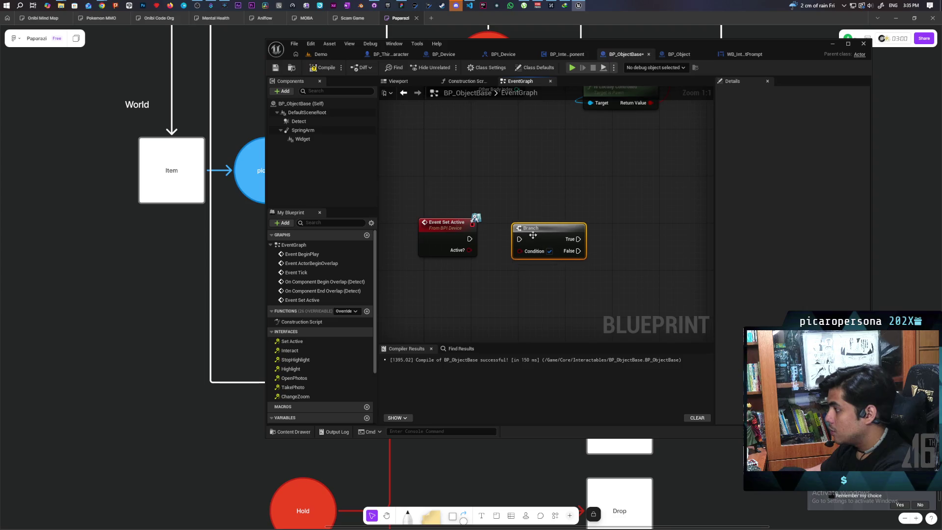
# Place a WB Interact Prompt getter in the graph near the new event
pyautogui.scroll(-2, 523, 239)
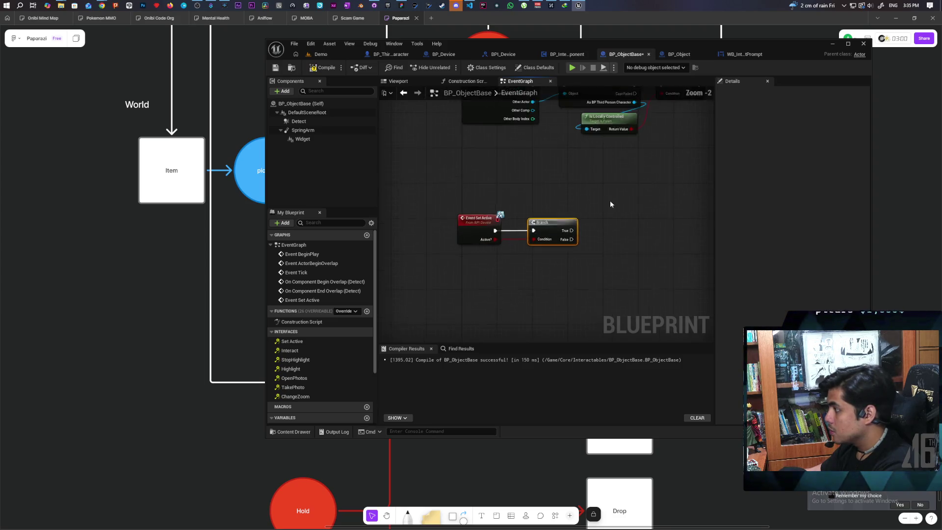
pyautogui.moveTo(573, 272); pyautogui.dragTo(612, 177)
pyautogui.scroll(-3, 319, 363)
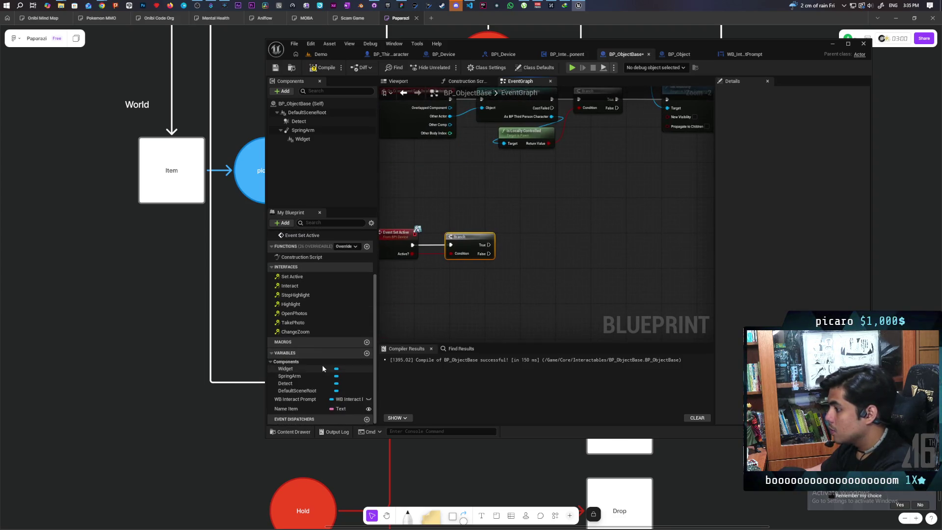
pyautogui.moveTo(293, 402)
pyautogui.mouseDown()
pyautogui.moveTo(514, 311)
pyautogui.moveTo(500, 292)
pyautogui.moveTo(447, 287)
pyautogui.moveTo(534, 240)
pyautogui.moveTo(526, 319)
pyautogui.moveTo(573, 210)
pyautogui.moveTo(539, 291)
pyautogui.moveTo(540, 219)
pyautogui.moveTo(557, 220)
pyautogui.mouseUp()
pyautogui.scroll(-1, 538, 220)
pyautogui.click(548, 211)
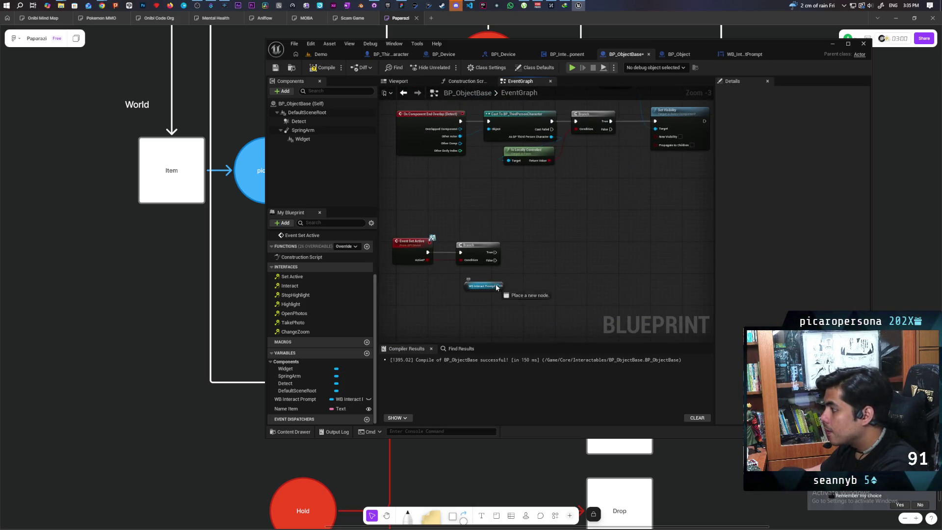
# Replace the Branch with a Show Interact call on WB Interact Prompt, passing Active? from Event Set Active
pyautogui.moveTo(496, 288); pyautogui.dragTo(521, 255)
pyautogui.write('show')
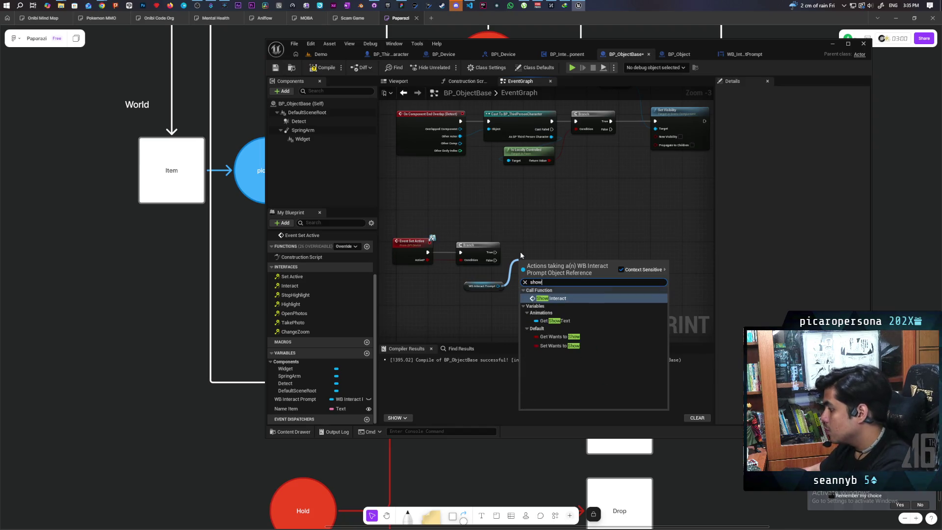
pyautogui.press('Return')
pyautogui.scroll(3, 521, 255)
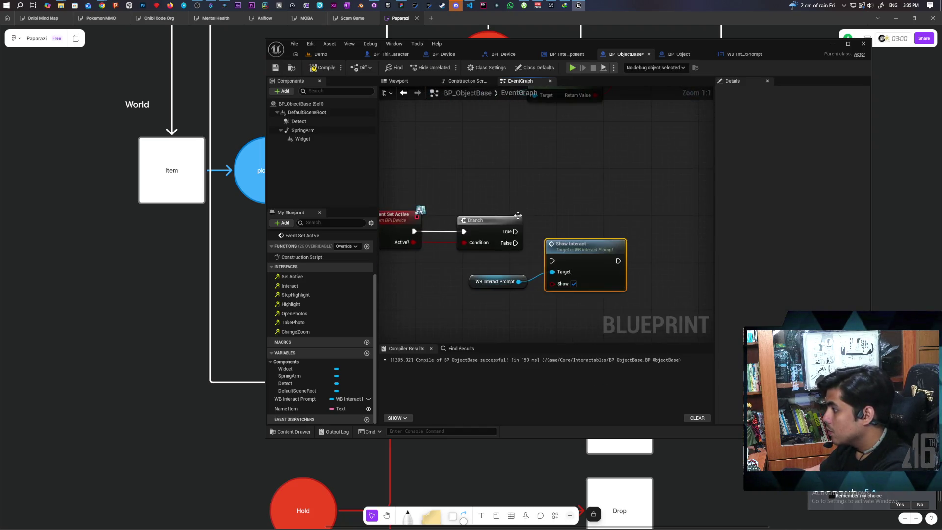
pyautogui.press('Delete')
pyautogui.moveTo(549, 267); pyautogui.dragTo(505, 237)
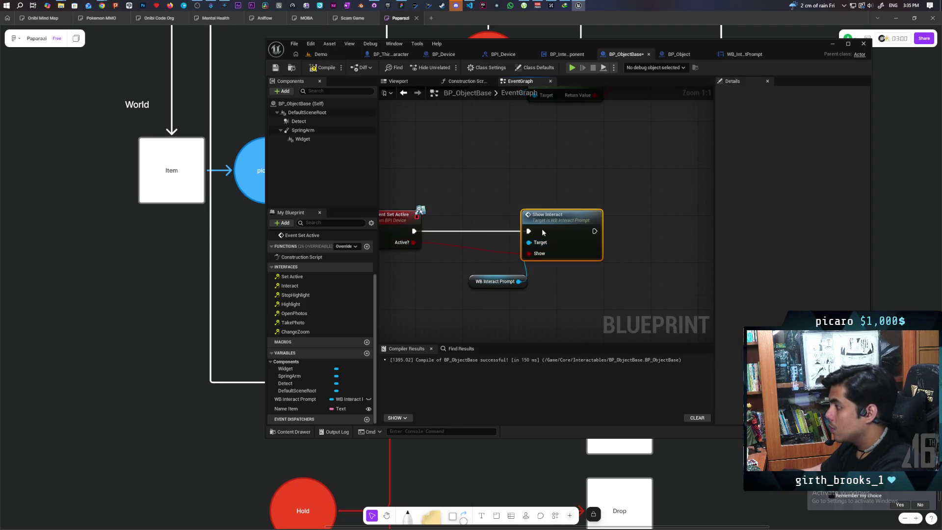
pyautogui.moveTo(548, 233); pyautogui.dragTo(487, 235)
pyautogui.moveTo(471, 283); pyautogui.dragTo(394, 282)
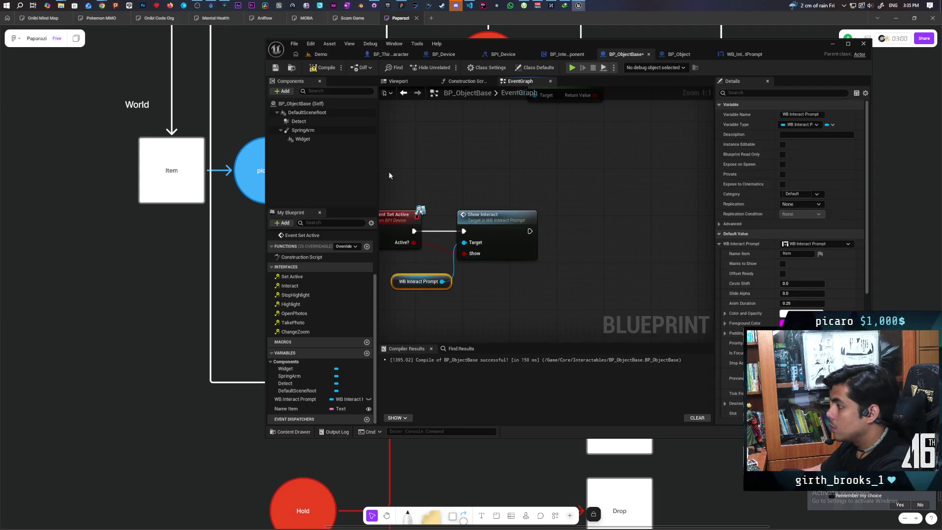
pyautogui.hotkey('ctrl', 'Tab')
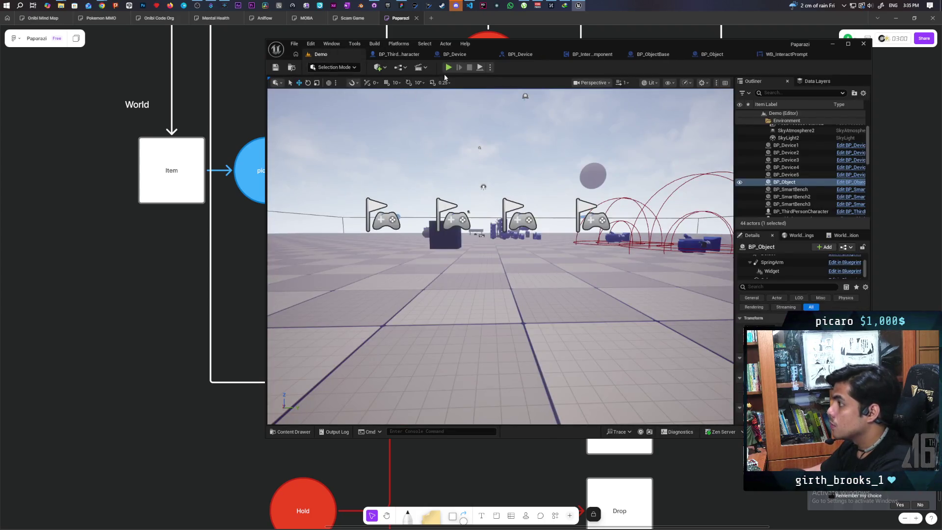
# Run a three-client Demo play test of the interact prompts, then stop it and return to BP_InteractComponent
pyautogui.hotkey('alt', 'p')
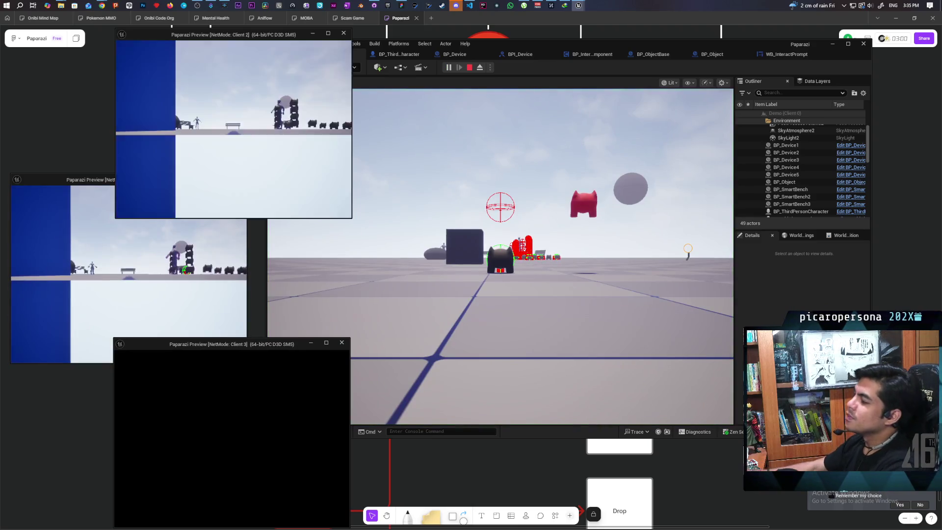
pyautogui.click(501, 255)
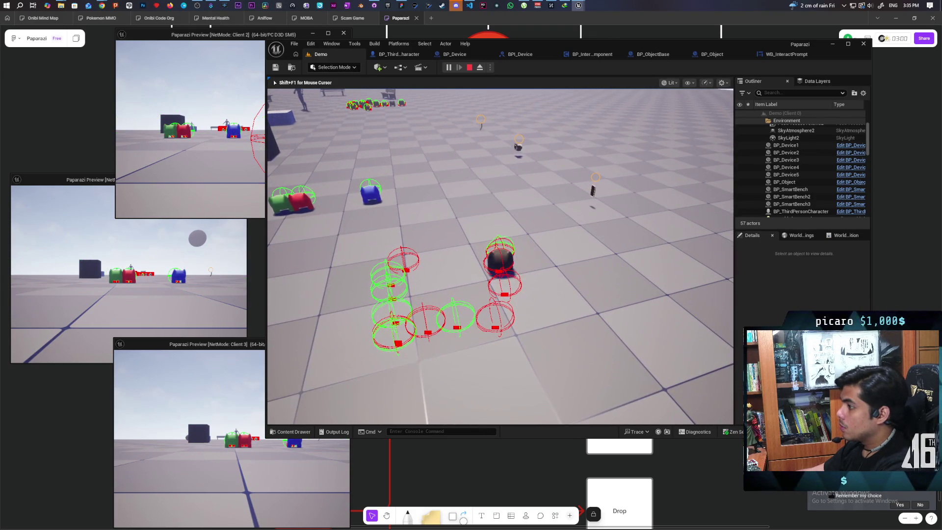
pyautogui.press('Escape')
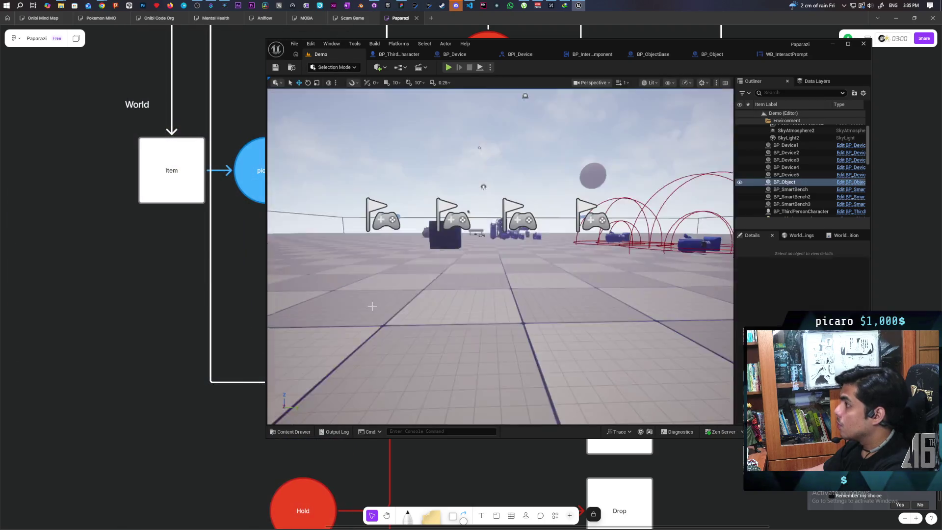
pyautogui.click(524, 55)
pyautogui.click(564, 55)
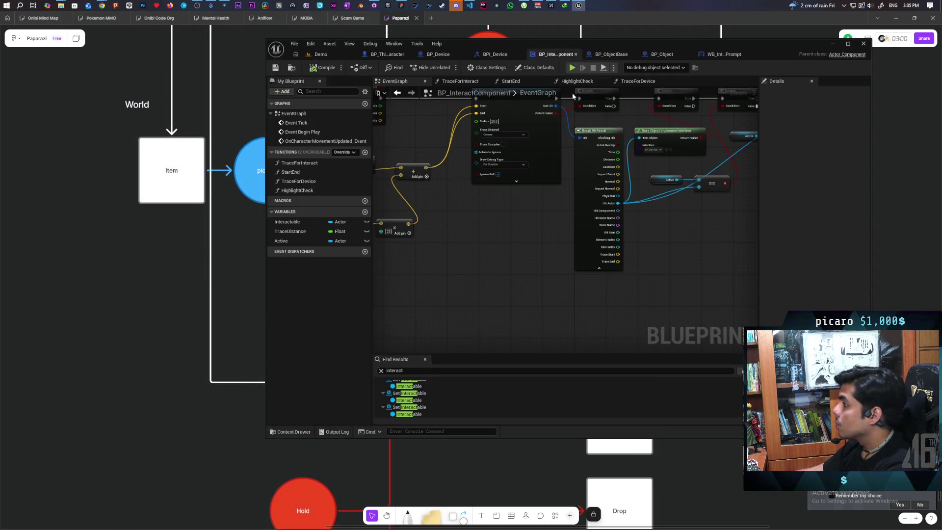
# Rearrange Get Owner and Cast To Character on Begin Play, discarding a stray Cast To Pawn node
pyautogui.scroll(1, 498, 228)
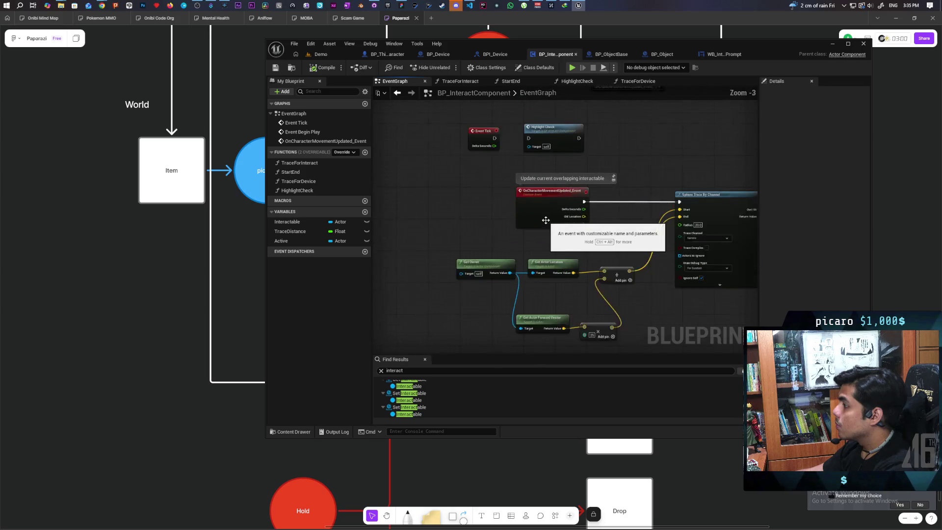
pyautogui.moveTo(497, 236)
pyautogui.mouseDown()
pyautogui.moveTo(540, 237)
pyautogui.moveTo(525, 238)
pyautogui.moveTo(611, 216)
pyautogui.moveTo(587, 188)
pyautogui.mouseUp()
pyautogui.click(593, 190)
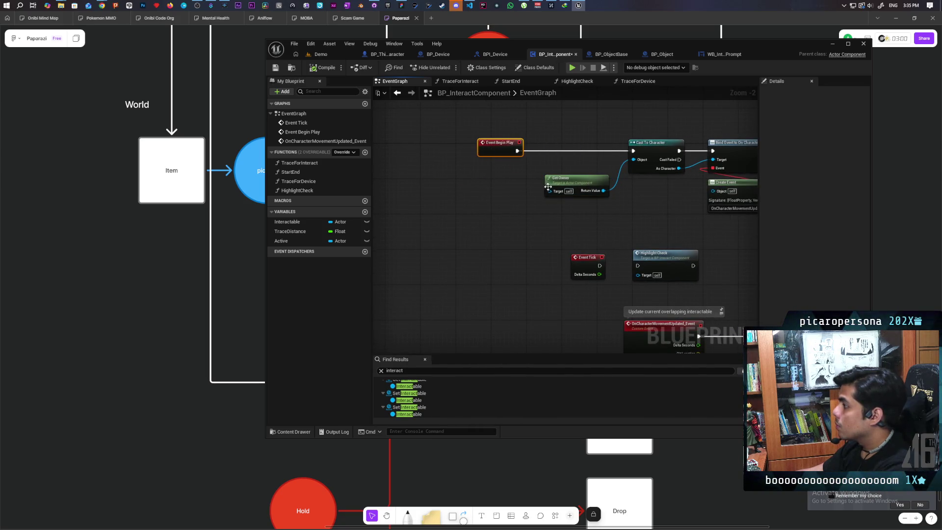
pyautogui.scroll(2, 563, 184)
pyautogui.moveTo(563, 184)
pyautogui.mouseDown()
pyautogui.moveTo(450, 181)
pyautogui.moveTo(494, 250)
pyautogui.mouseUp()
pyautogui.write('cast to pawn')
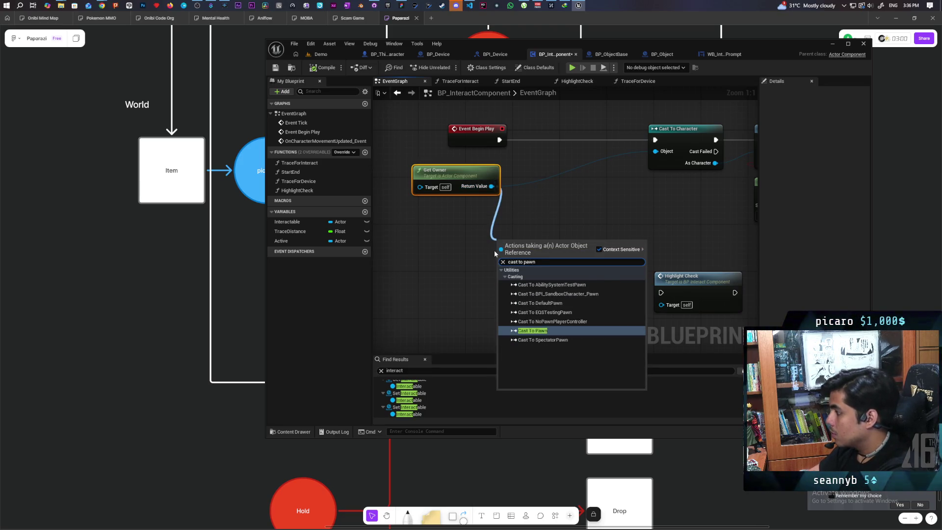
pyautogui.press('Return')
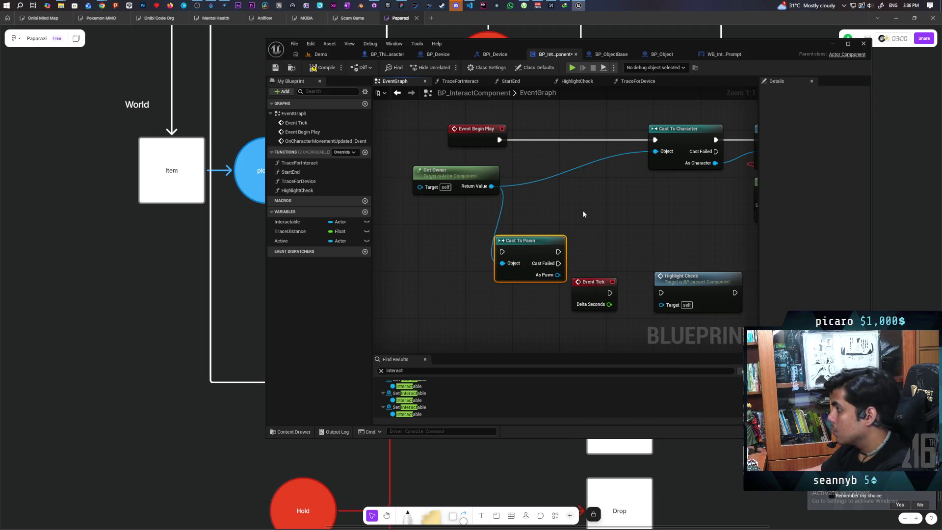
pyautogui.press('Delete')
pyautogui.moveTo(443, 175)
pyautogui.mouseDown()
pyautogui.moveTo(572, 181)
pyautogui.moveTo(596, 216)
pyautogui.mouseUp()
pyautogui.moveTo(633, 164); pyautogui.dragTo(543, 164)
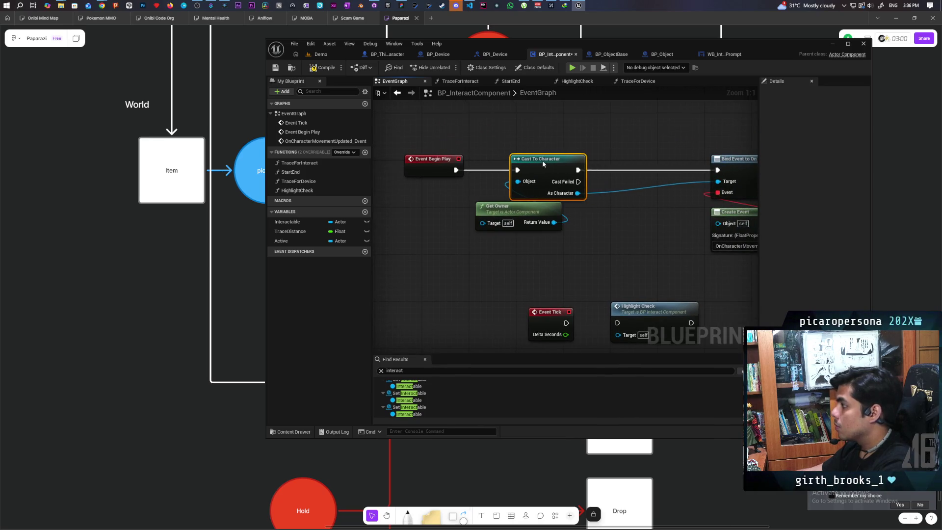
pyautogui.moveTo(517, 211); pyautogui.dragTo(435, 217)
pyautogui.click(511, 229)
# Gate Bind Event with a Branch on Is Locally Controlled from As Character
pyautogui.moveTo(588, 226); pyautogui.dragTo(589, 229)
pyautogui.write('is locall')
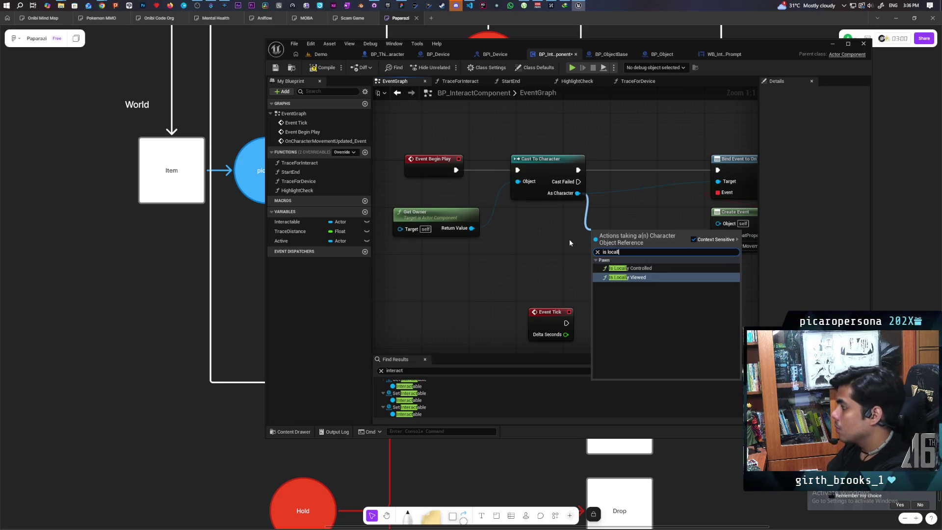
pyautogui.press('Up')
pyautogui.press('Return')
pyautogui.moveTo(551, 259); pyautogui.dragTo(455, 281)
pyautogui.moveTo(530, 253)
pyautogui.mouseDown()
pyautogui.moveTo(453, 259)
pyautogui.moveTo(522, 257)
pyautogui.moveTo(542, 191)
pyautogui.moveTo(623, 192)
pyautogui.mouseUp()
pyautogui.click(514, 231)
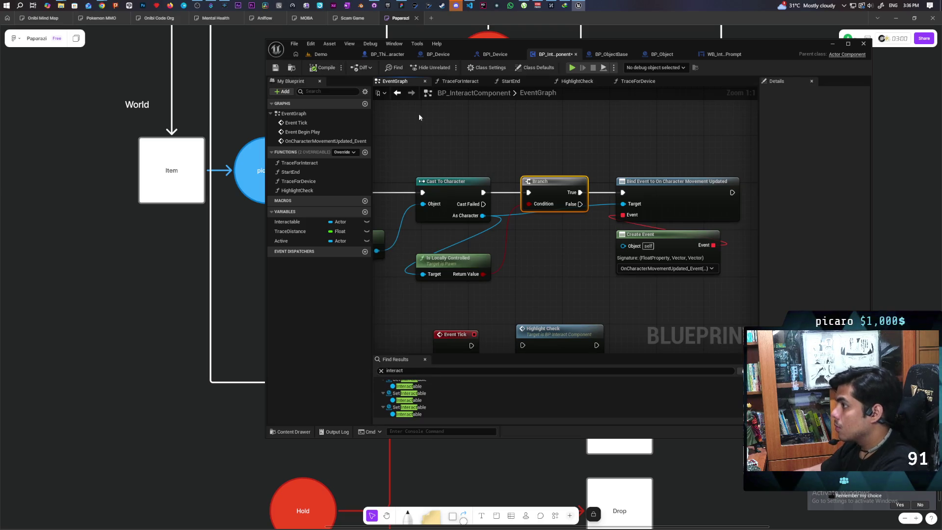
pyautogui.click(321, 54)
pyautogui.click(423, 67)
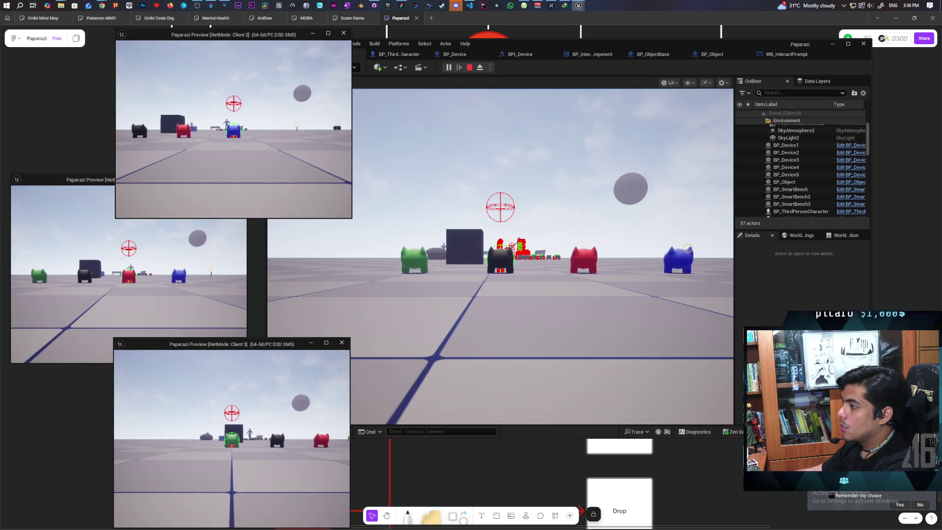
# Run the character around the objects in the three-client session to check the traces, then stop
pyautogui.hotkey('alt', 'Tab')
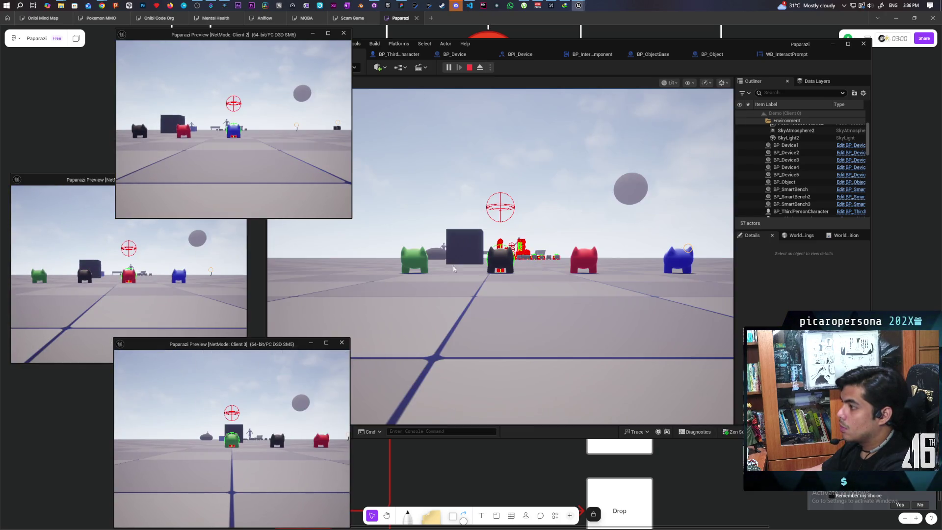
pyautogui.press('w')
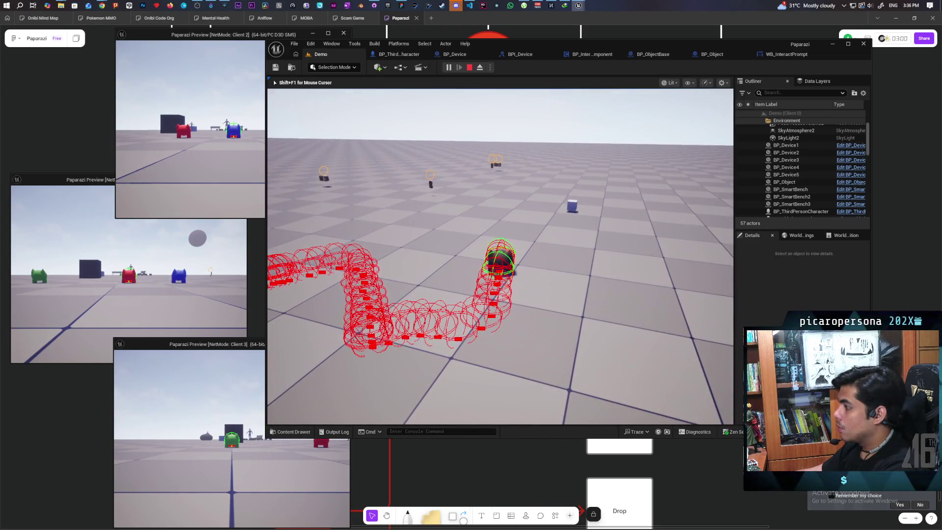
pyautogui.press('w')
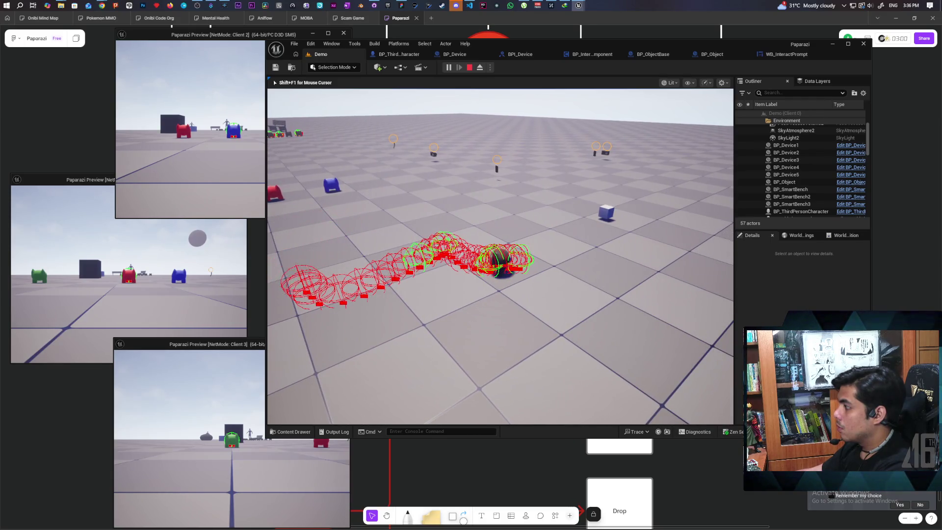
pyautogui.press('w')
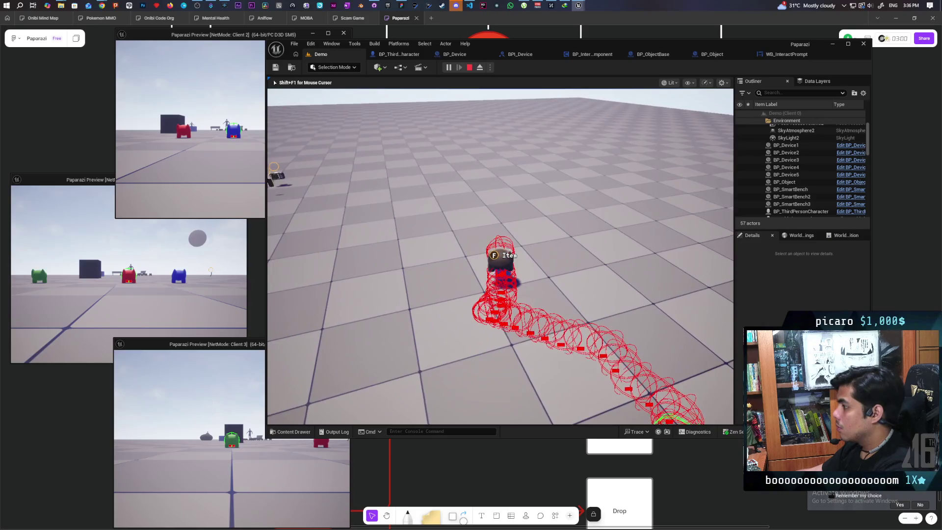
pyautogui.press('w')
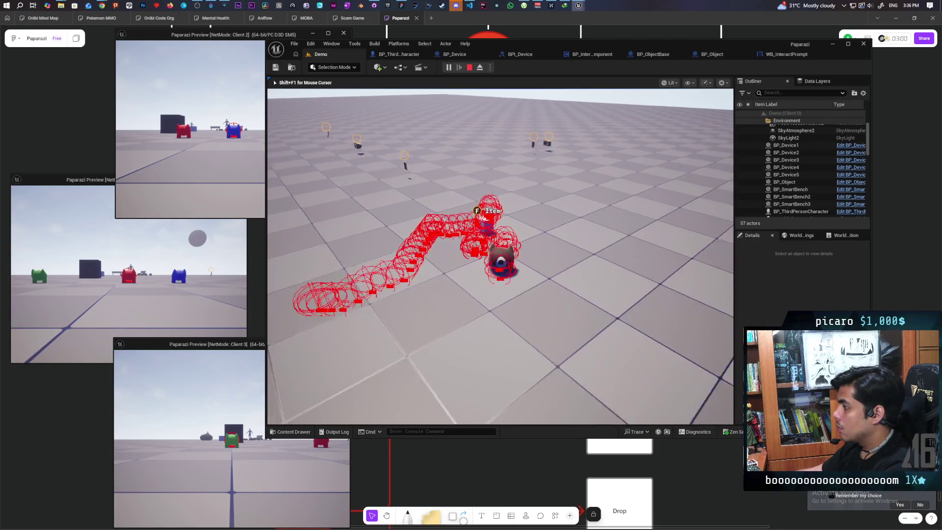
pyautogui.press('w')
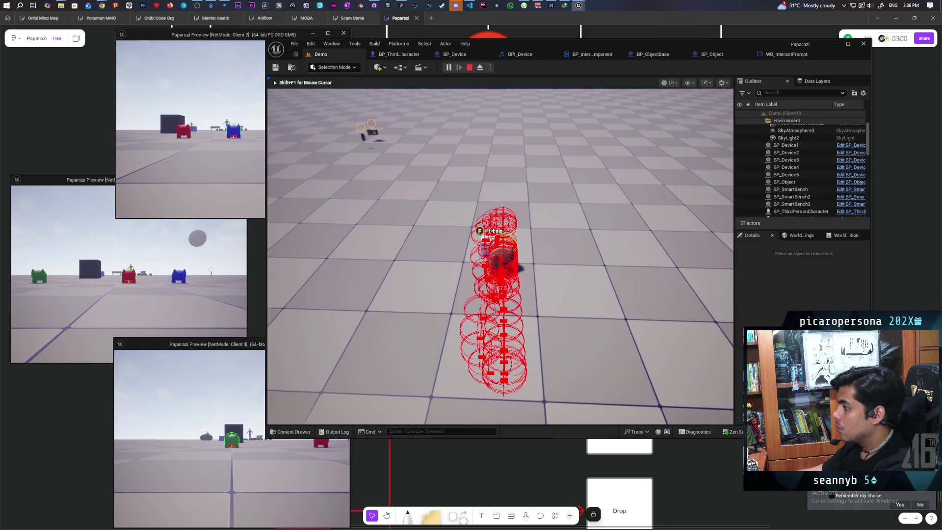
pyautogui.press('Escape')
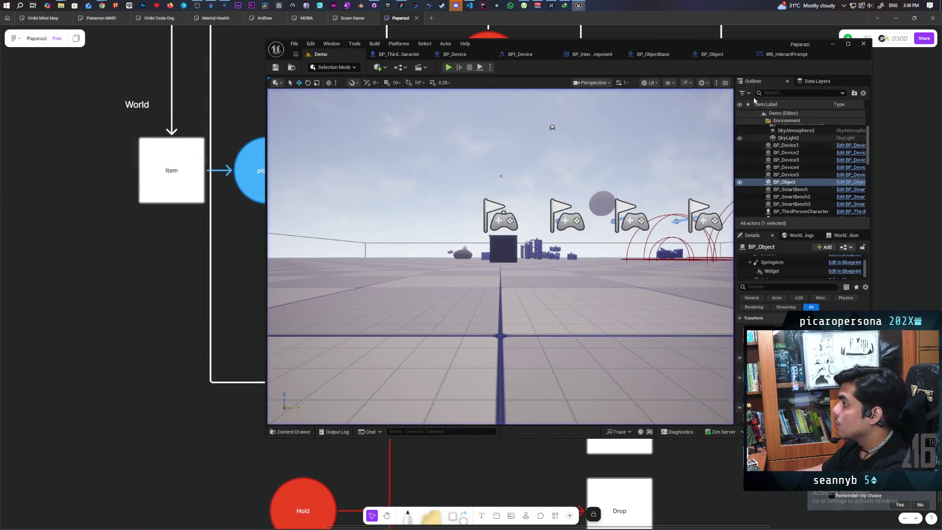
pyautogui.click(593, 54)
# Duplicate the Active and Set Active nodes that follow the trace
pyautogui.scroll(-2, 611, 171)
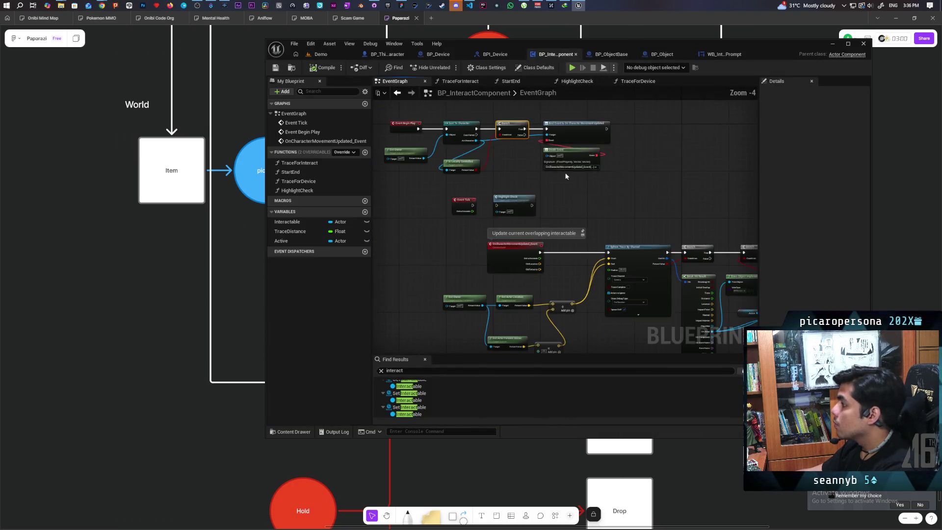
pyautogui.moveTo(490, 154); pyautogui.dragTo(510, 179)
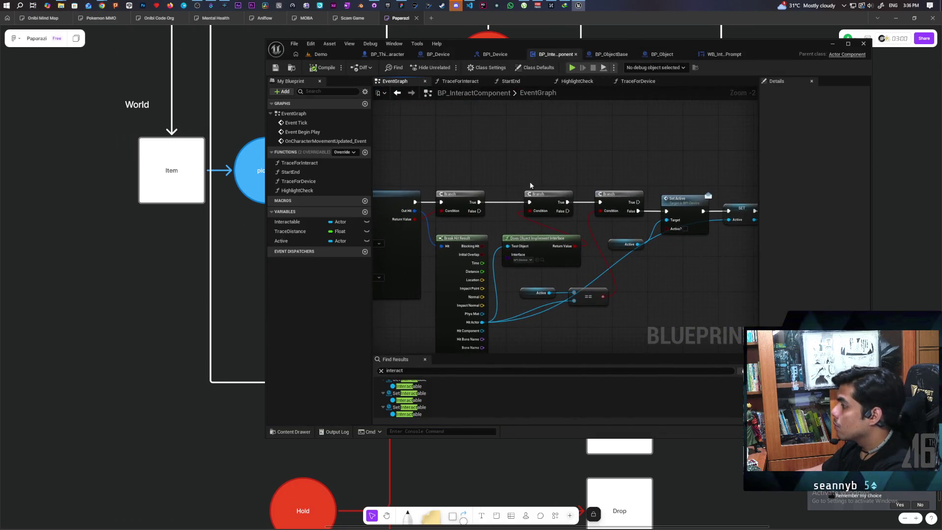
pyautogui.moveTo(557, 214)
pyautogui.mouseDown()
pyautogui.moveTo(521, 160)
pyautogui.moveTo(475, 194)
pyautogui.moveTo(533, 178)
pyautogui.mouseUp()
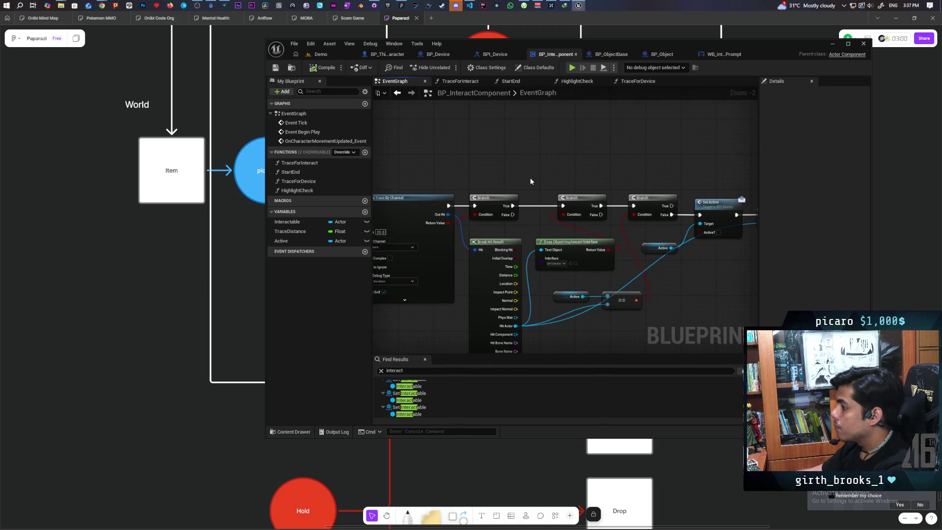
pyautogui.moveTo(694, 230)
pyautogui.mouseDown()
pyautogui.moveTo(605, 208)
pyautogui.moveTo(630, 244)
pyautogui.mouseUp()
pyautogui.hotkey('ctrl', 'c')
pyautogui.hotkey('ctrl', 'v')
# Wire both Branch False pins to deactivate the Active actor and clear Active, then return to Demo
pyautogui.moveTo(496, 119); pyautogui.dragTo(532, 169)
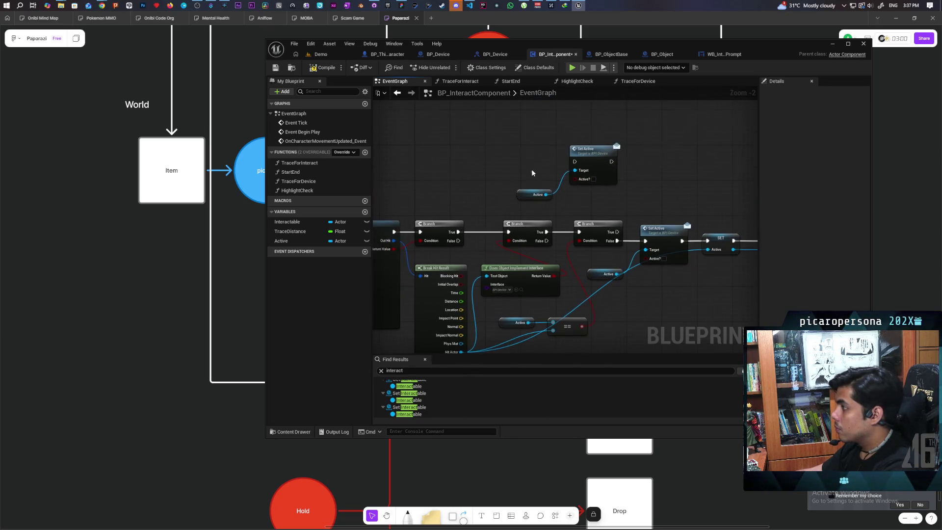
pyautogui.moveTo(593, 155); pyautogui.dragTo(562, 142)
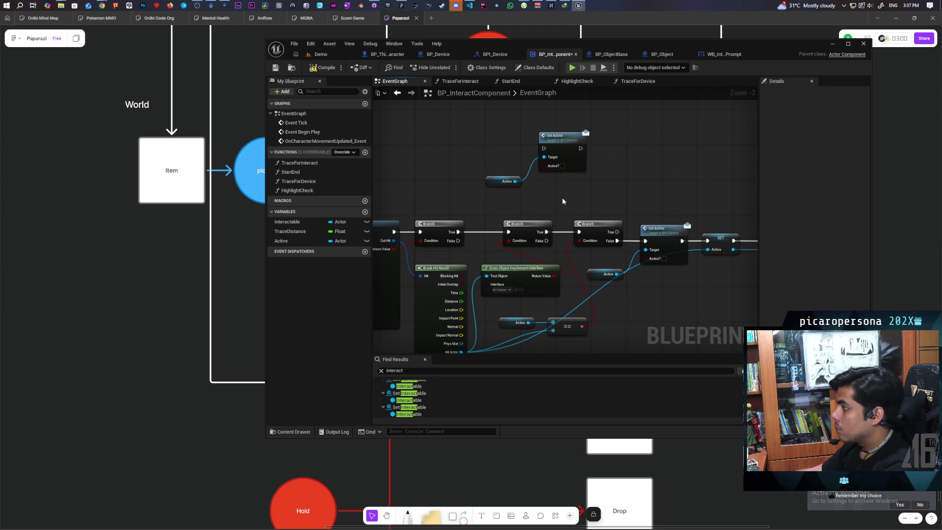
pyautogui.moveTo(300, 245)
pyautogui.mouseDown()
pyautogui.moveTo(621, 170)
pyautogui.moveTo(581, 153)
pyautogui.mouseUp()
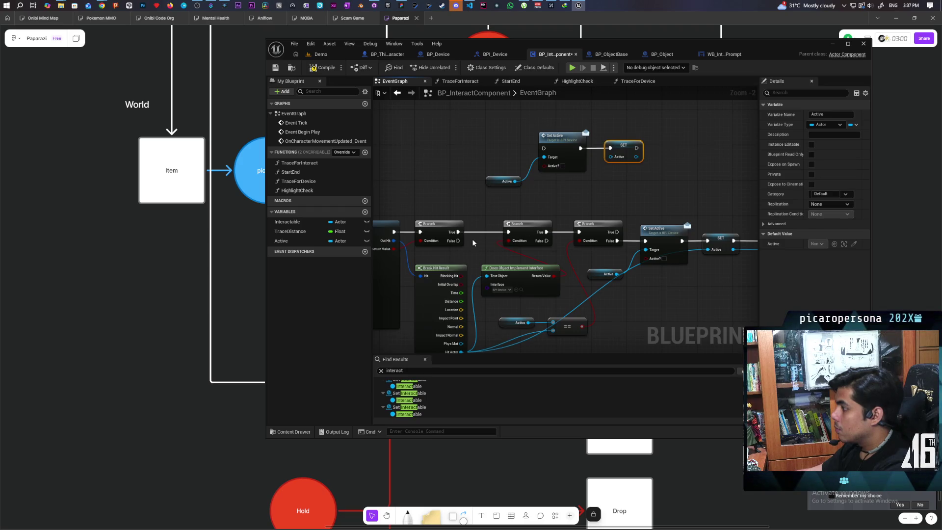
pyautogui.moveTo(458, 240); pyautogui.dragTo(544, 148)
pyautogui.moveTo(546, 240); pyautogui.dragTo(544, 149)
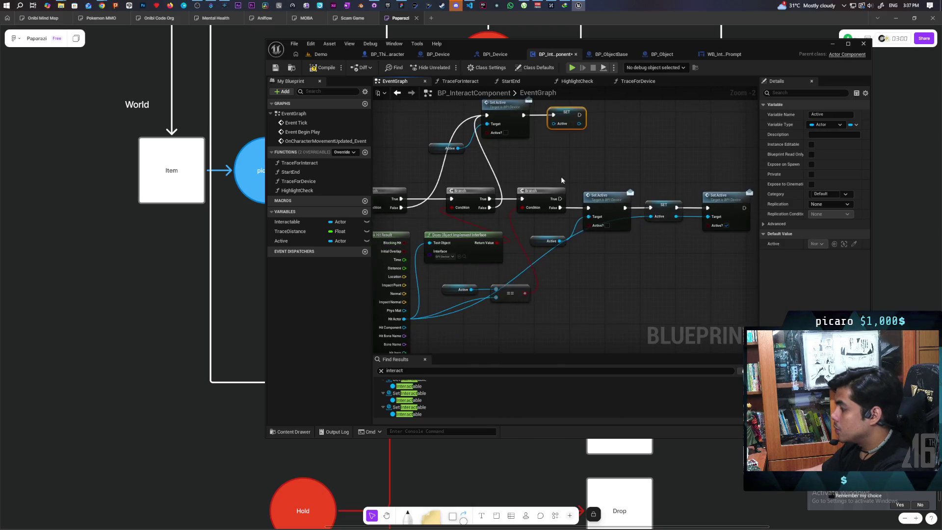
pyautogui.click(561, 186)
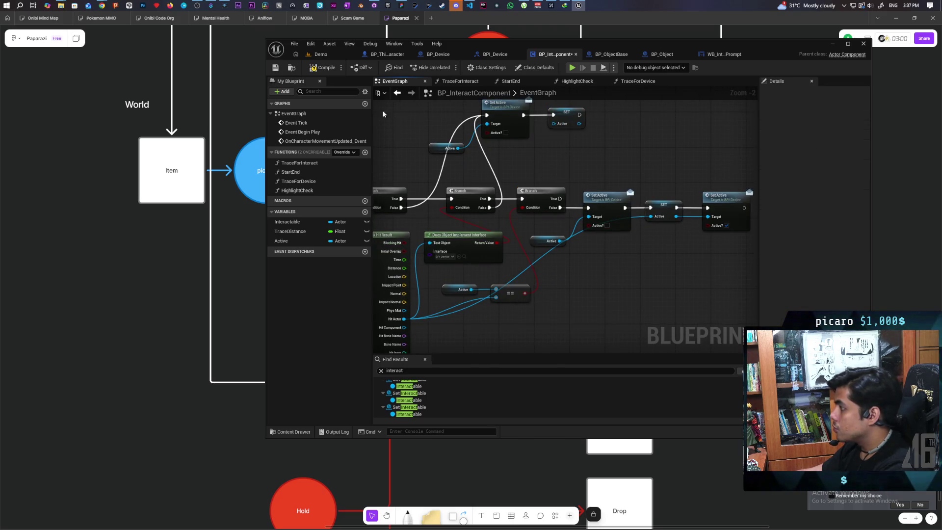
pyautogui.click(329, 55)
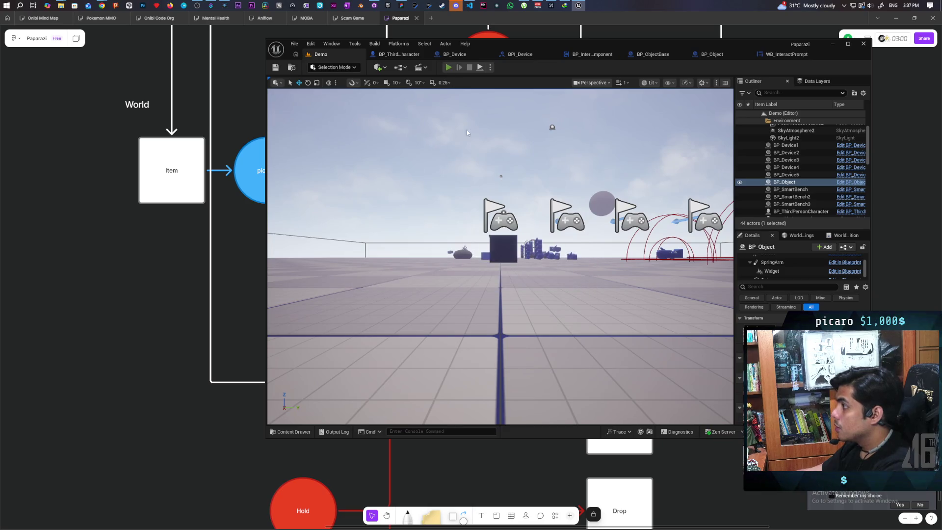
# Launch a three-client PIE session and run the character forward, back and sideways past objects
pyautogui.hotkey('alt', 'p')
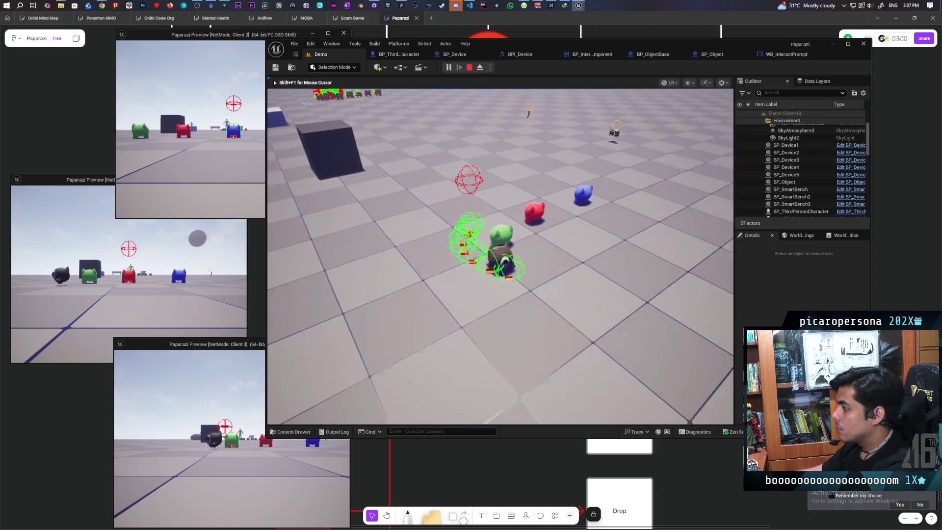
pyautogui.press('w')
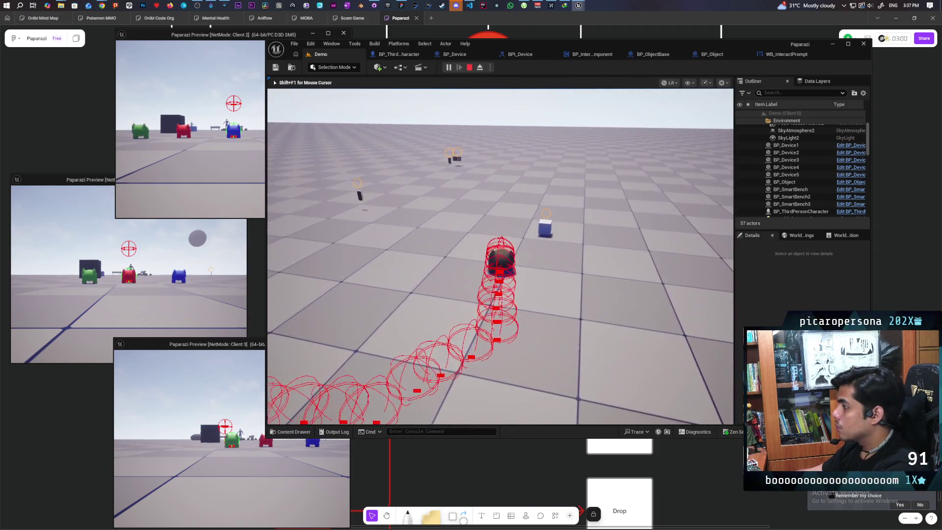
pyautogui.press('s')
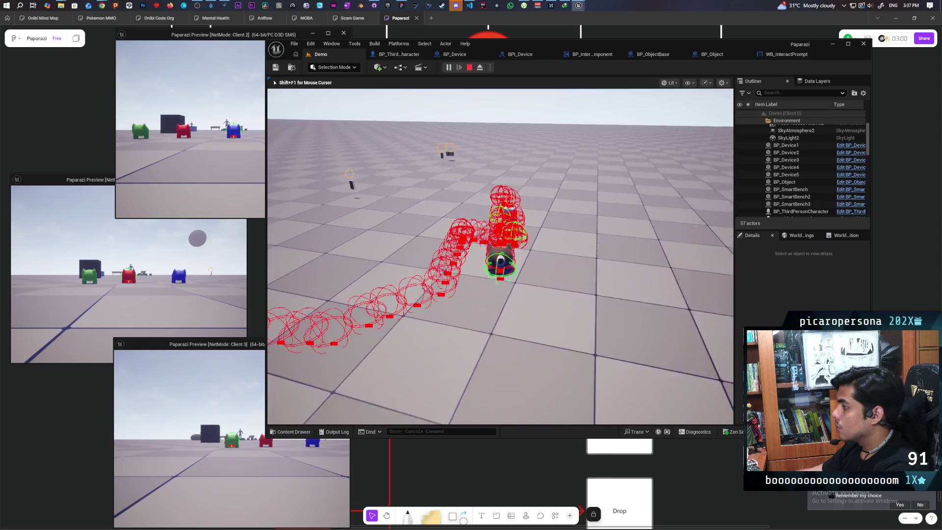
pyautogui.press('d')
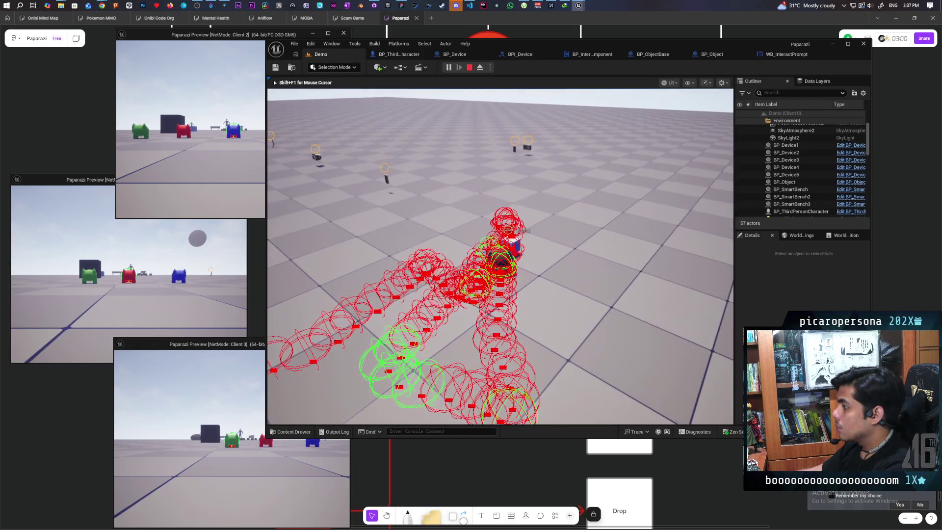
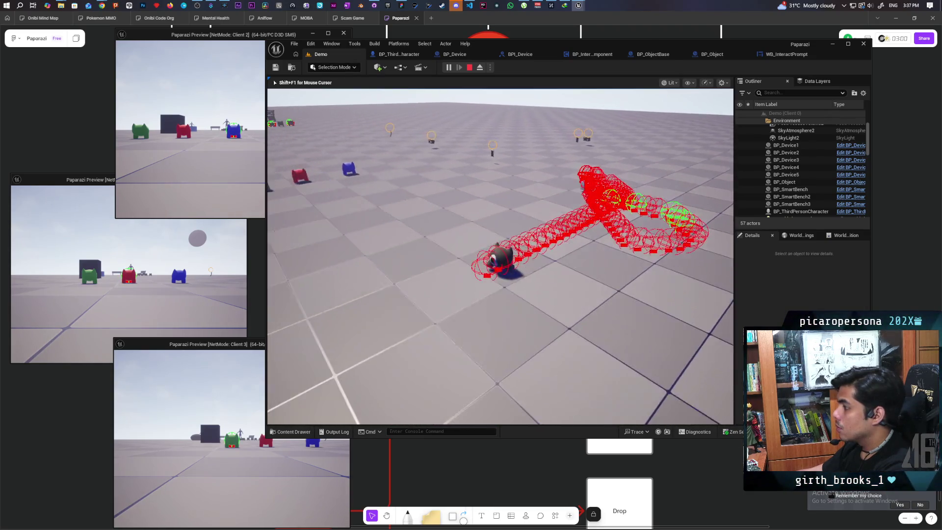
# Run stat fps and stat unit in the in-game console to show frame-rate and timing stats
pyautogui.press('`')
pyautogui.press('Up')
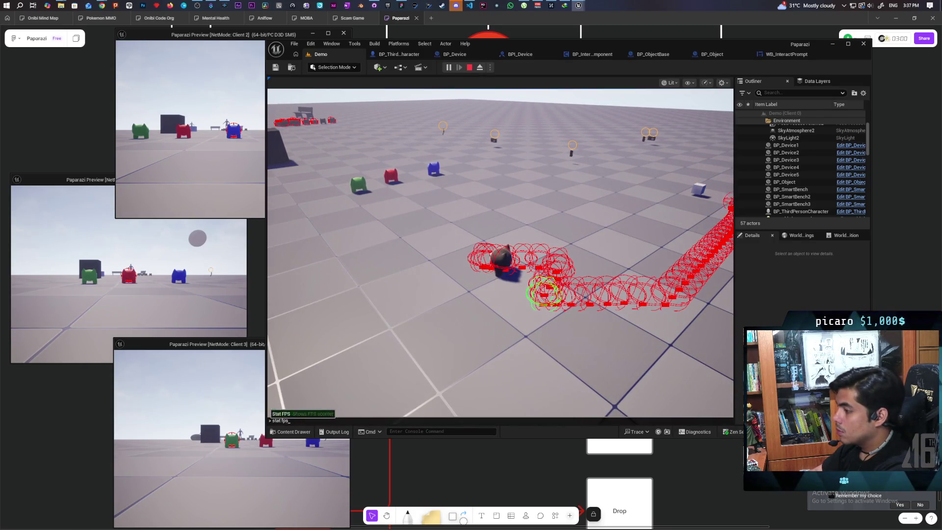
pyautogui.press('Return')
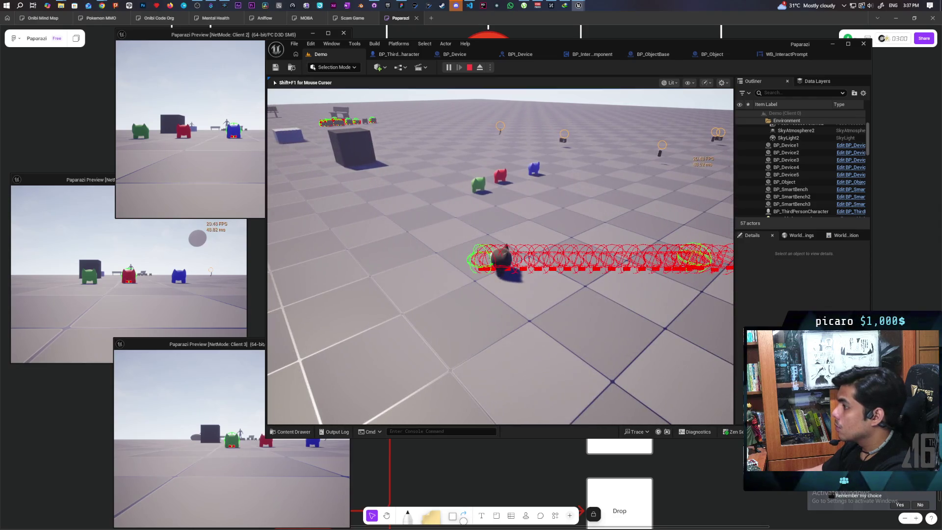
pyautogui.press('`')
pyautogui.press('Up')
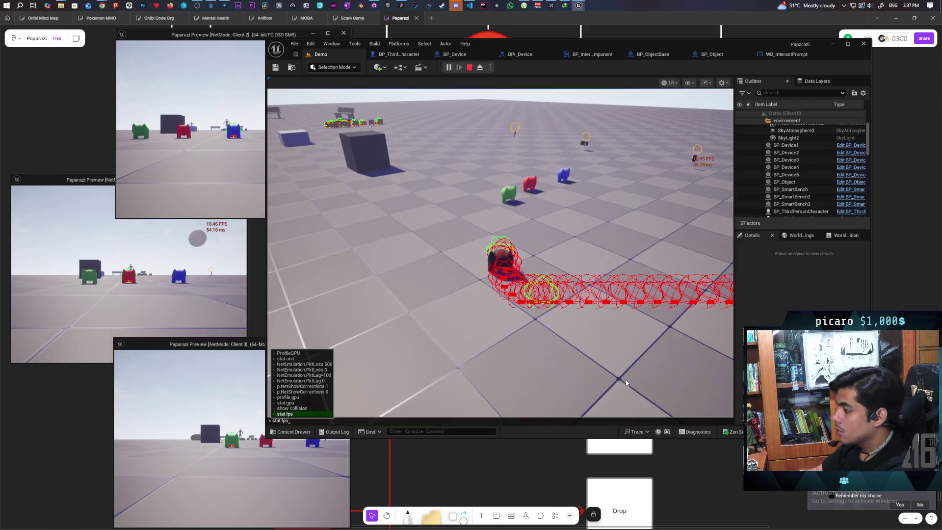
pyautogui.press('Up')
pyautogui.press('Up')
pyautogui.press('Up')
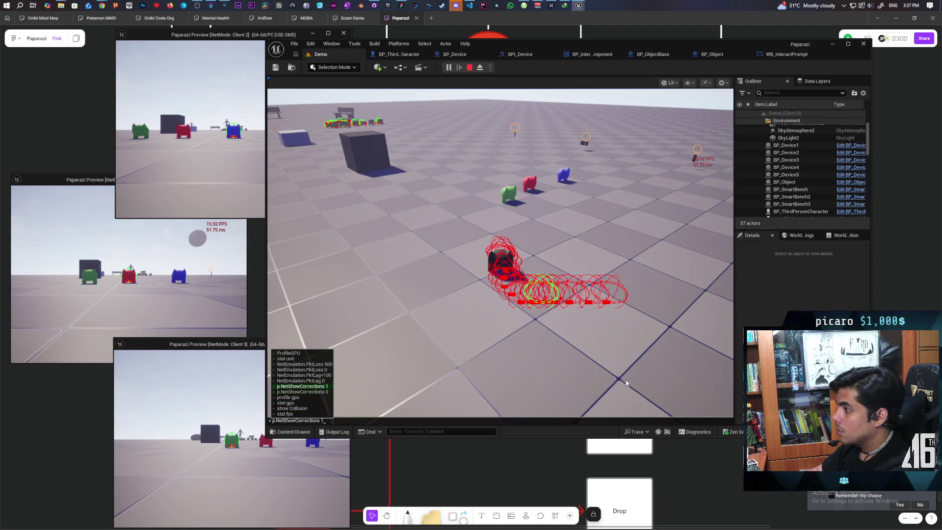
pyautogui.press('Return')
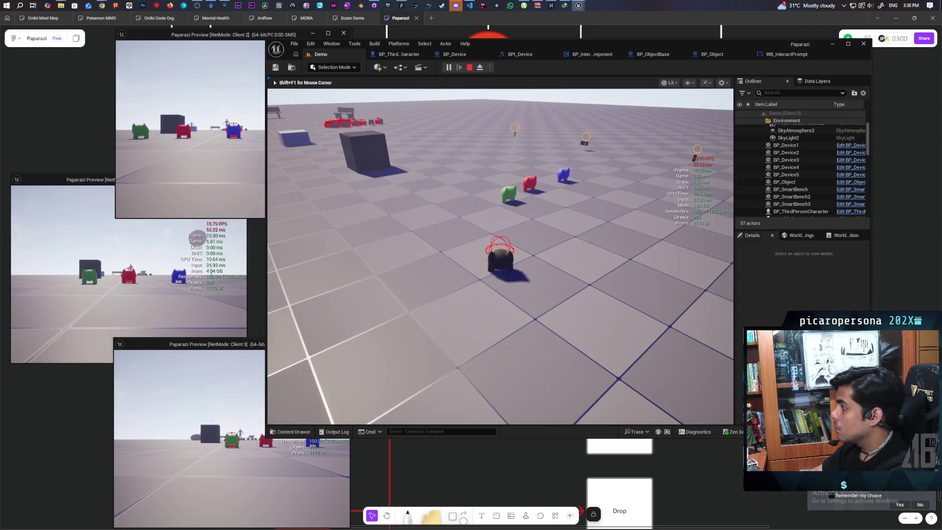
# Walk the character around the level, then end the play session
pyautogui.press('w')
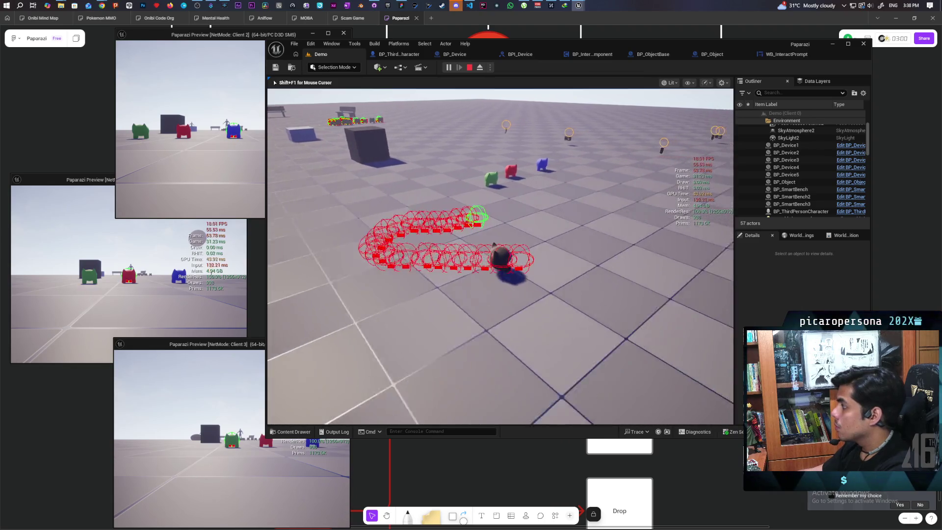
pyautogui.press('w')
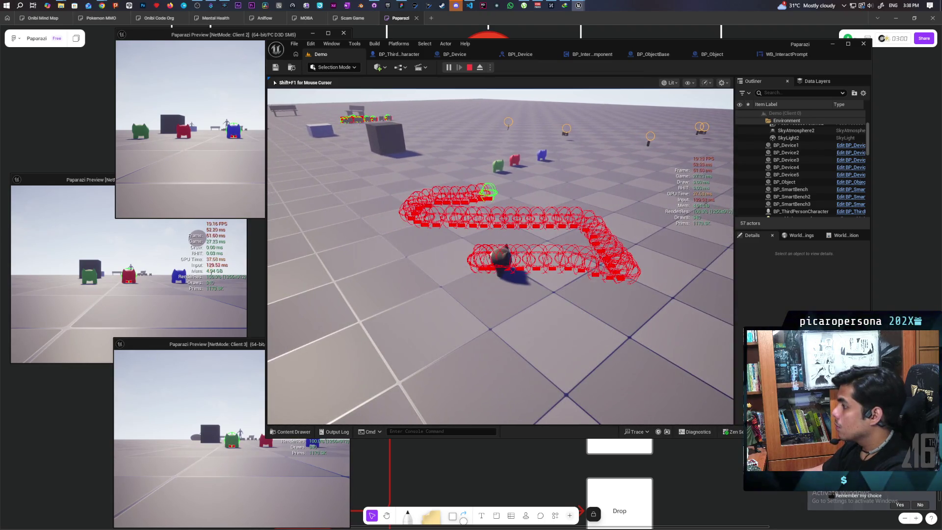
pyautogui.press('w')
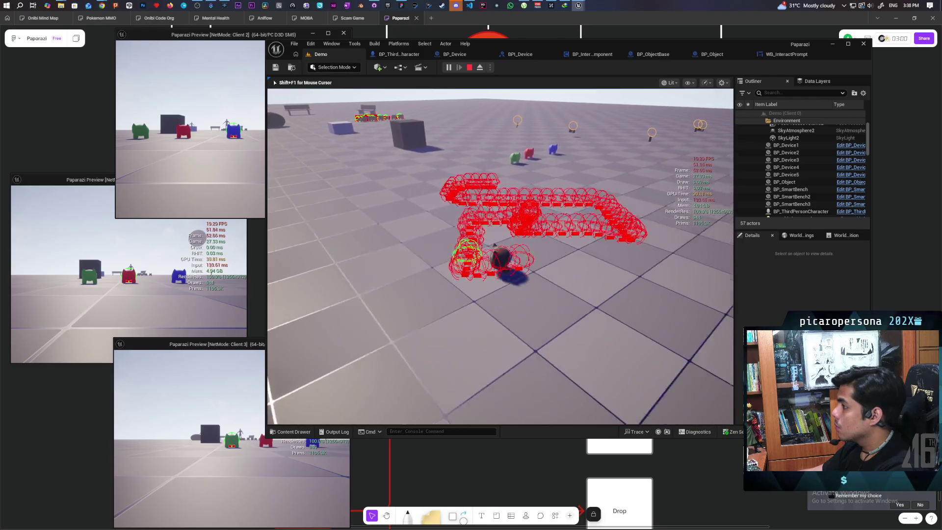
pyautogui.press('w')
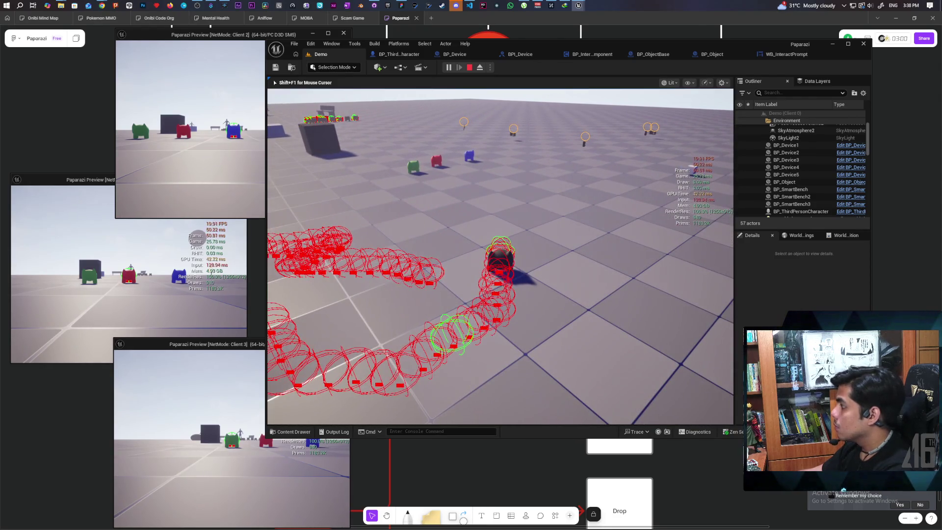
pyautogui.hotkey('shift', 'F1')
pyautogui.press('Escape')
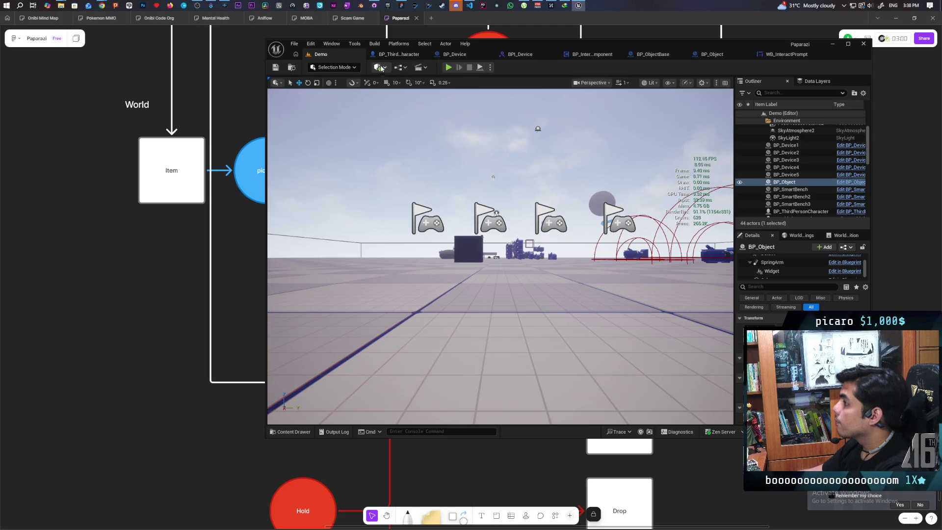
# In BP_InteractComponent's Event Graph, move the Begin Play node chain up and left
pyautogui.click(657, 55)
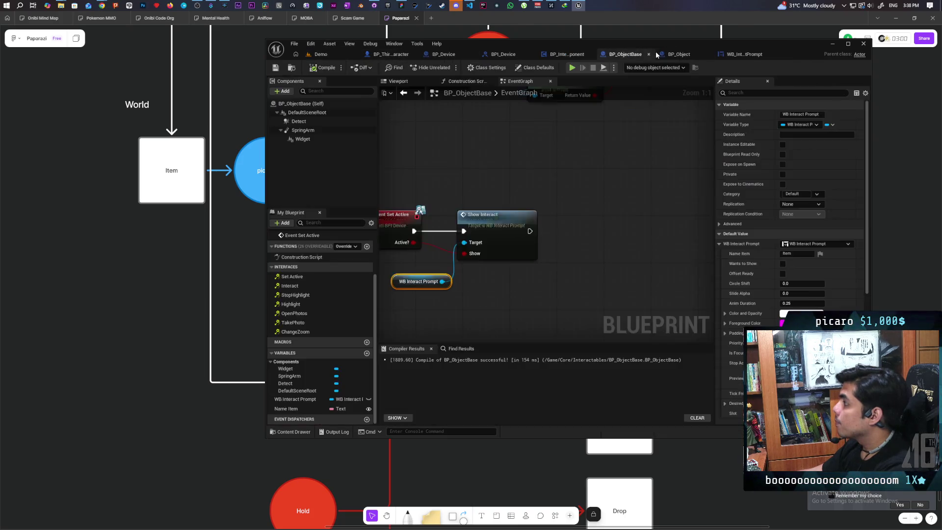
pyautogui.click(563, 58)
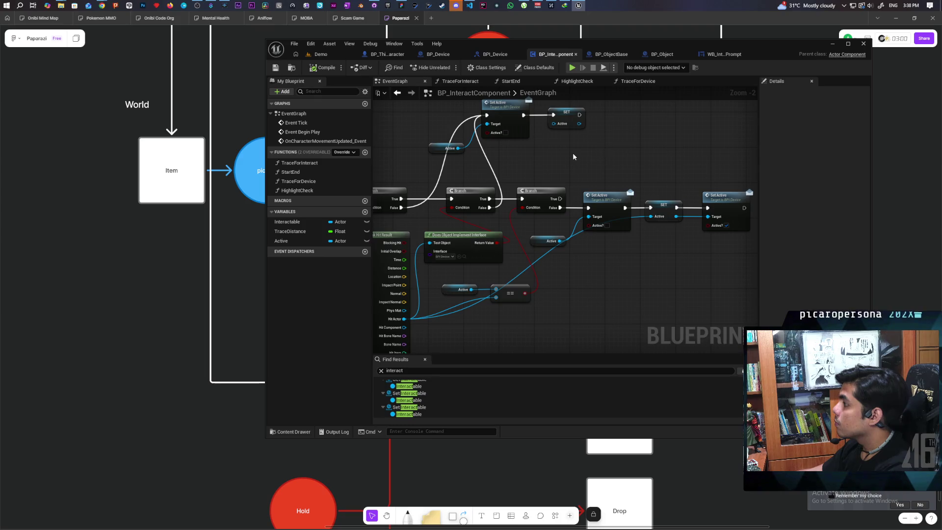
pyautogui.scroll(-5, 574, 156)
pyautogui.scroll(4, 573, 153)
pyautogui.moveTo(425, 153); pyautogui.dragTo(668, 238)
pyautogui.moveTo(642, 189); pyautogui.dragTo(632, 146)
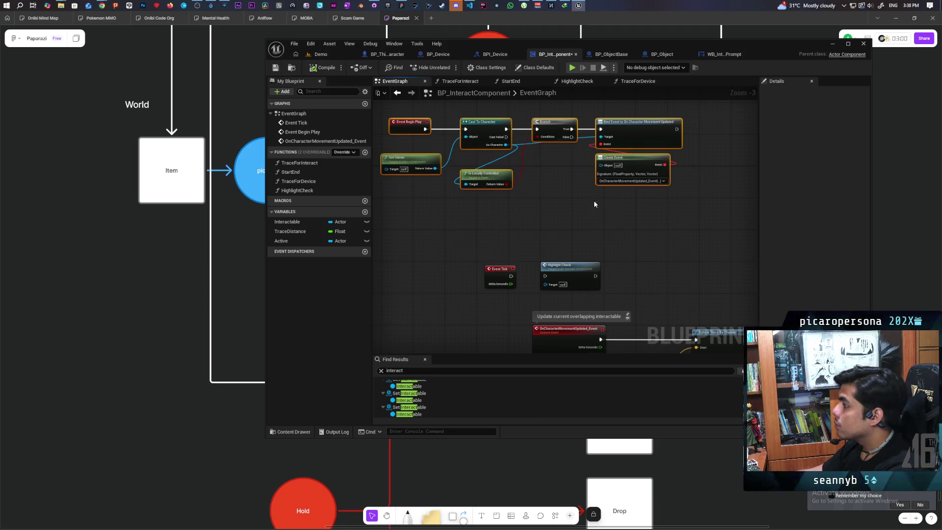
pyautogui.click(601, 196)
# Search 'get controll' for actions taking the As Character output
pyautogui.scroll(2, 513, 223)
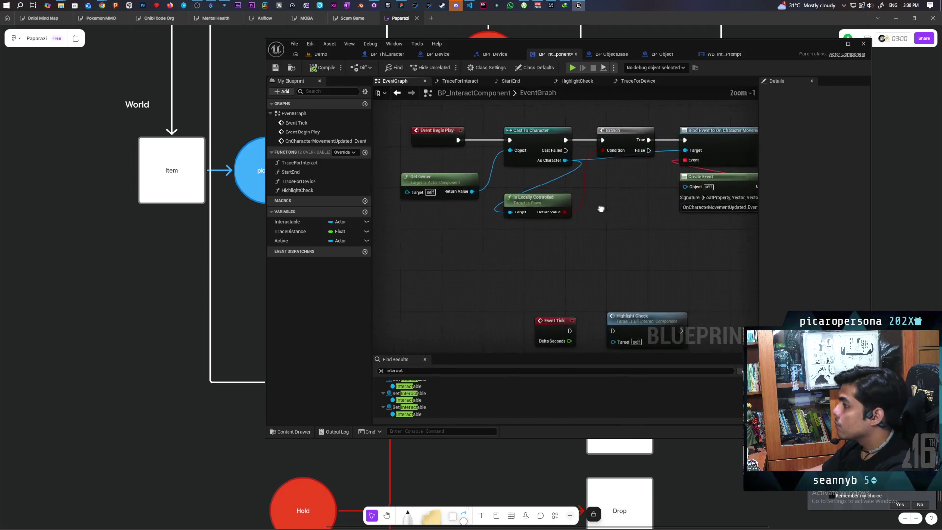
pyautogui.click(546, 193)
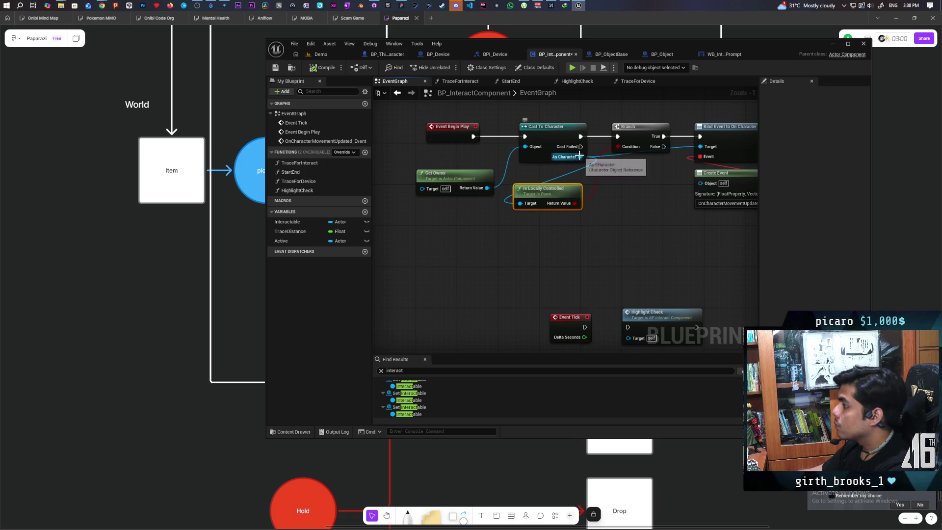
pyautogui.moveTo(581, 157)
pyautogui.mouseDown()
pyautogui.moveTo(505, 266)
pyautogui.moveTo(489, 257)
pyautogui.mouseUp()
pyautogui.write('get controll')
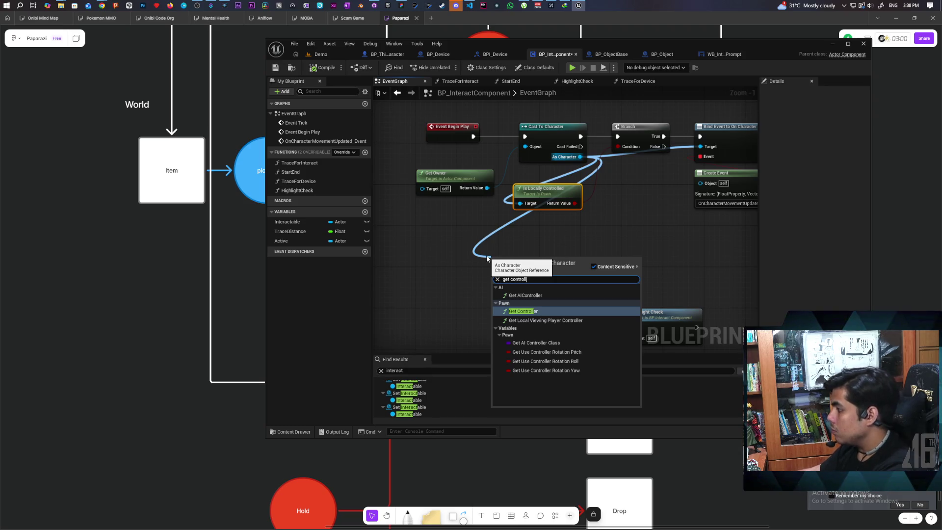
# Add a Get Controller node feeding a pure Cast To PlayerController node
pyautogui.click(528, 312)
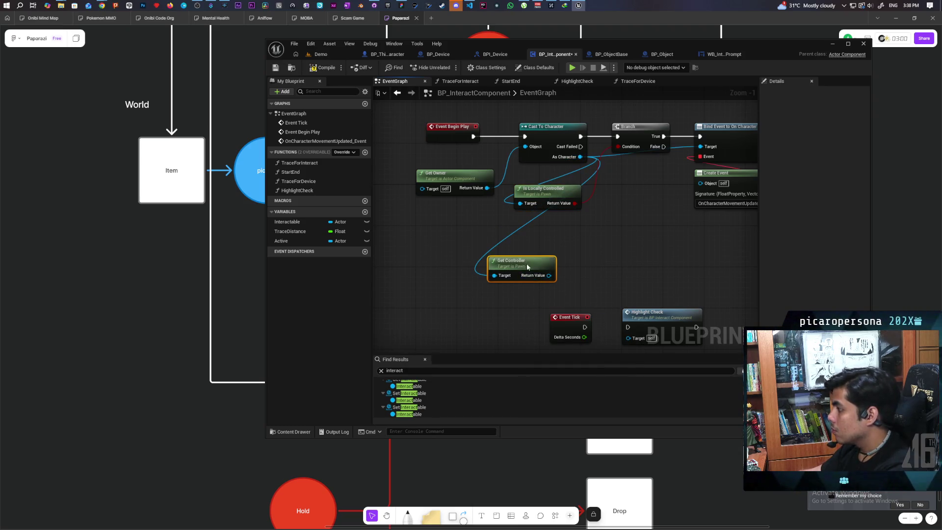
pyautogui.moveTo(516, 267); pyautogui.dragTo(548, 268)
pyautogui.write('cast')
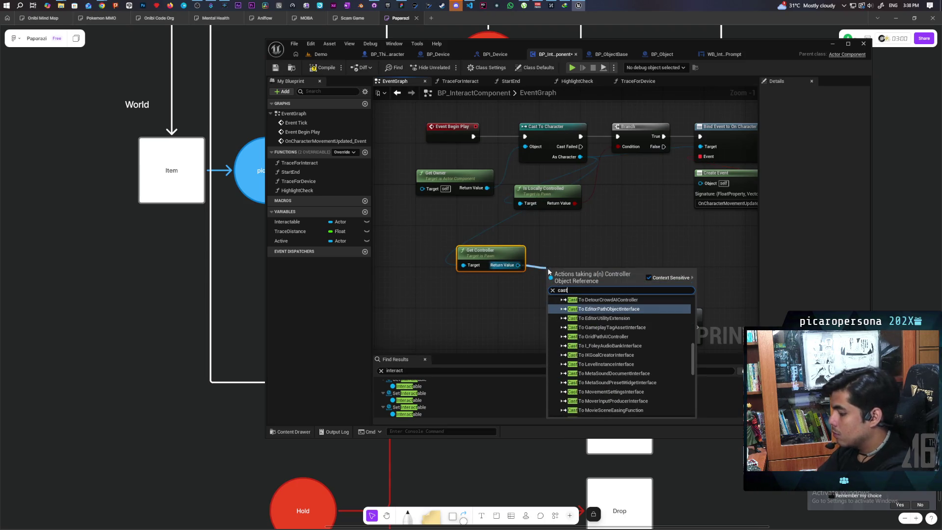
pyautogui.write(' to player con')
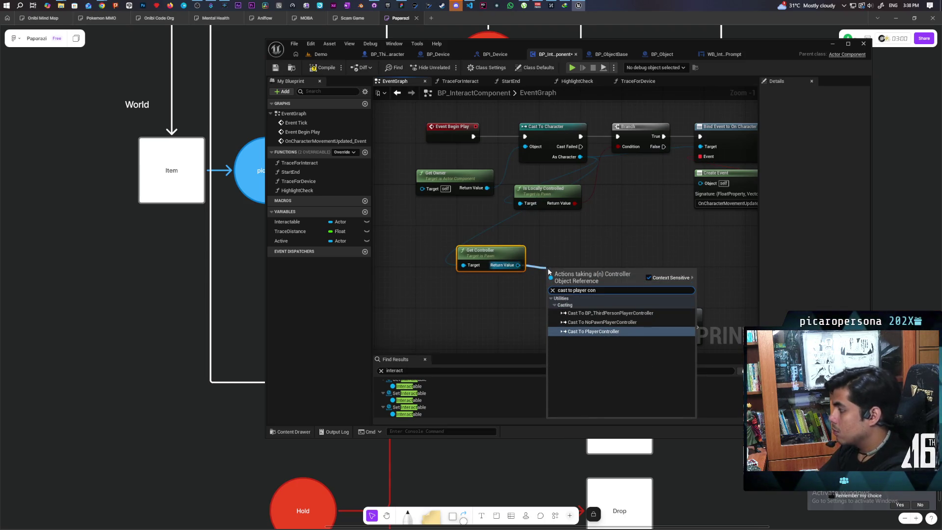
pyautogui.press('Return')
pyautogui.rightClick(603, 273)
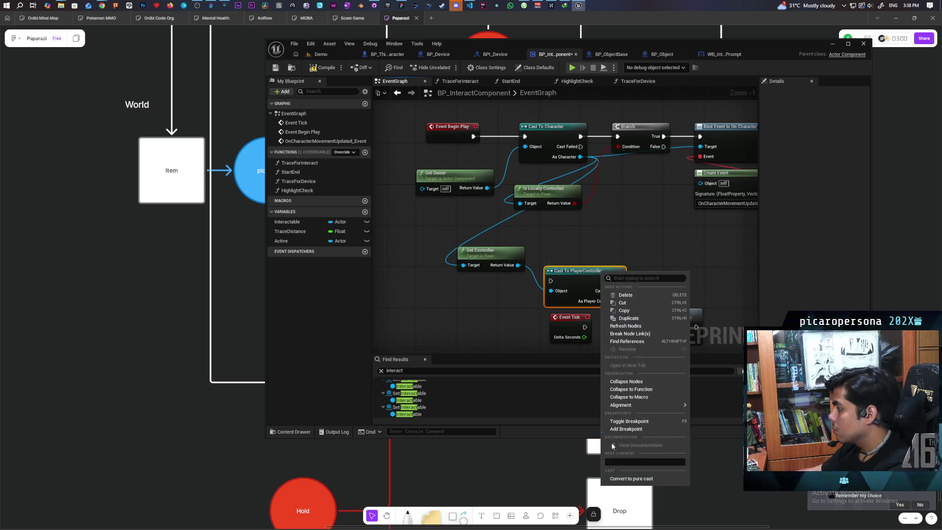
pyautogui.click(636, 479)
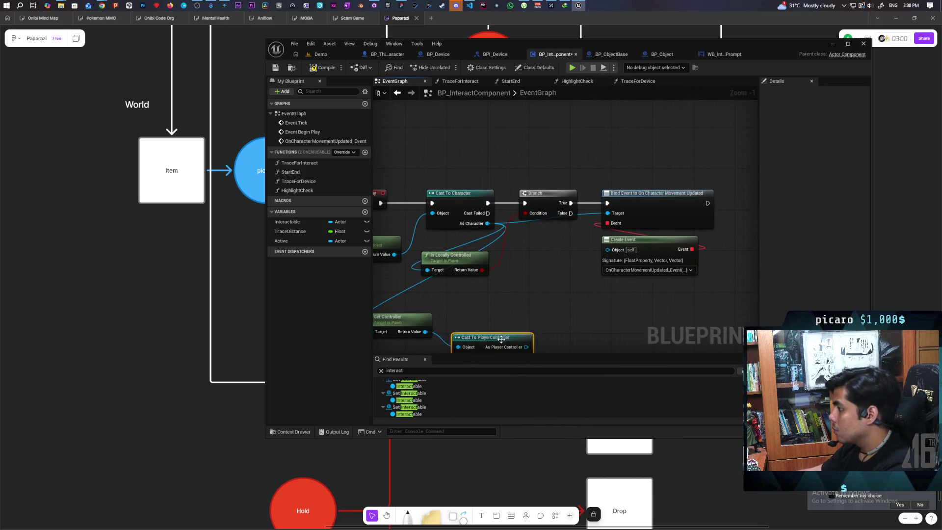
pyautogui.moveTo(498, 341); pyautogui.dragTo(488, 317)
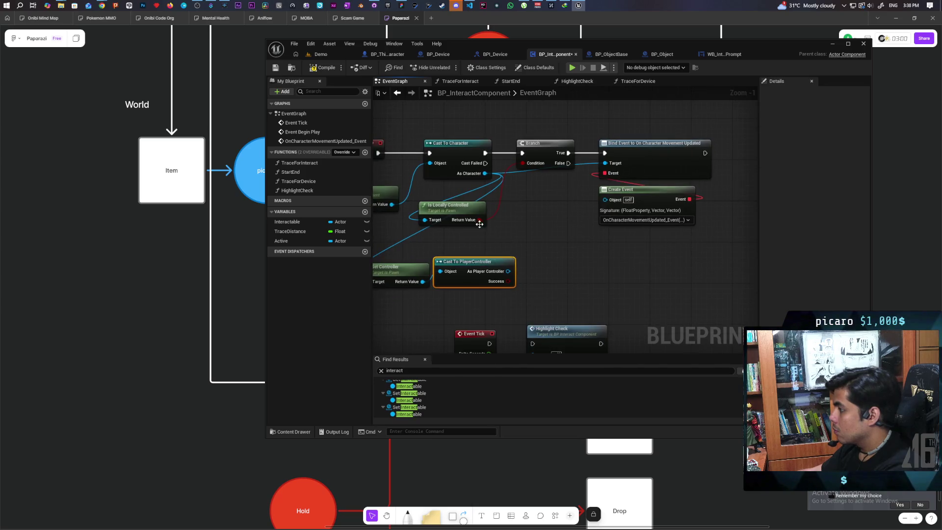
# AND Is Locally Controlled with the PlayerController cast success, then return to the Demo level
pyautogui.moveTo(479, 220); pyautogui.dragTo(514, 222)
pyautogui.write('and boo')
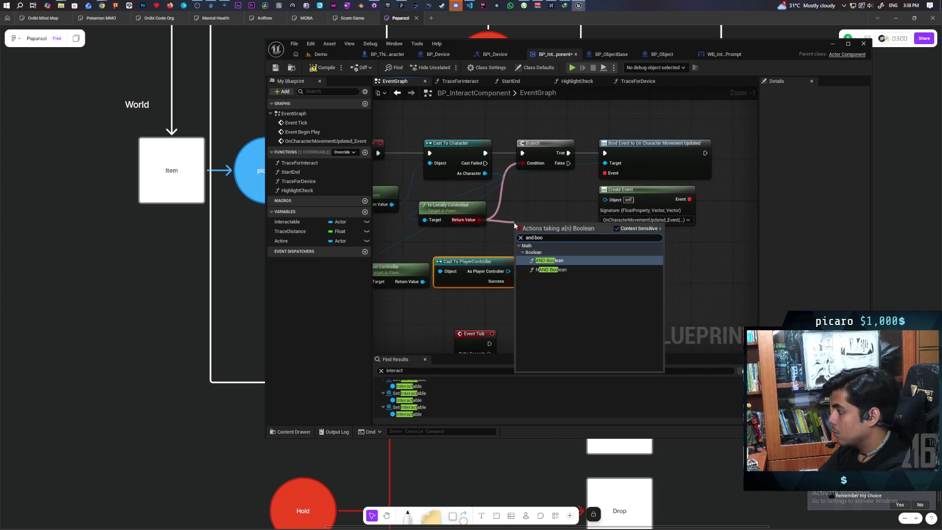
pyautogui.press('Return')
pyautogui.moveTo(523, 241); pyautogui.dragTo(524, 163)
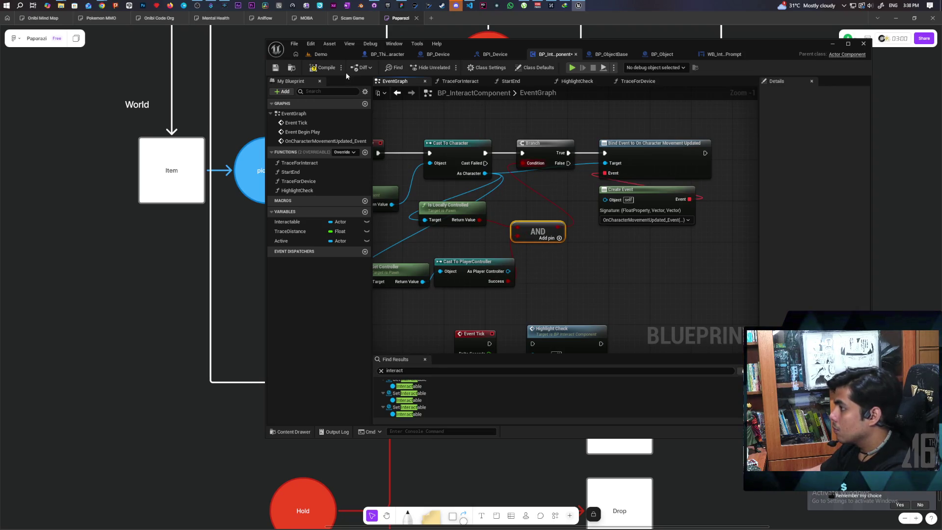
pyautogui.click(319, 54)
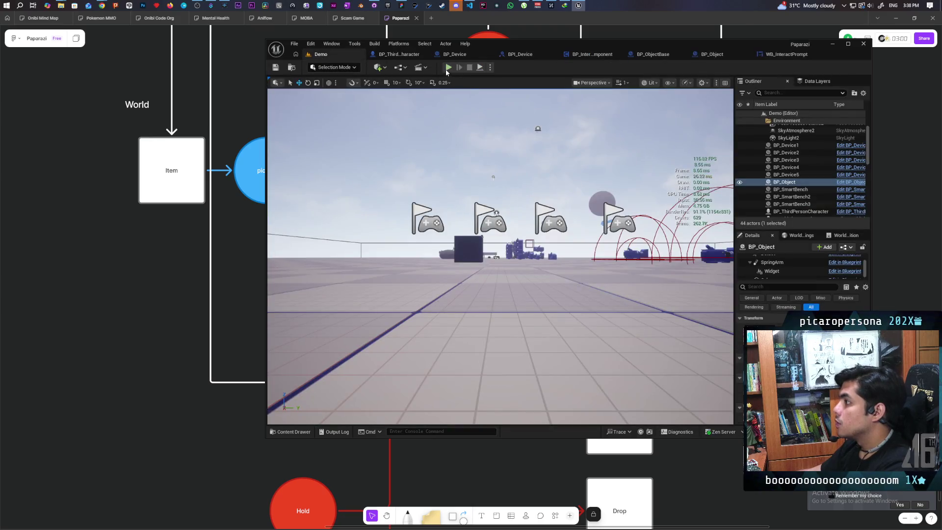
# Playtest with three clients, walking the character around, then stop the session
pyautogui.hotkey('alt', 'p')
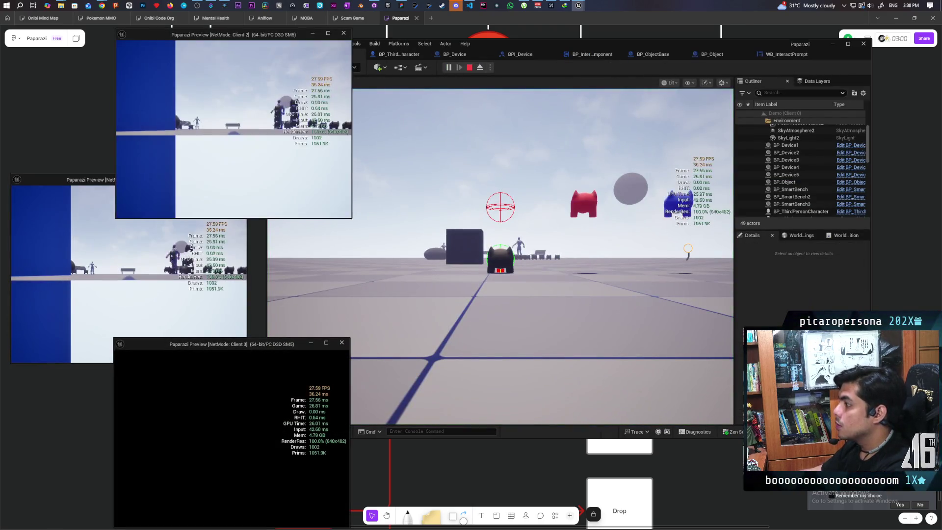
pyautogui.hotkey('alt', 'Tab')
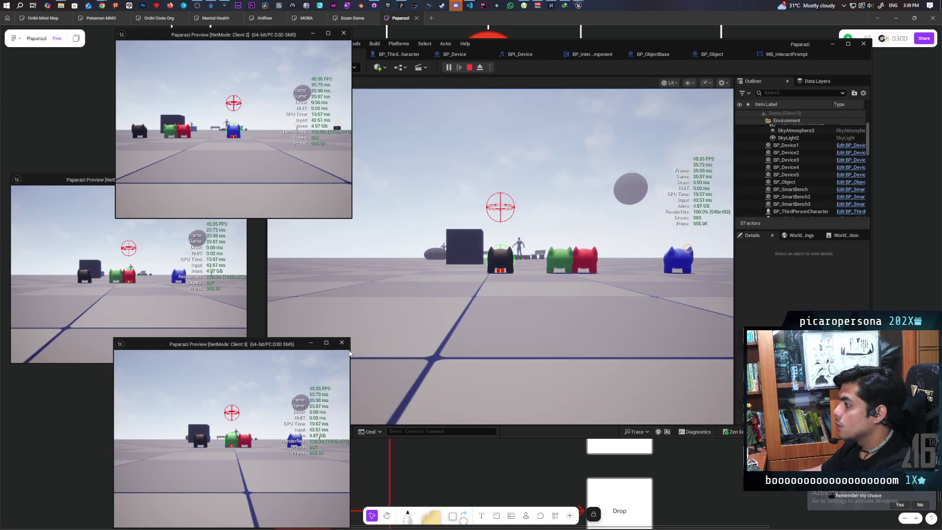
pyautogui.press('w')
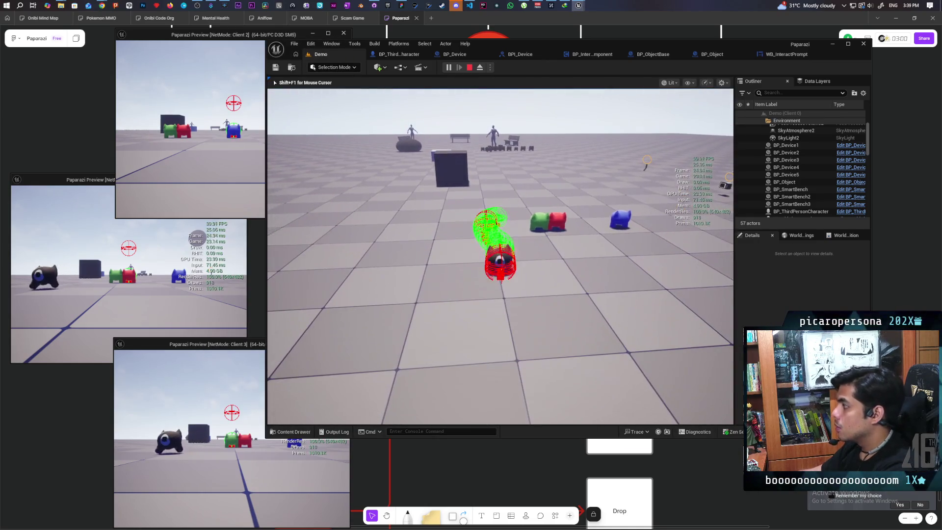
pyautogui.press('w')
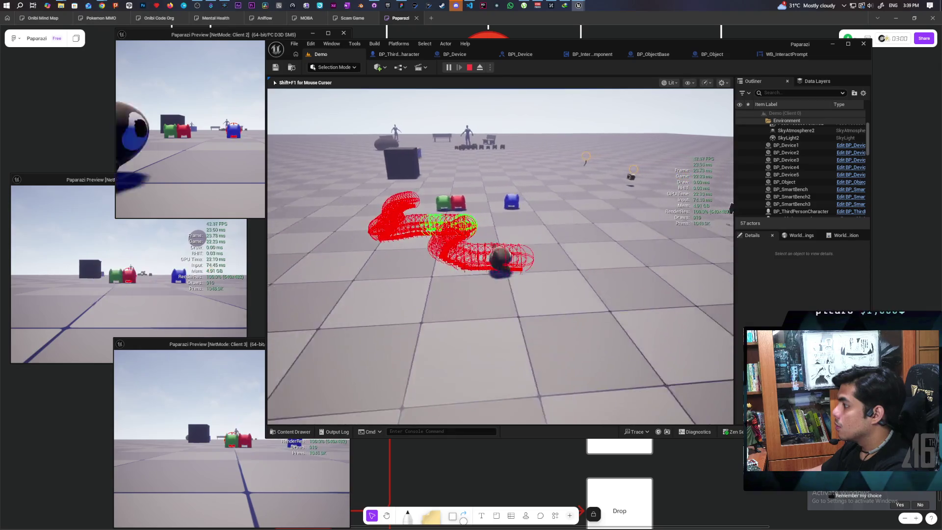
pyautogui.press('w')
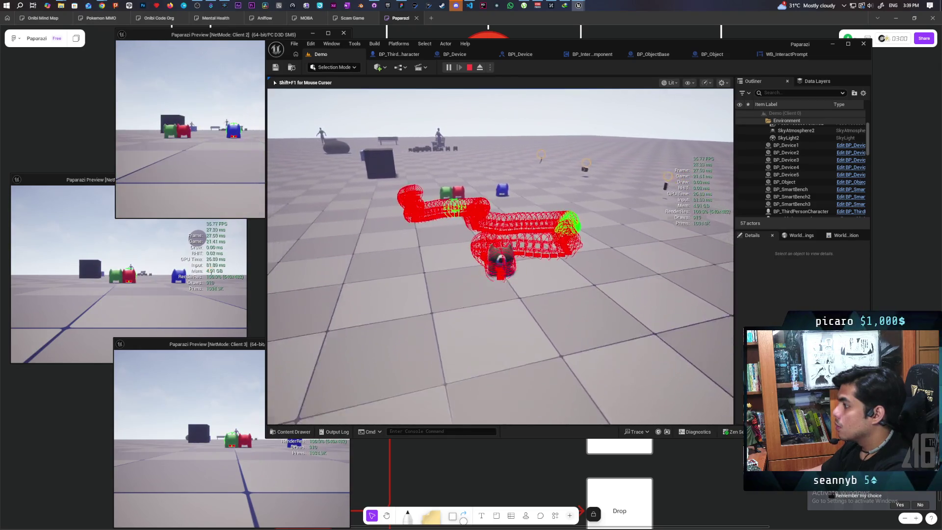
pyautogui.press('w')
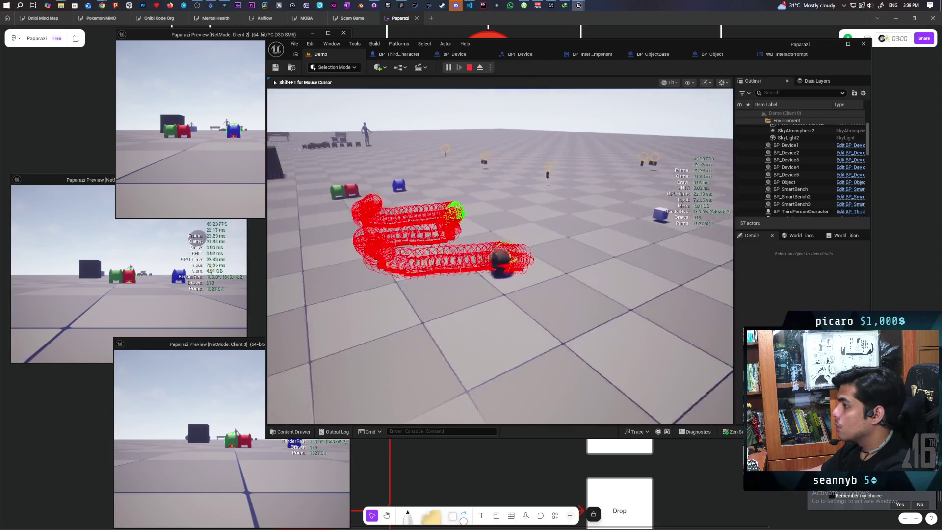
pyautogui.hotkey('shift', 'F1')
pyautogui.press('Escape')
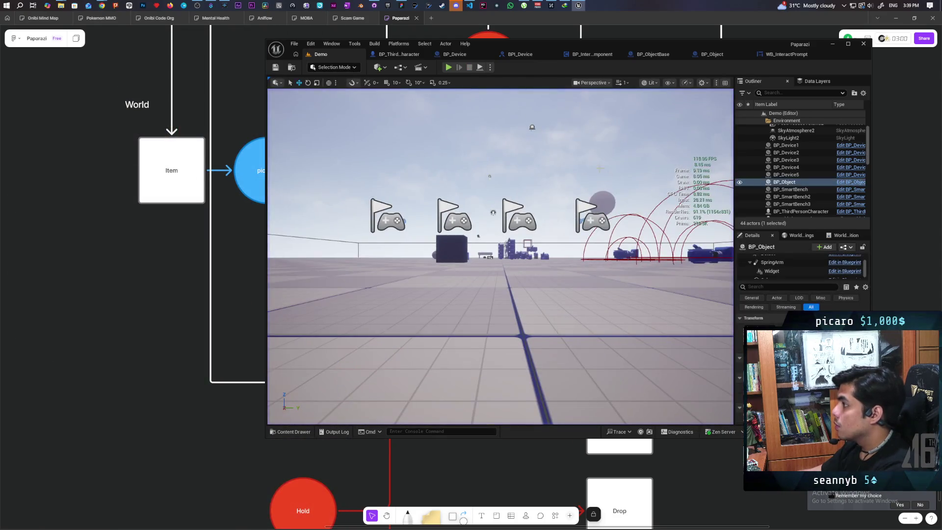
# View WB_InteractPrompt, then return to BP_InteractComponent's Begin Play logic
pyautogui.click(771, 57)
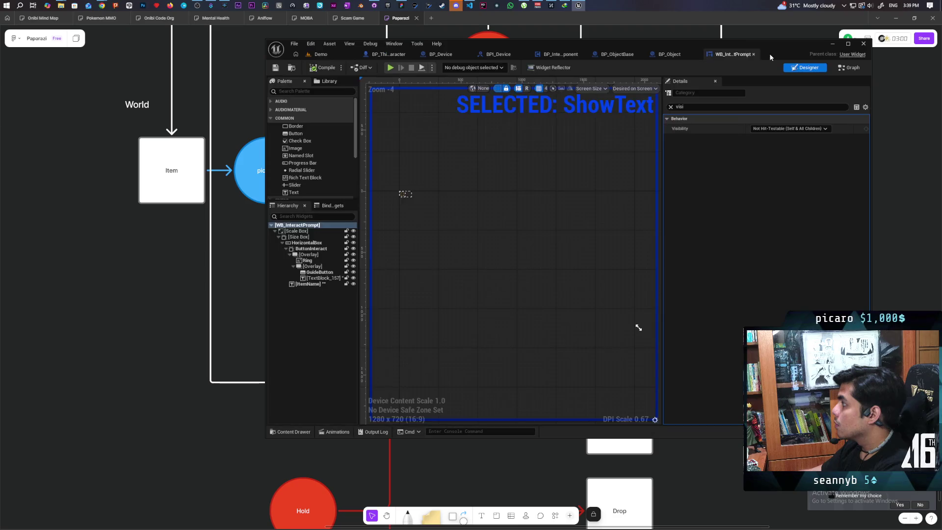
pyautogui.click(558, 54)
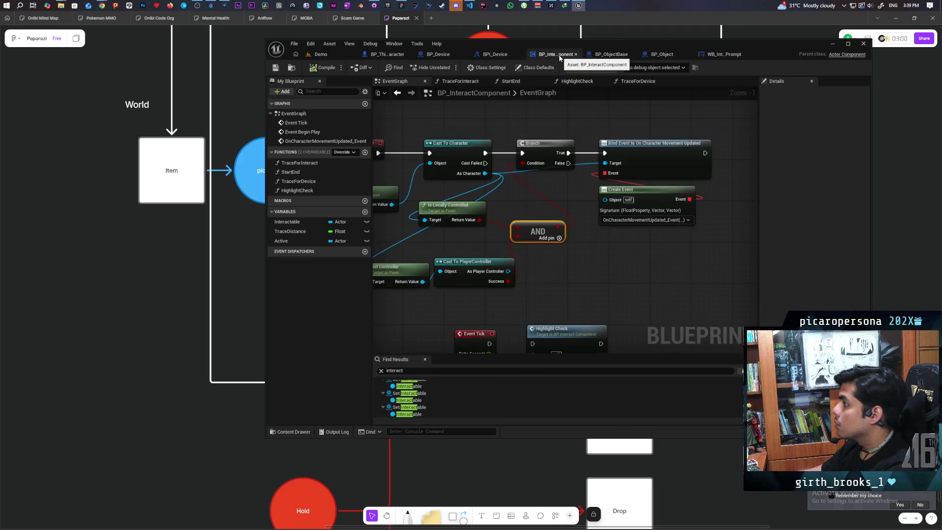
pyautogui.moveTo(446, 133); pyautogui.dragTo(515, 152)
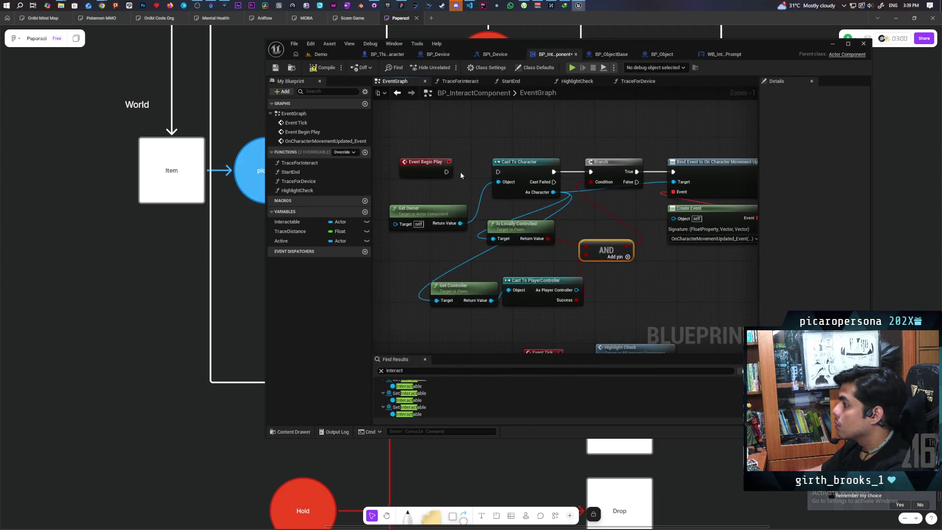
# Restart the multiplayer test from the Demo level and walk the character past the pigs
pyautogui.click(319, 54)
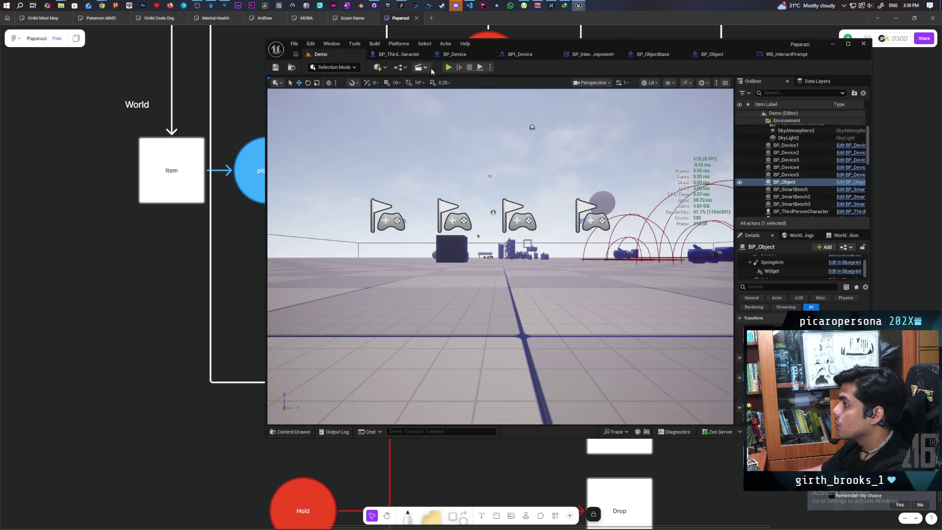
pyautogui.click(448, 67)
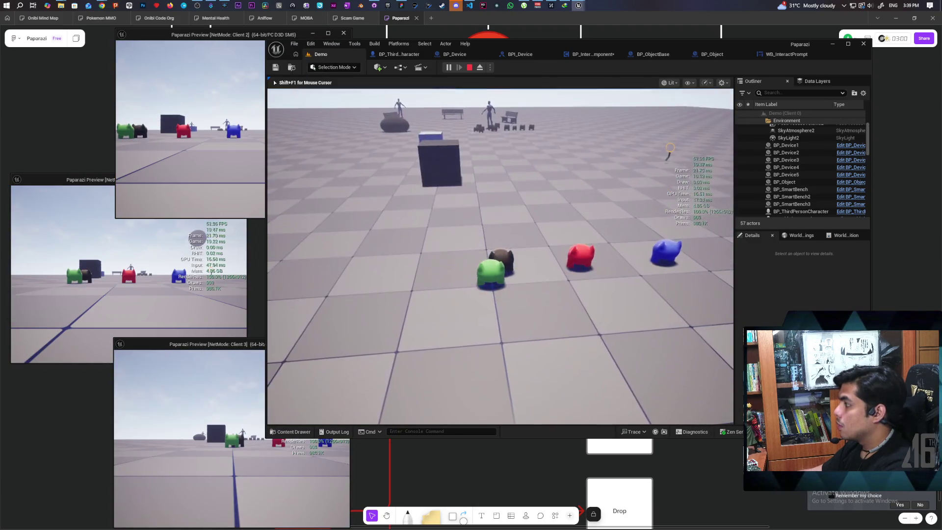
pyautogui.press('w')
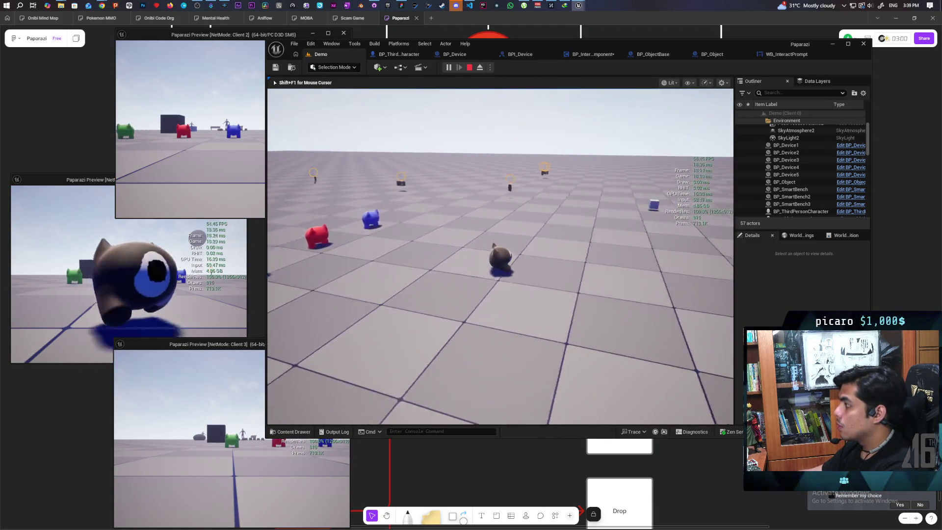
pyautogui.press('w')
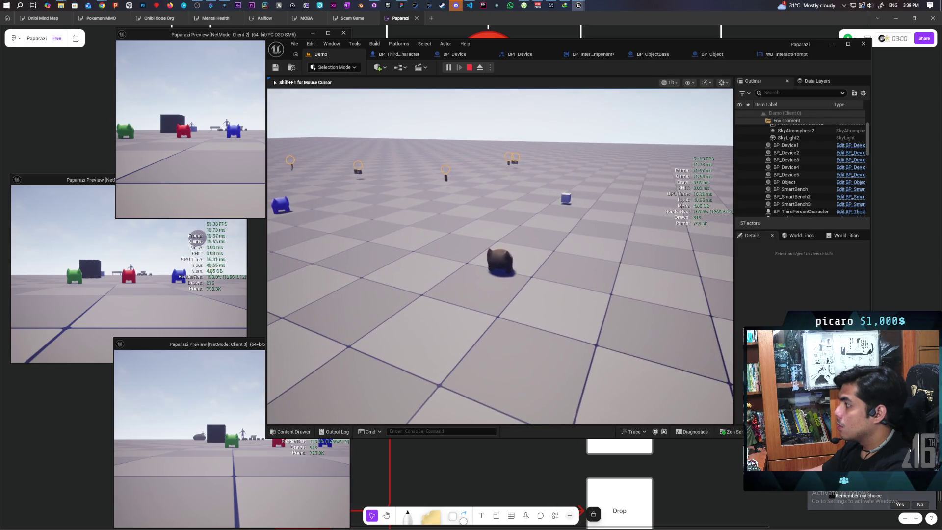
pyautogui.press('d')
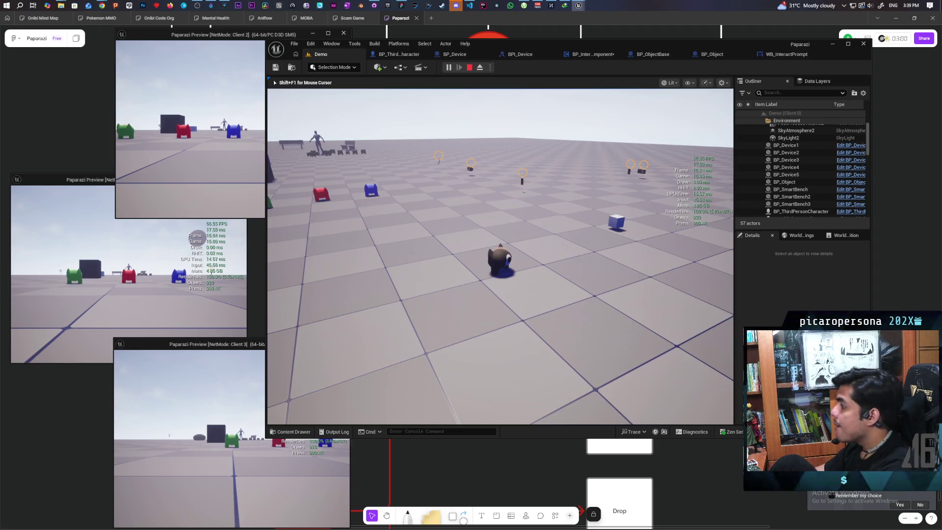
# Enter t.MaxFPS in the in-game console, then stop the play session
pyautogui.press('`')
pyautogui.press('Up')
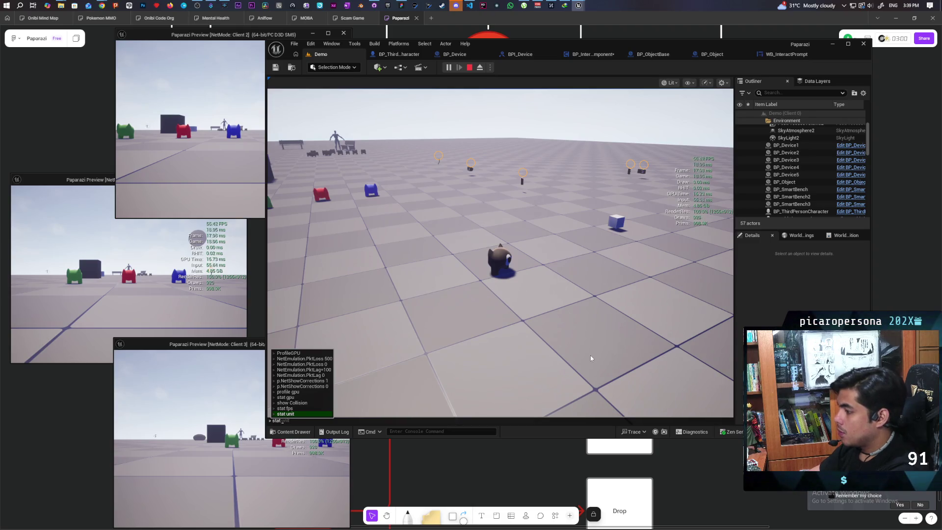
pyautogui.write('t.ma')
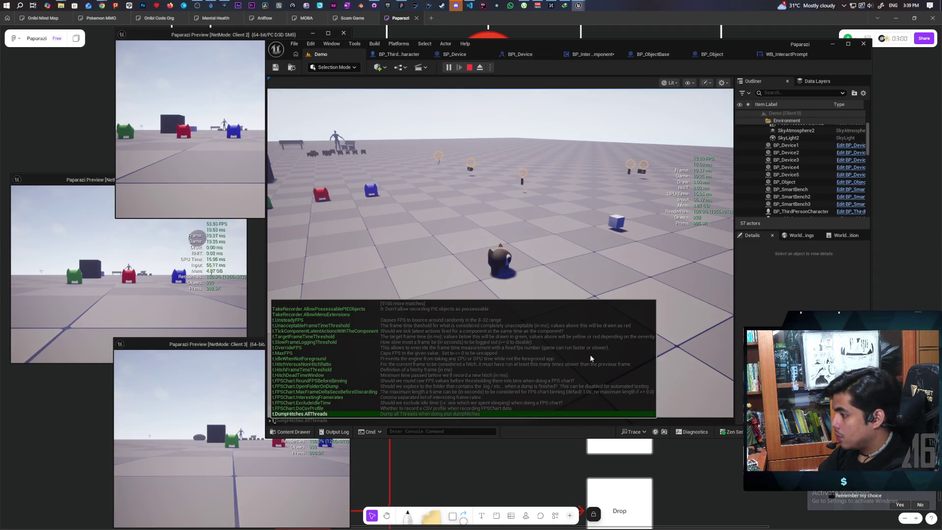
pyautogui.write('cx')
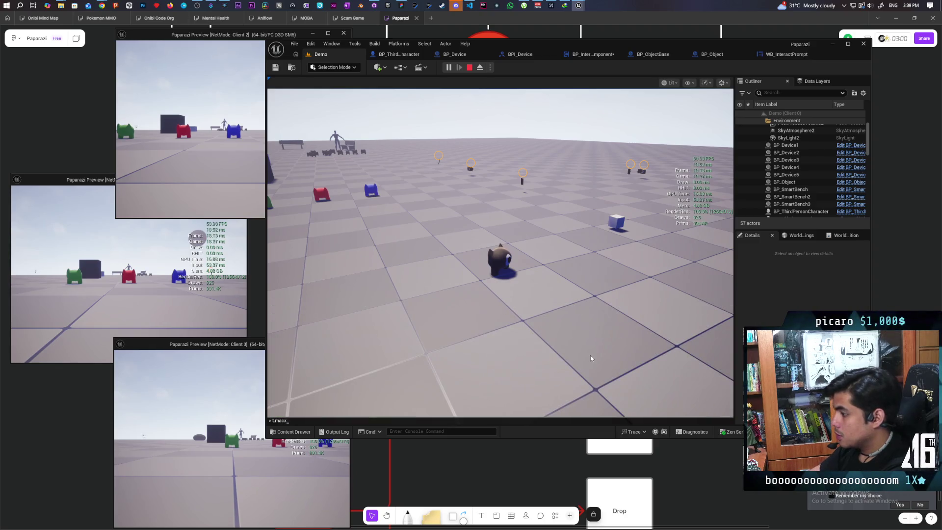
pyautogui.press('BackSpace')
pyautogui.press('BackSpace')
pyautogui.write('x')
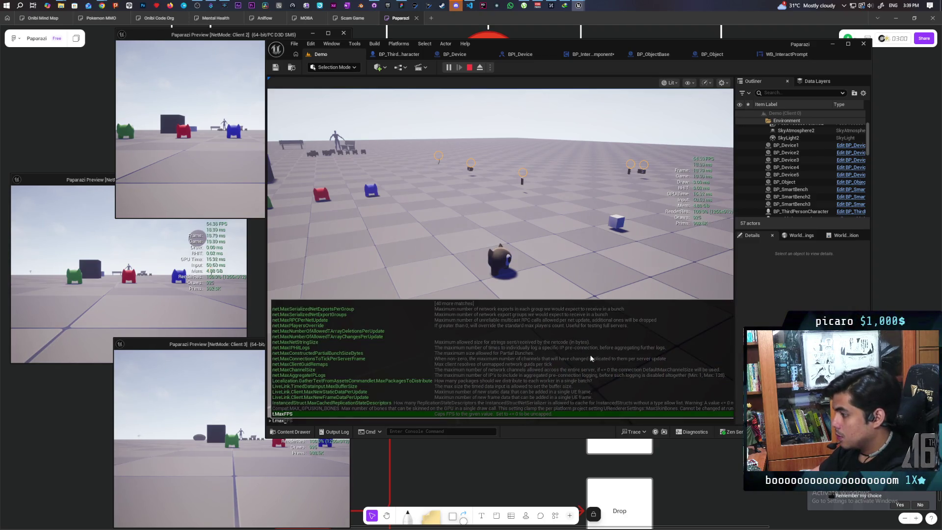
pyautogui.press('Tab')
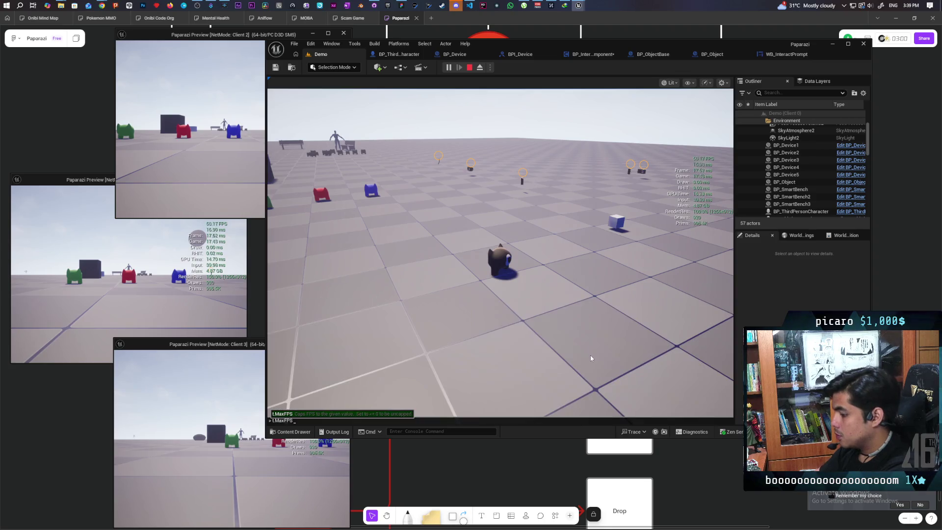
pyautogui.click(591, 355)
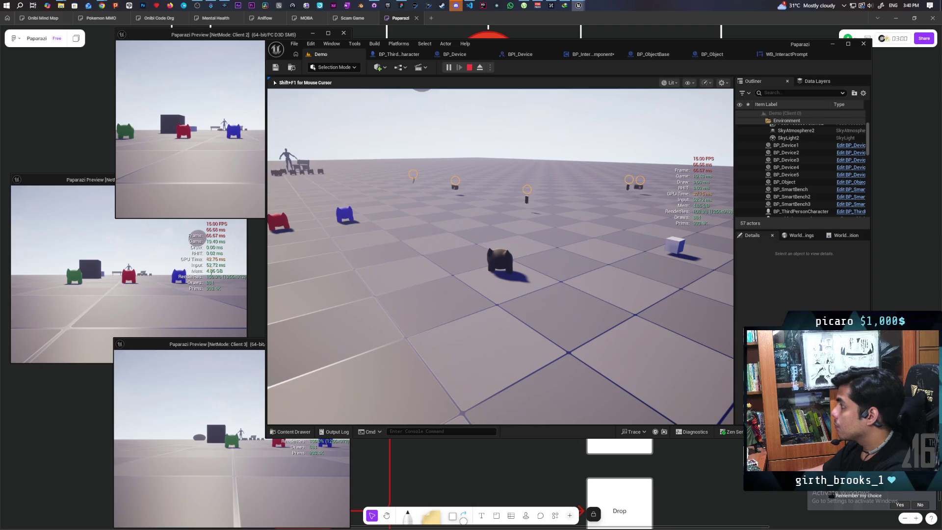
pyautogui.press('Escape')
# Set WB_InteractPrompt's scale box Visibility to Collapsed, then launch a three-client play session
pyautogui.click(784, 54)
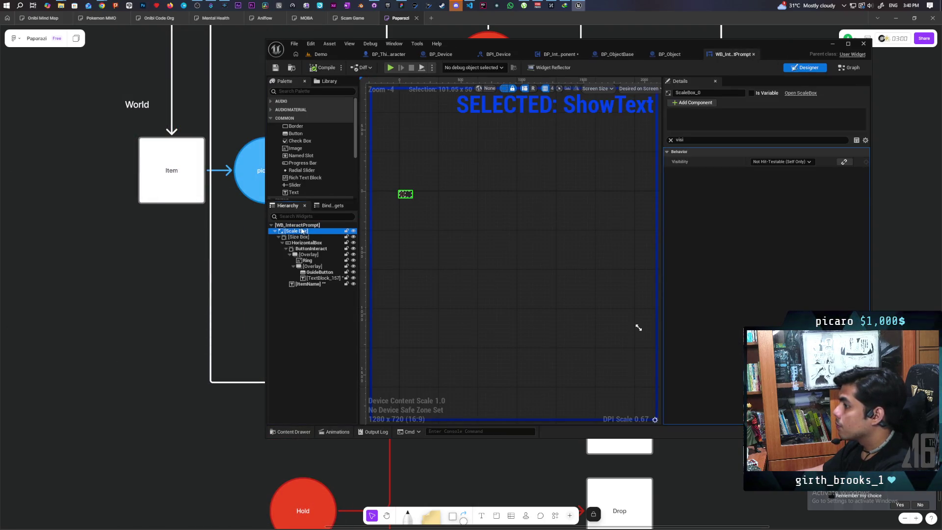
pyautogui.click(767, 130)
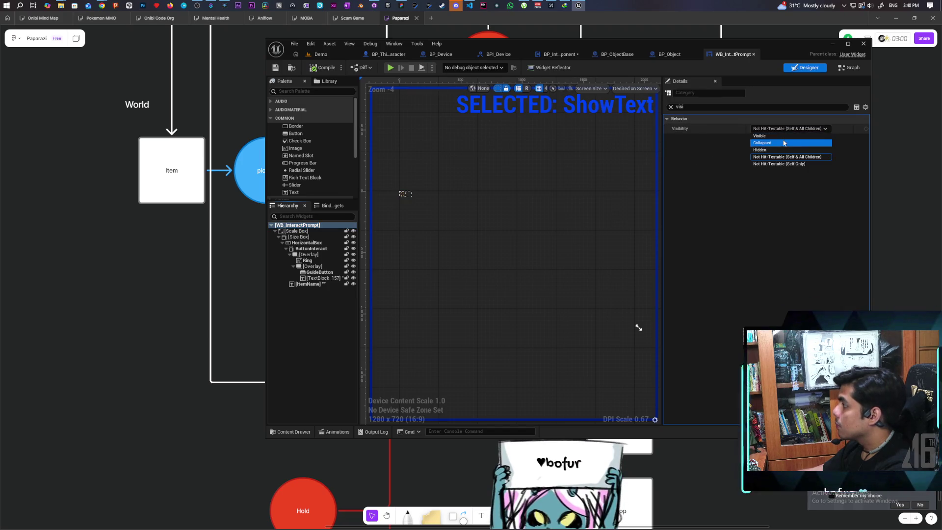
pyautogui.click(766, 143)
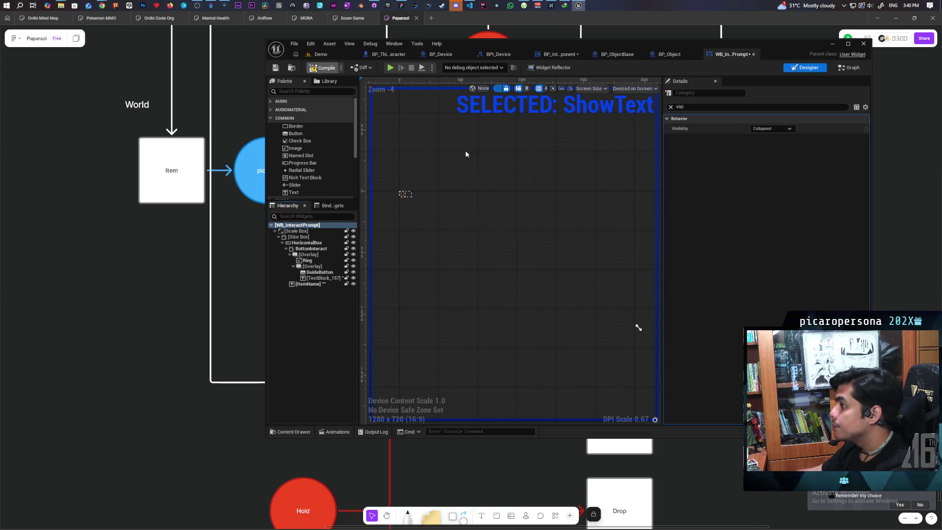
pyautogui.click(333, 54)
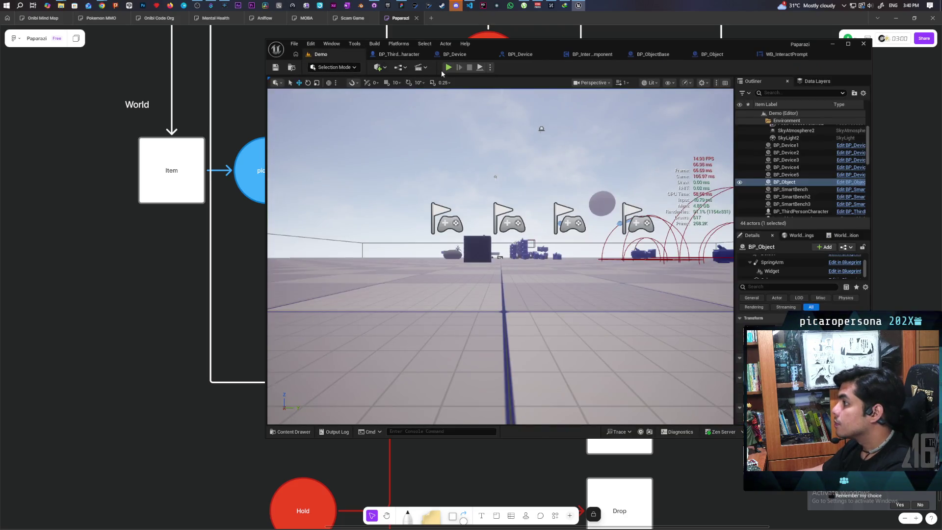
pyautogui.hotkey('alt', 'p')
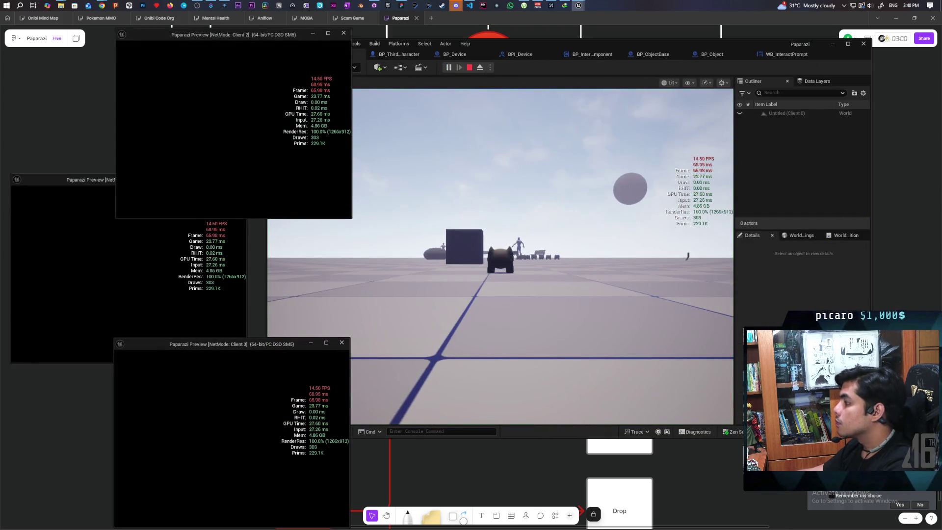
pyautogui.click(398, 339)
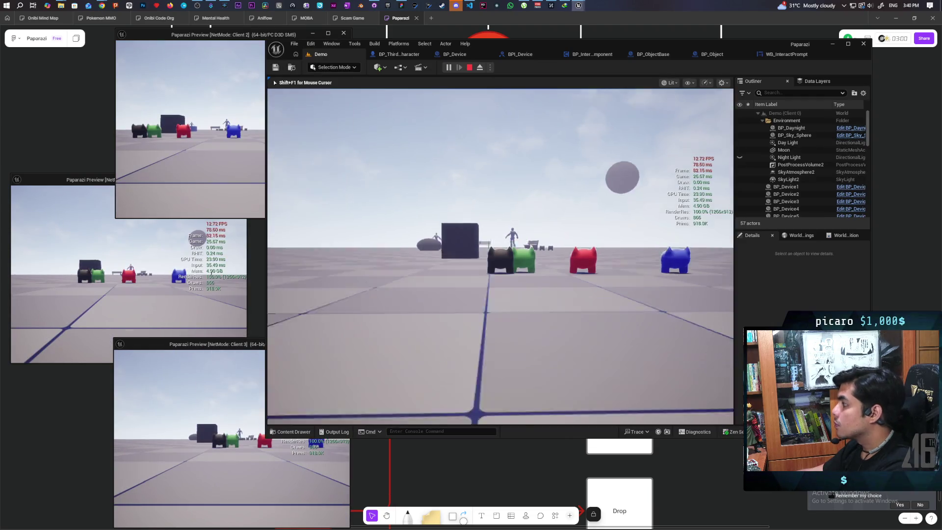
pyautogui.press('w')
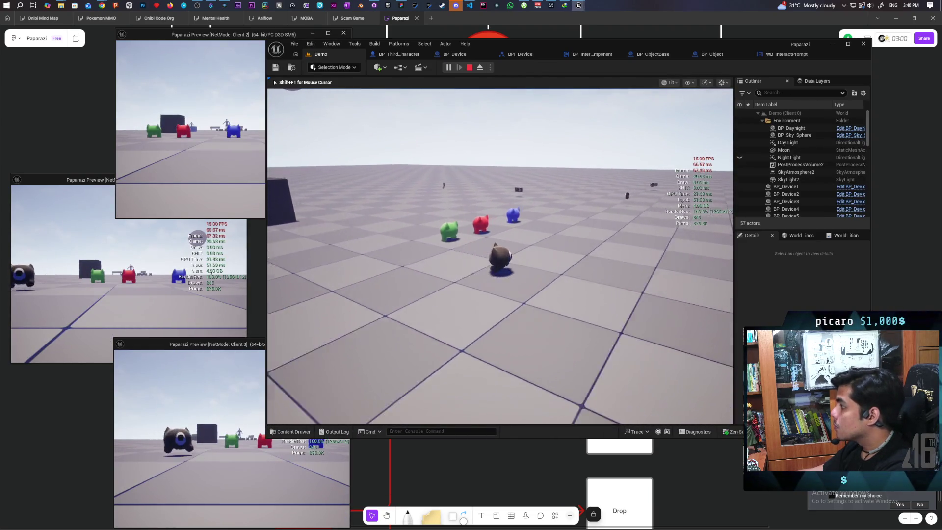
pyautogui.press('w')
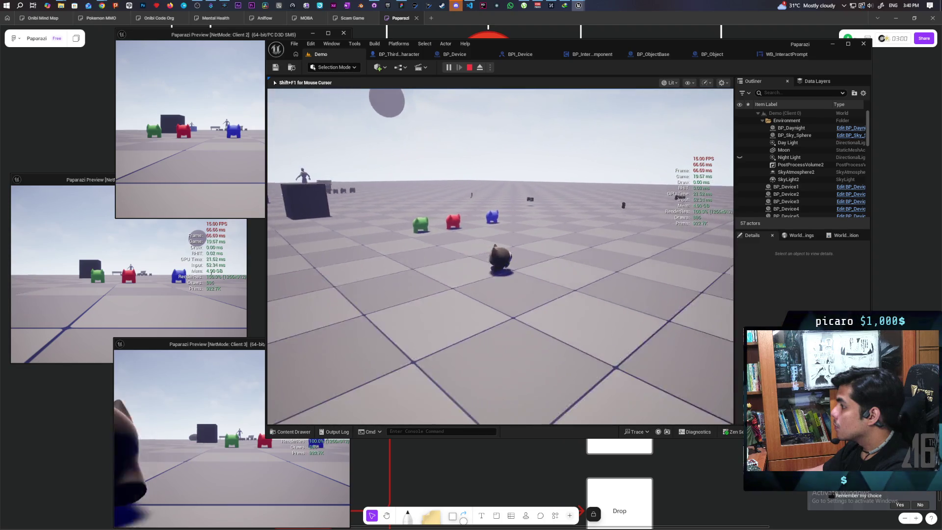
pyautogui.press('w')
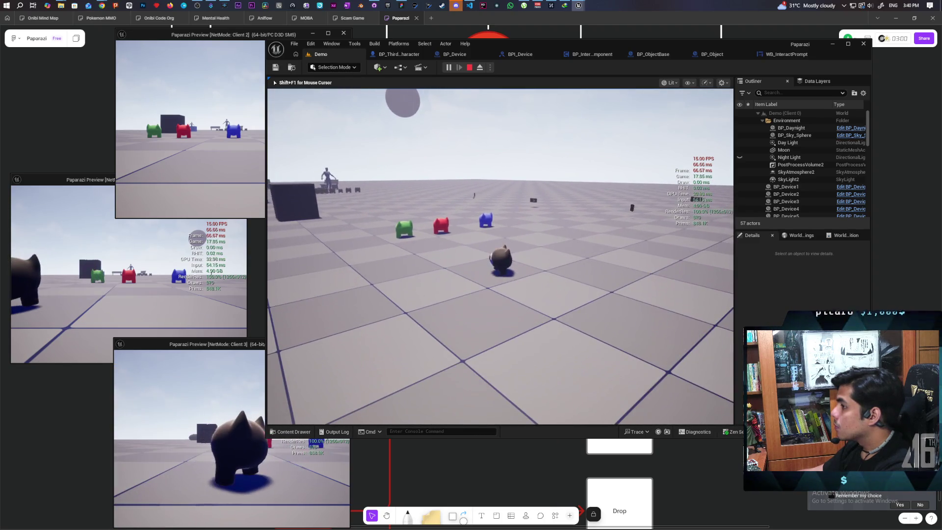
pyautogui.press('w')
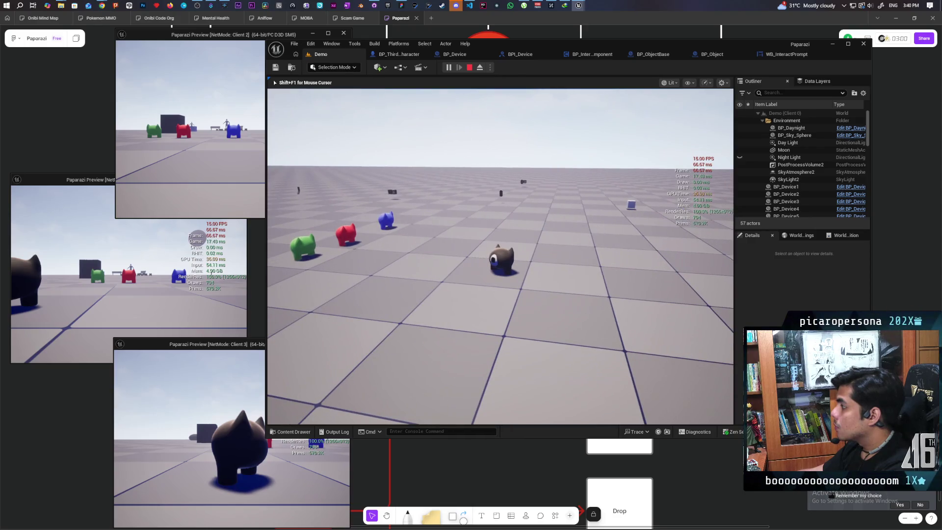
pyautogui.press('w')
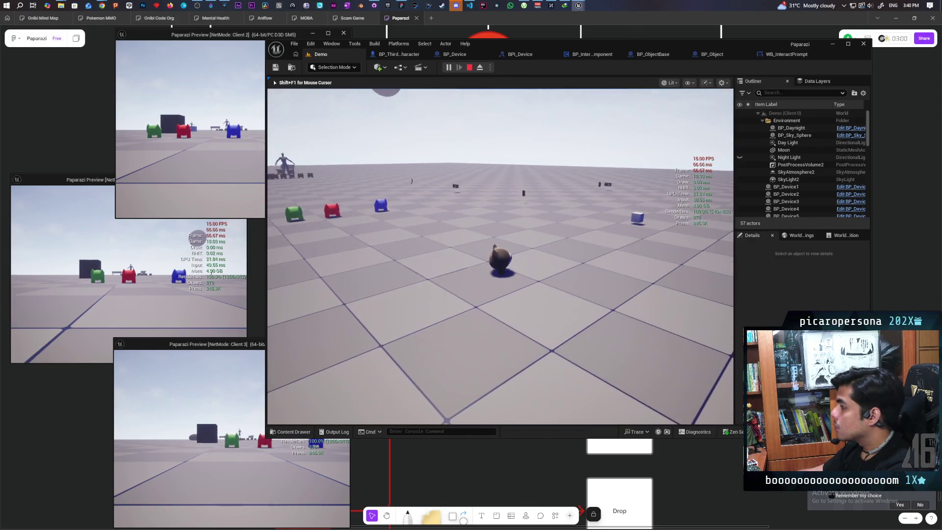
pyautogui.press('w')
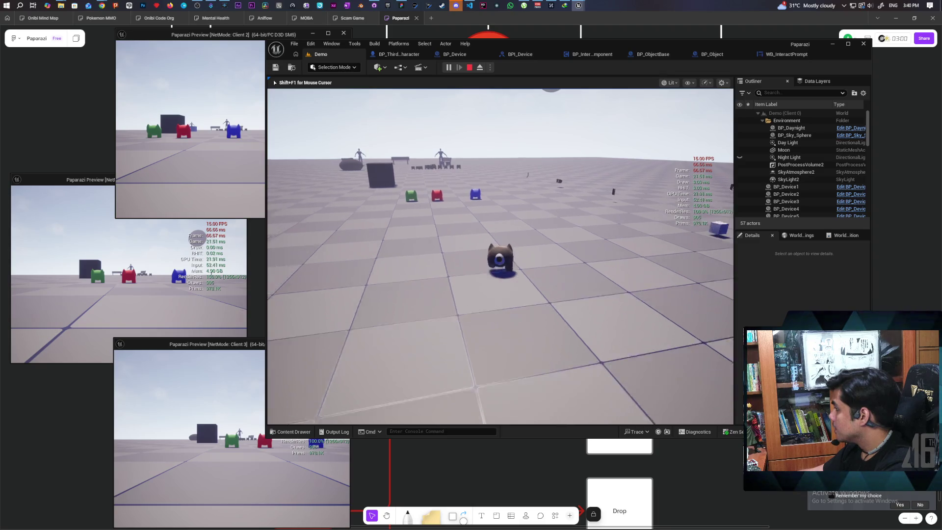
pyautogui.press('s')
pyautogui.press('d')
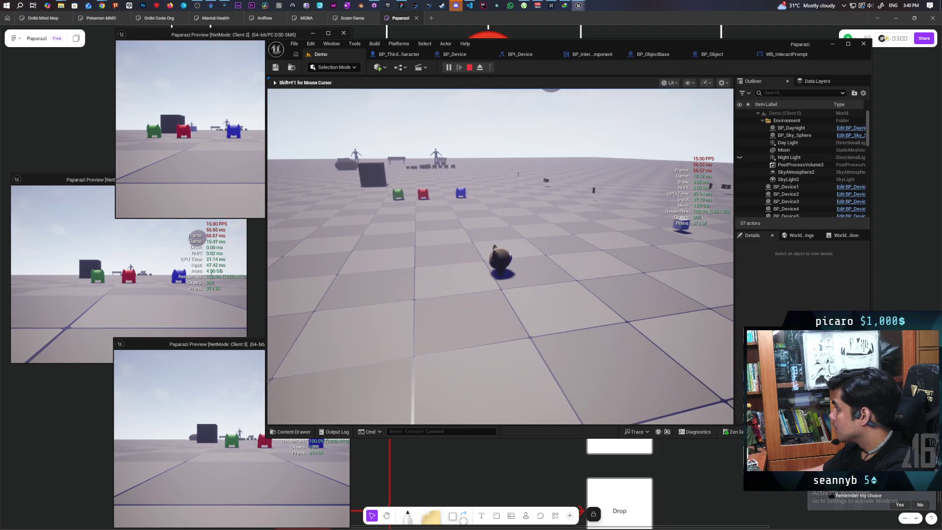
pyautogui.press('d')
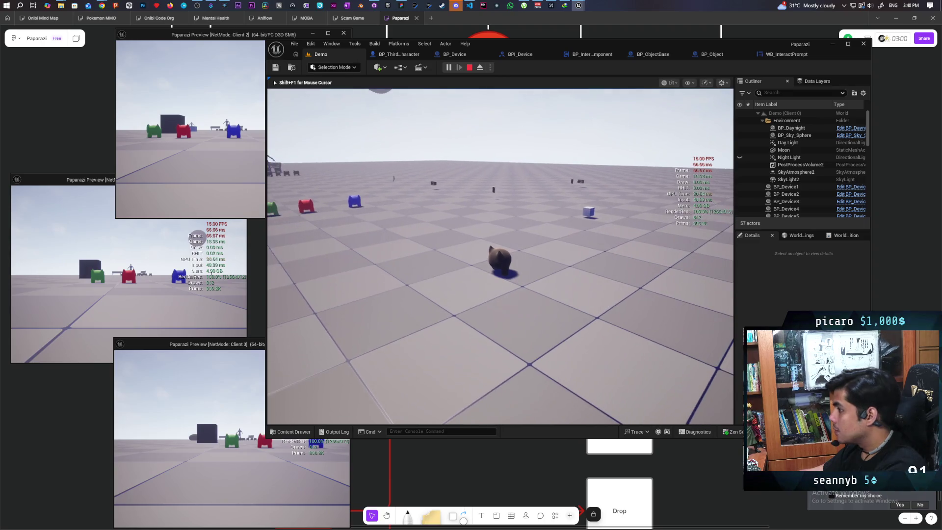
pyautogui.press('a')
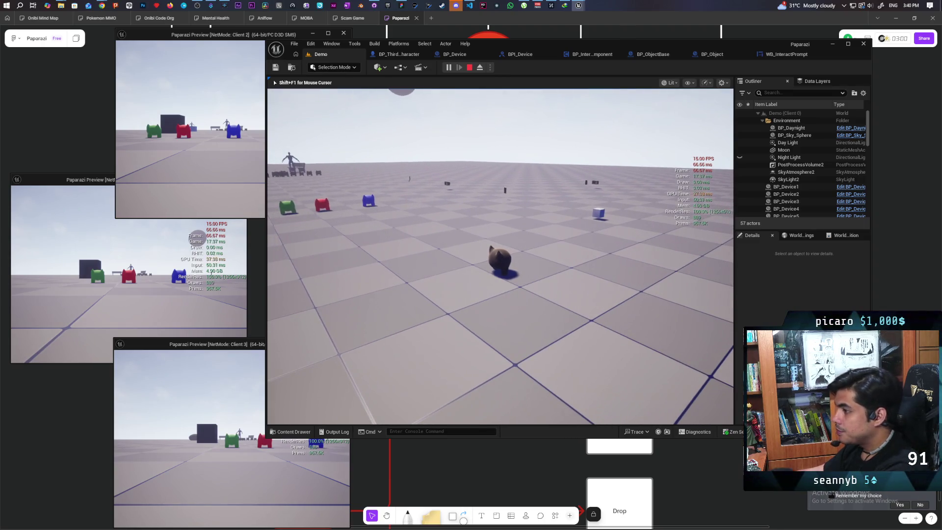
pyautogui.press('Escape')
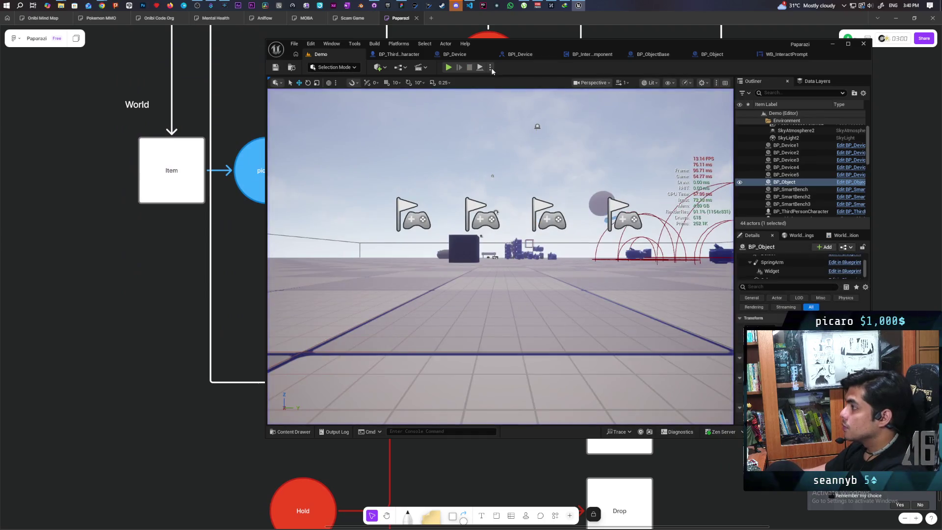
# Set Play options to 1 player in Standalone Game mode
pyautogui.click(490, 67)
pyautogui.click(553, 208)
pyautogui.click(528, 130)
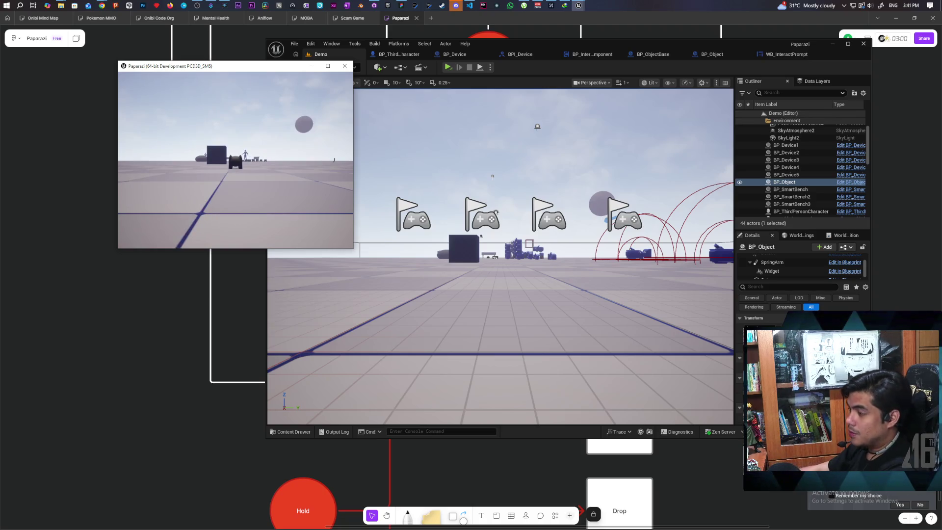
# In the standalone game, run stat fps from the console while moving the character
pyautogui.press('s')
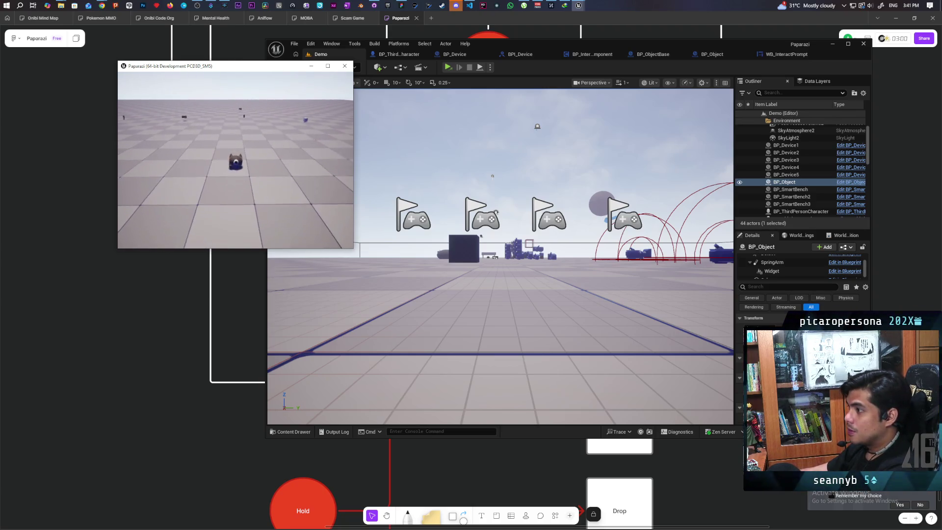
pyautogui.press('`')
pyautogui.press('Up')
pyautogui.press('Up')
pyautogui.press('Up')
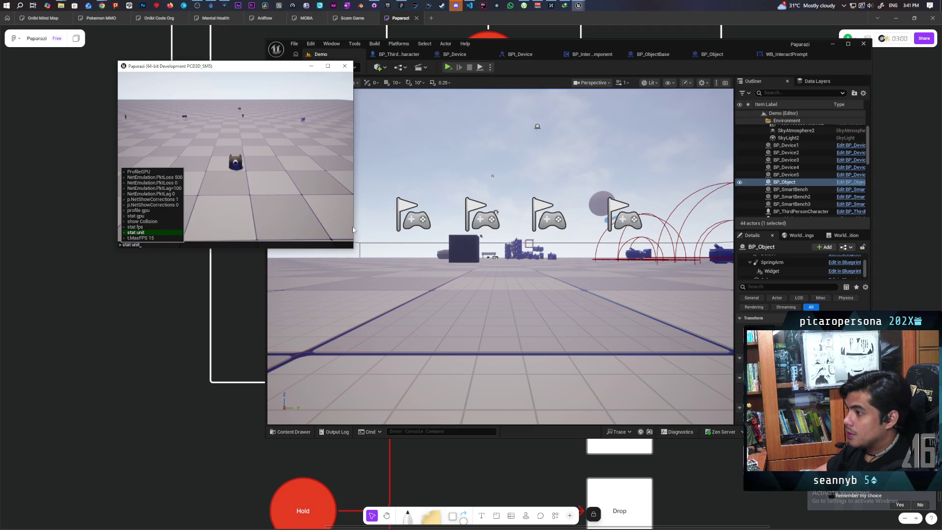
pyautogui.press('Return')
pyautogui.press('w')
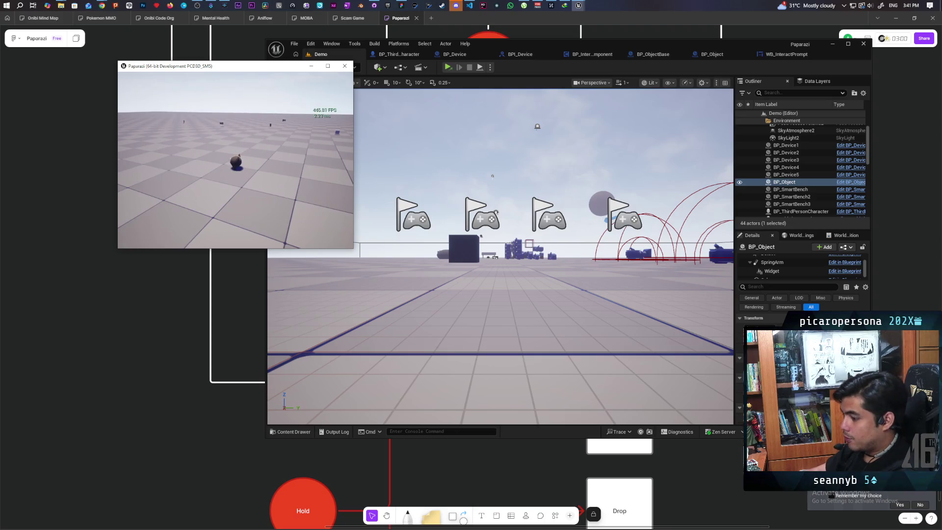
pyautogui.press('`')
pyautogui.press('Up')
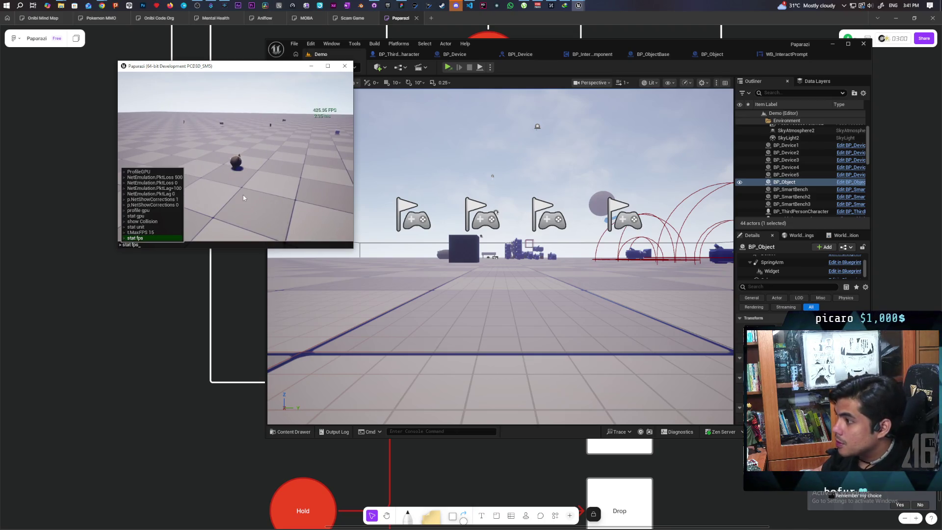
pyautogui.press('BackSpace')
pyautogui.press('BackSpace')
pyautogui.press('BackSpace')
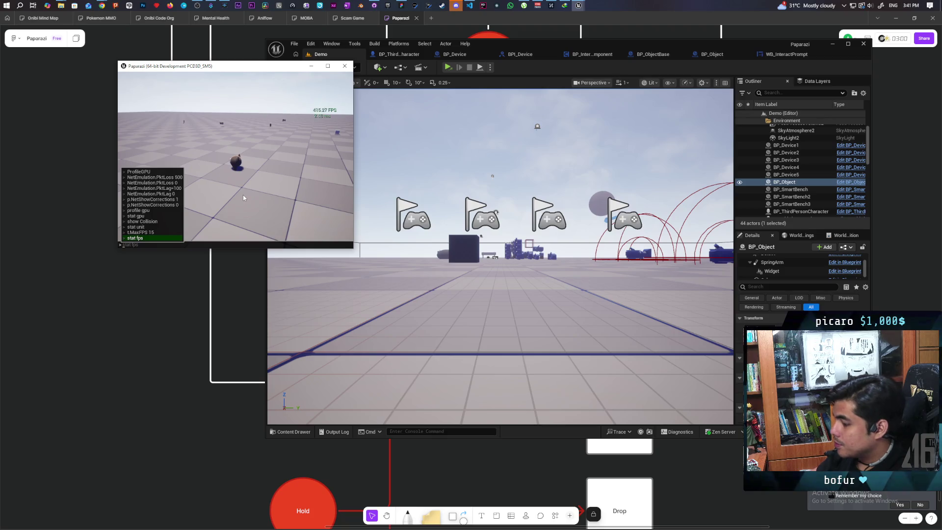